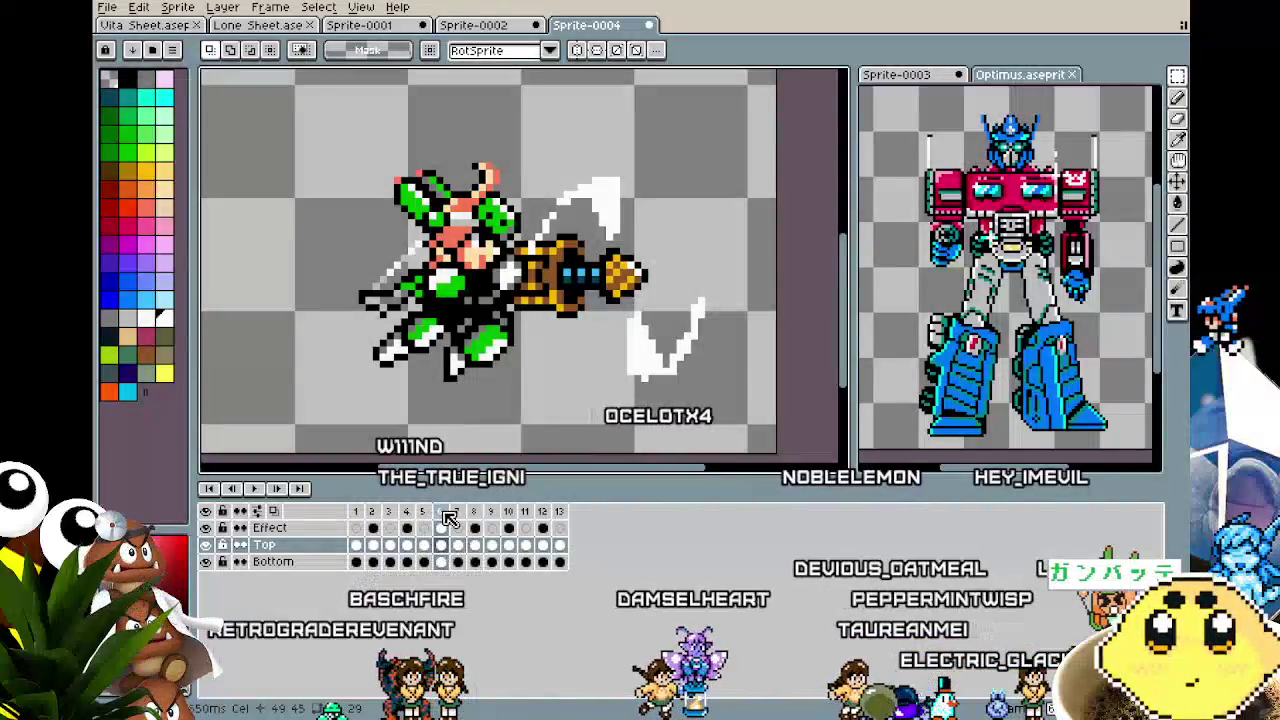
Open the Vita character sheet and view its blaster-flash frames from frame 62 onward.
{"action": "left_click", "coordinate": [458, 513]}
{"action": "left_click", "coordinate": [444, 512]}
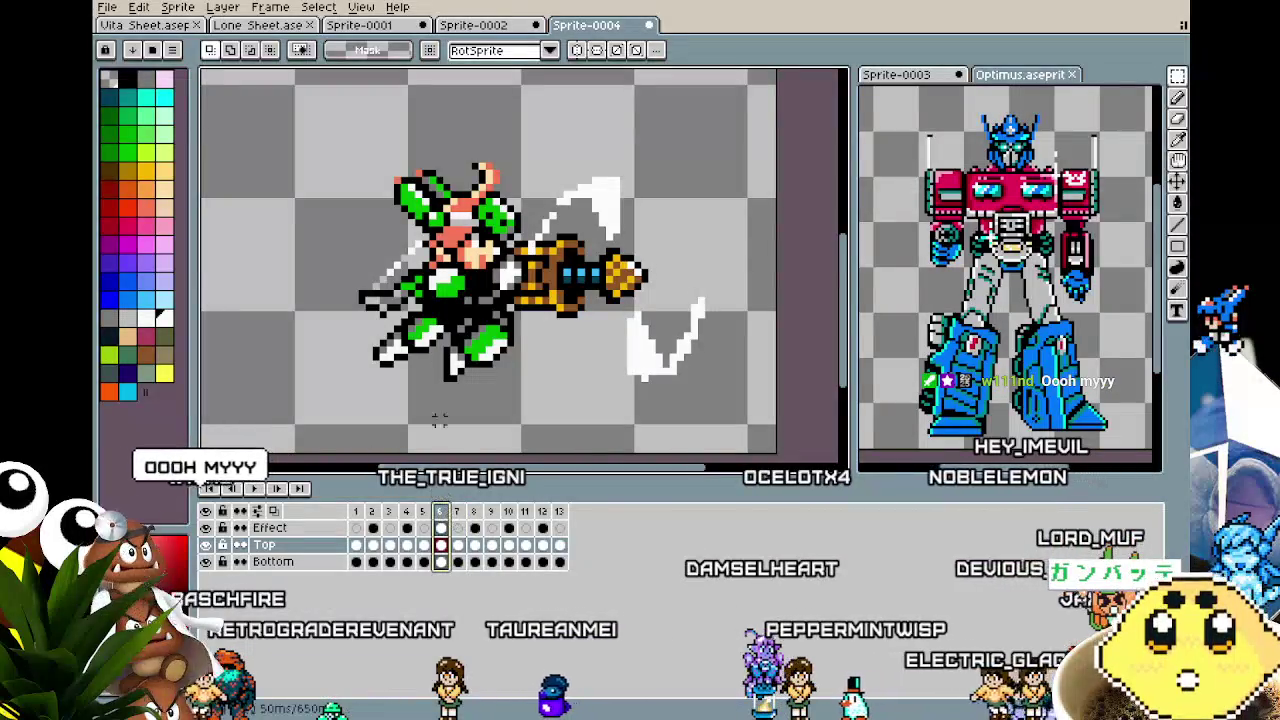
{"action": "left_click", "coordinate": [158, 28]}
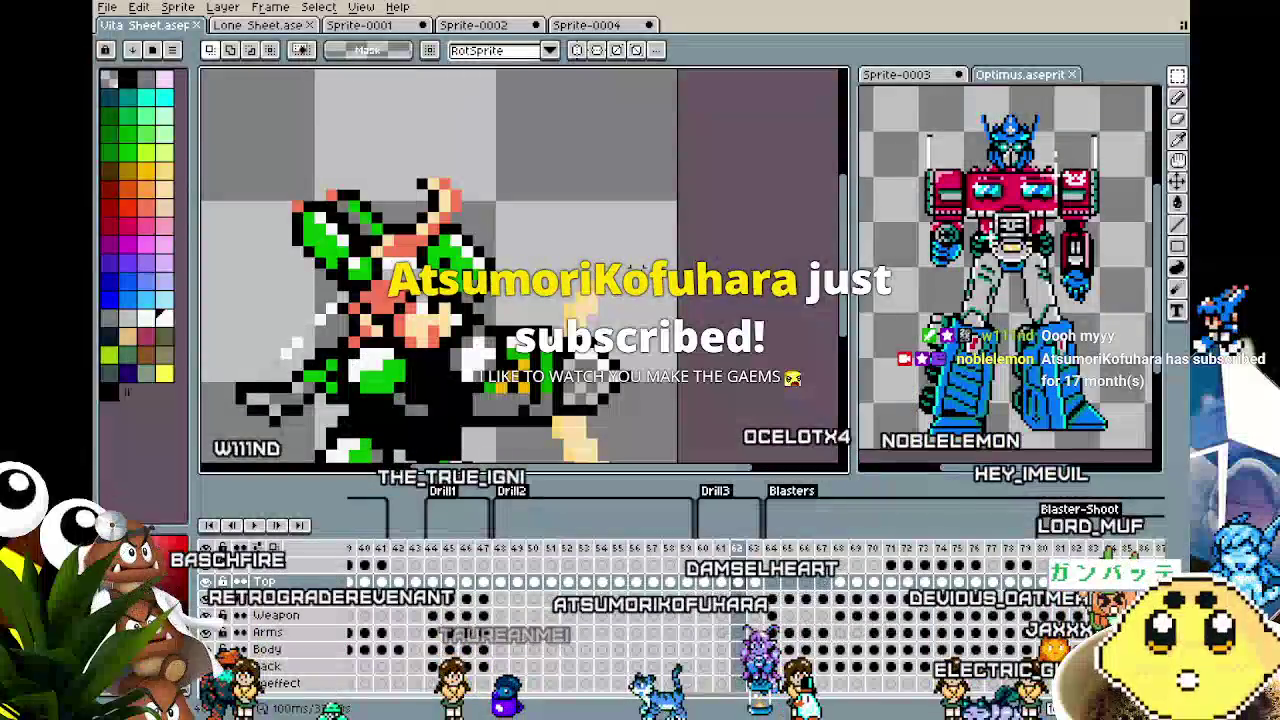
{"action": "left_click", "coordinate": [738, 581]}
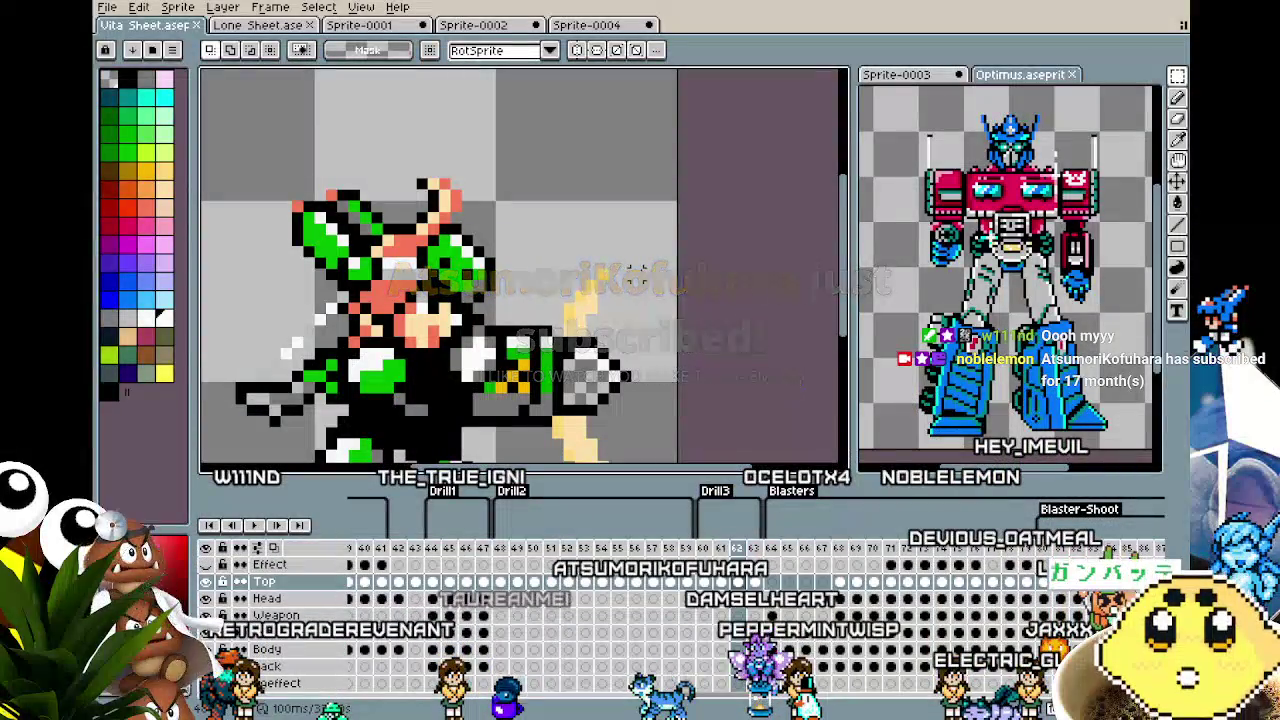
{"action": "left_click_drag", "start_coordinate": [524, 342], "coordinate": [584, 296]}
{"action": "key", "text": "period"}
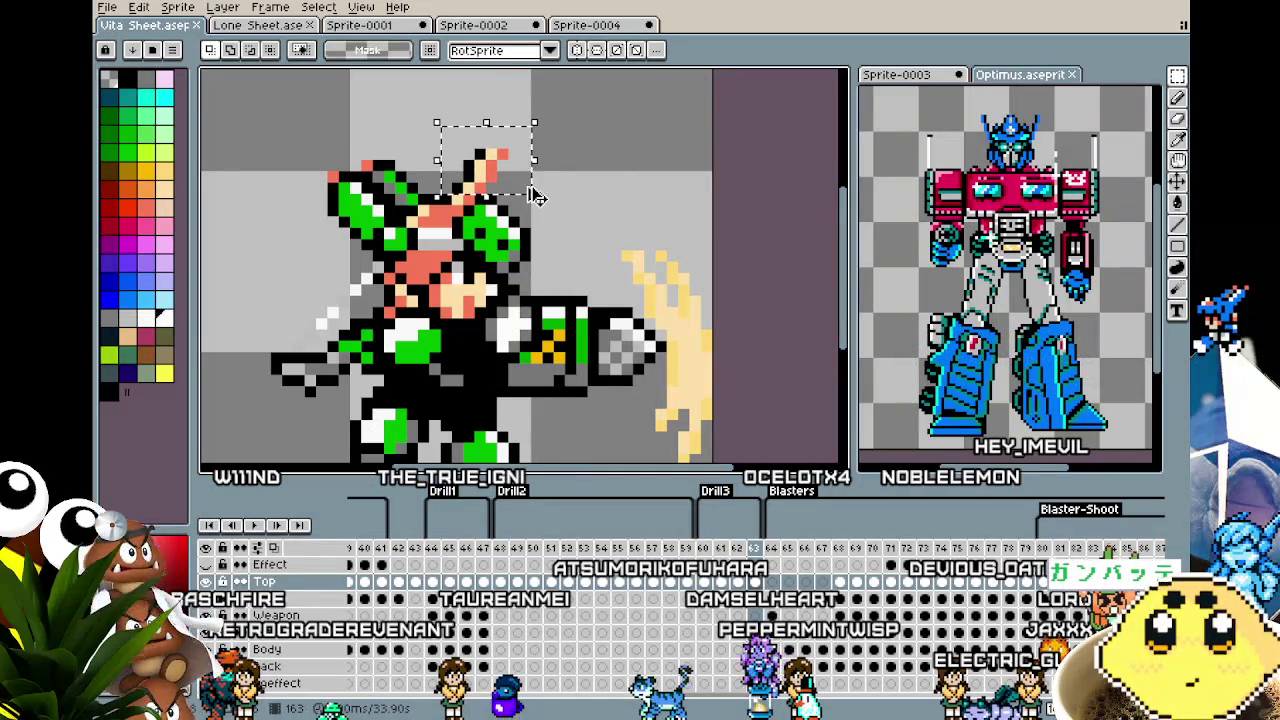
Back in Sprite-0004, select the pointed ear piece above the head on frame 7.
{"action": "left_click", "coordinate": [600, 26]}
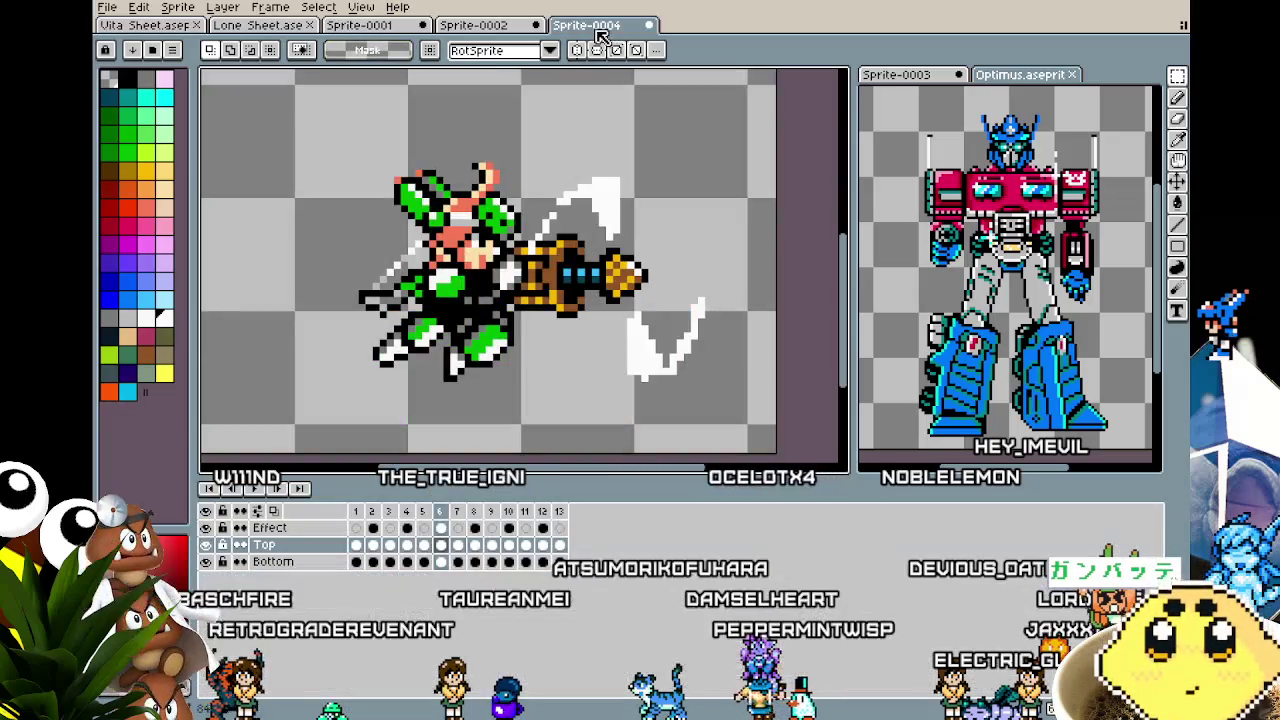
{"action": "left_click", "coordinate": [457, 545]}
{"action": "mouse_move", "coordinate": [355, 230]}
{"action": "left_mouse_down"}
{"action": "mouse_move", "coordinate": [420, 280]}
{"action": "mouse_move", "coordinate": [500, 195]}
{"action": "left_mouse_up"}
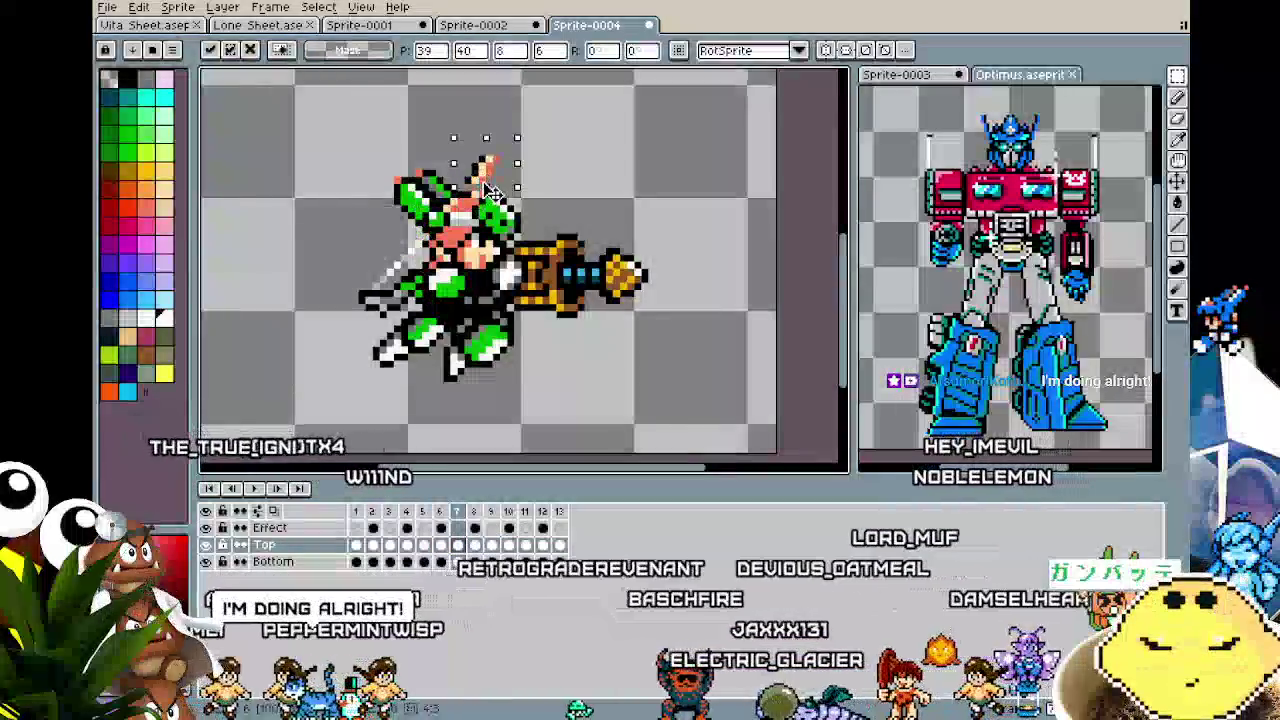
{"action": "scroll", "coordinate": [388, 240], "scroll_direction": "up", "scroll_amount": 1}
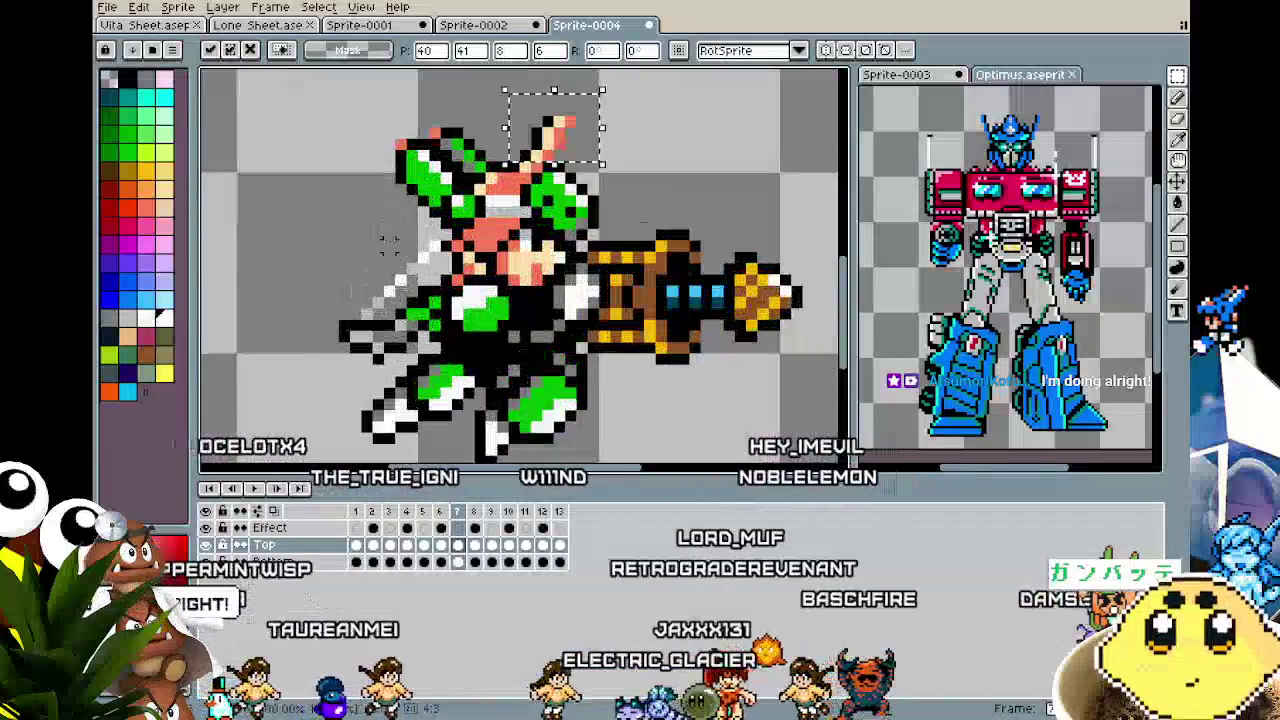
{"action": "scroll", "coordinate": [388, 240], "scroll_direction": "up", "scroll_amount": 1}
Move the ear piece left and down on frame 8, then compare with frames 1 and 9.
{"action": "left_click", "coordinate": [474, 545]}
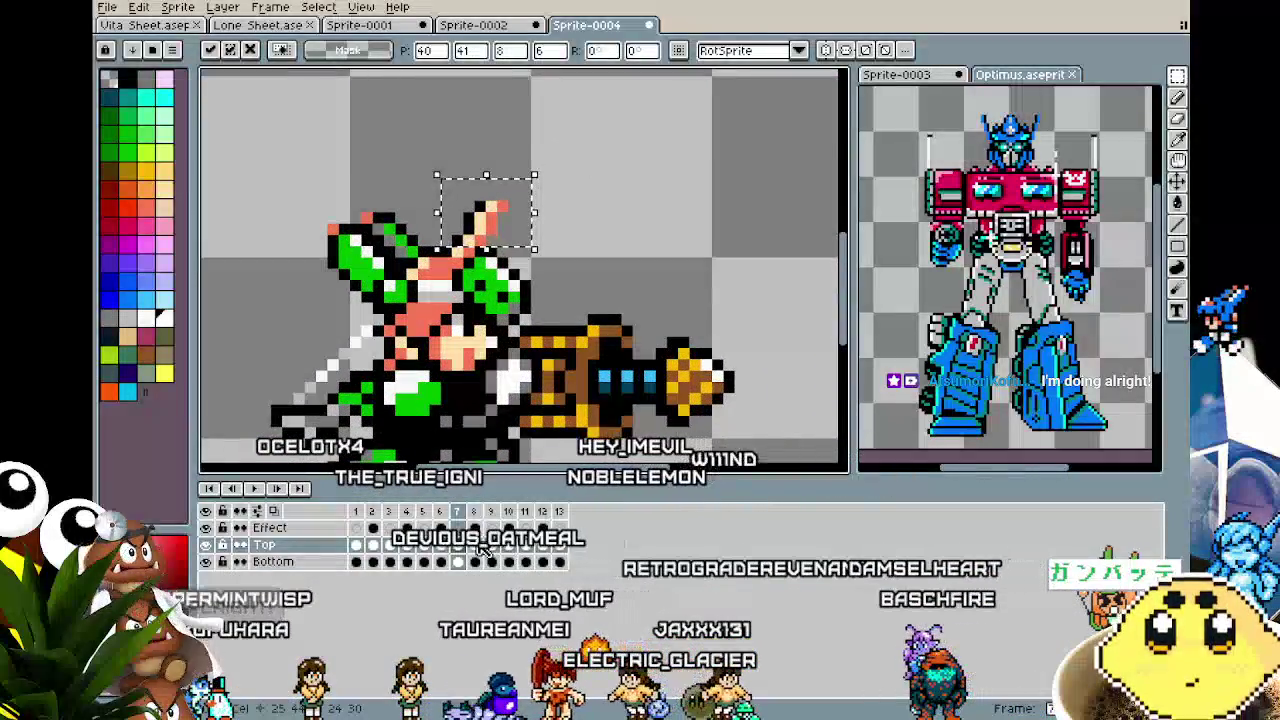
{"action": "mouse_move", "coordinate": [490, 215]}
{"action": "left_mouse_down"}
{"action": "mouse_move", "coordinate": [308, 270]}
{"action": "mouse_move", "coordinate": [487, 242]}
{"action": "left_mouse_up"}
{"action": "key", "text": "Return"}
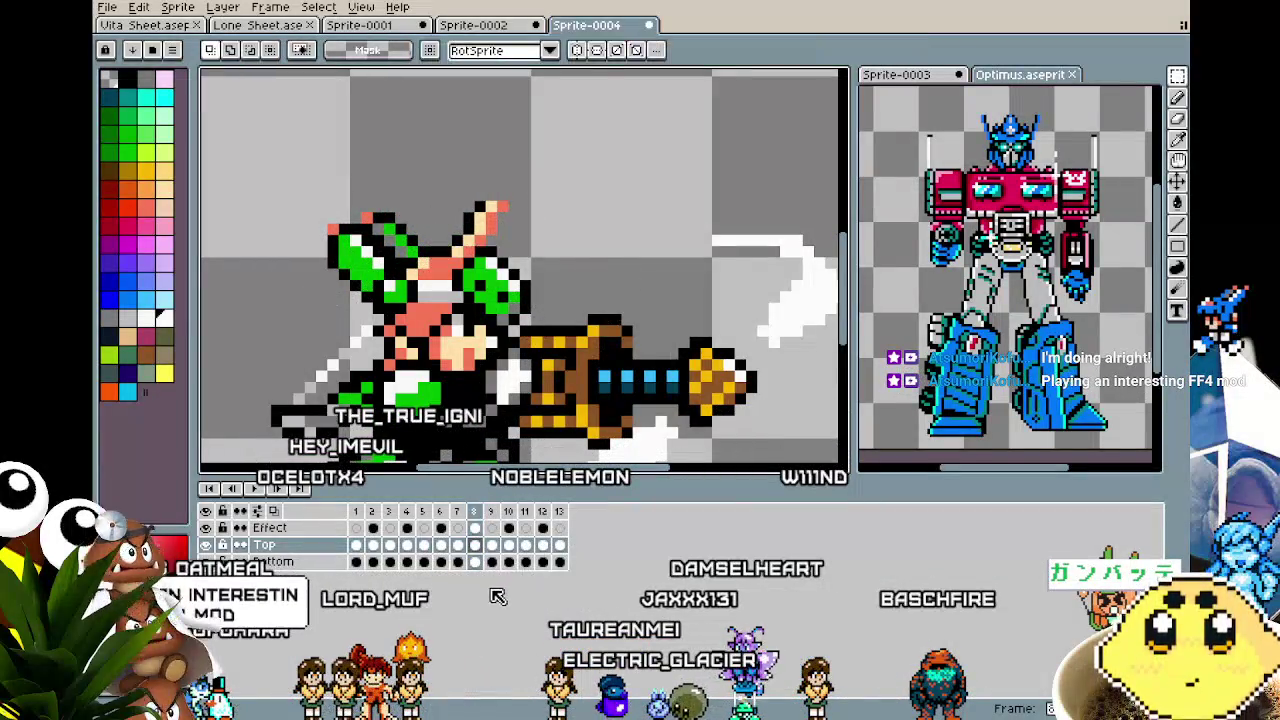
{"action": "left_click", "coordinate": [356, 545]}
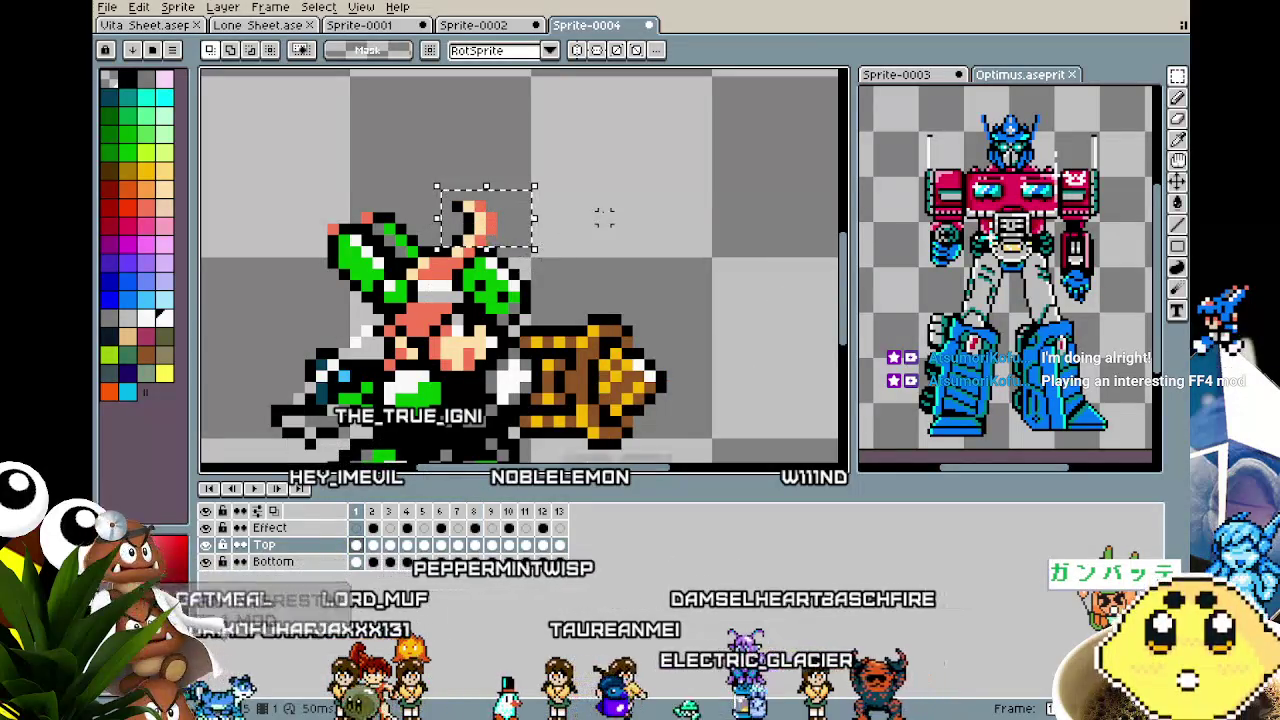
{"action": "left_click", "coordinate": [474, 545]}
{"action": "left_click", "coordinate": [492, 546]}
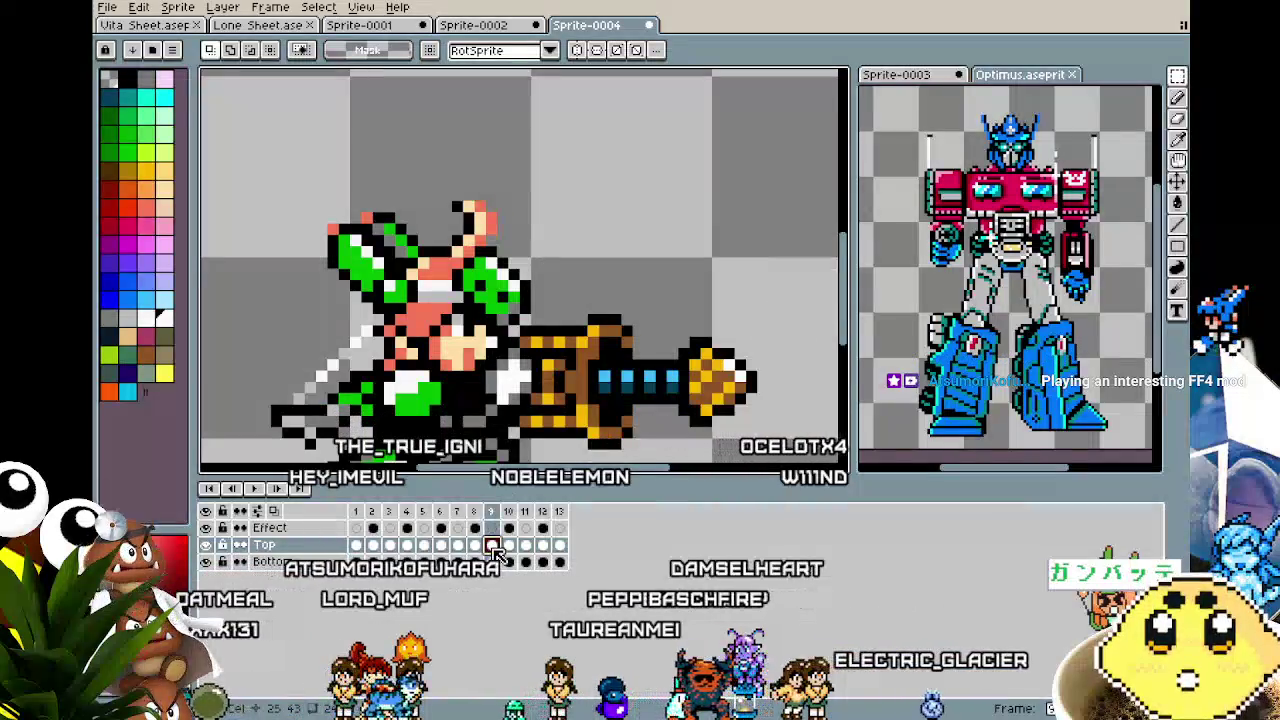
{"action": "left_click", "coordinate": [474, 545]}
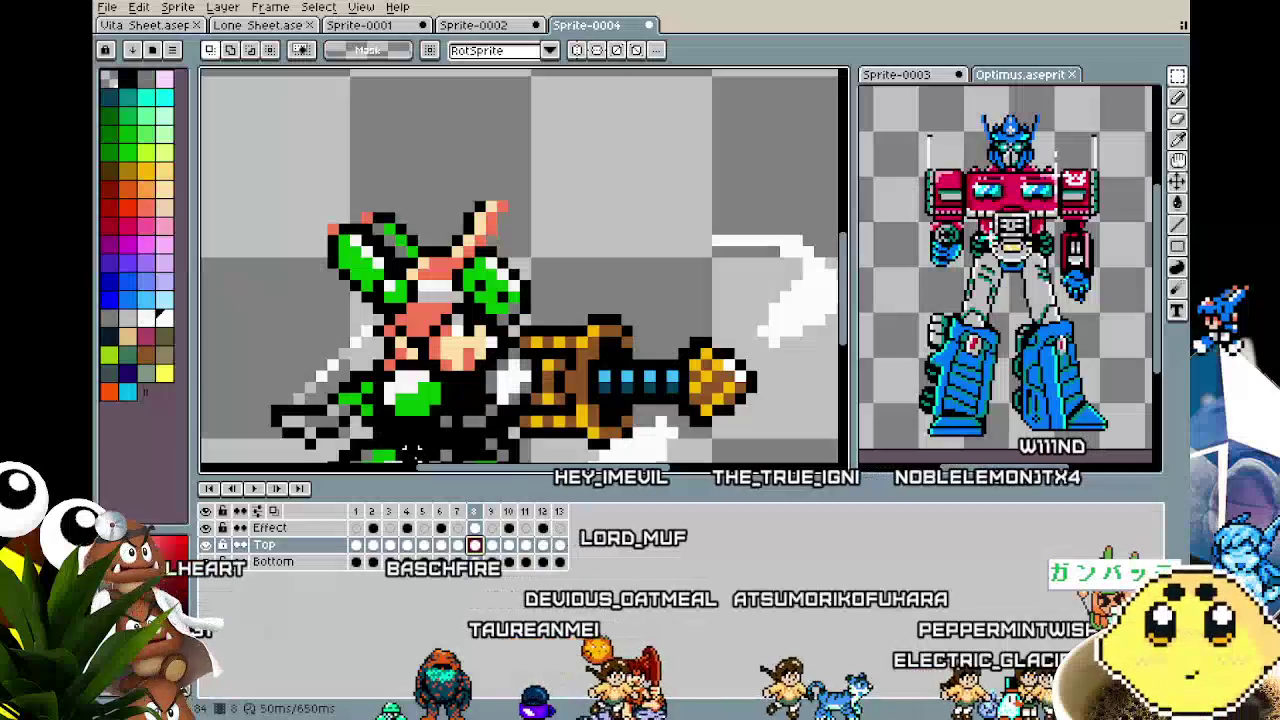
Step through the thrust frames 6 to 10.
{"action": "left_click", "coordinate": [458, 545]}
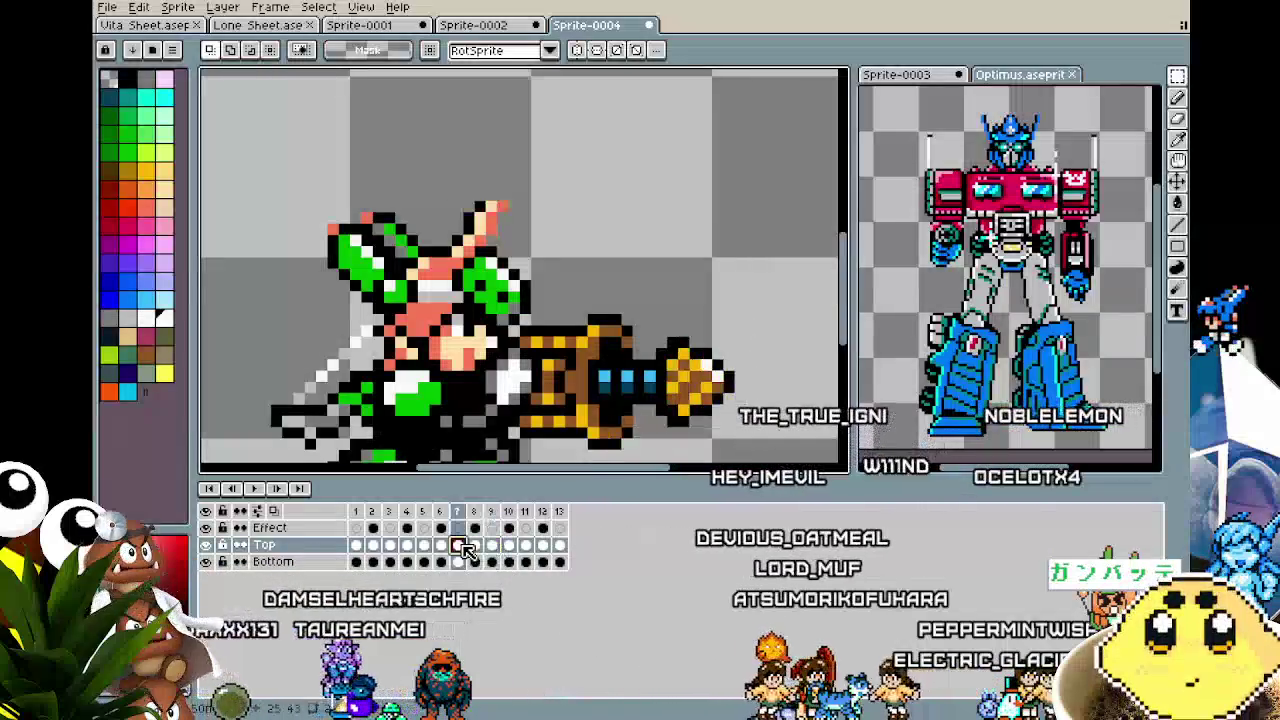
{"action": "left_click", "coordinate": [446, 545]}
{"action": "left_click", "coordinate": [458, 545]}
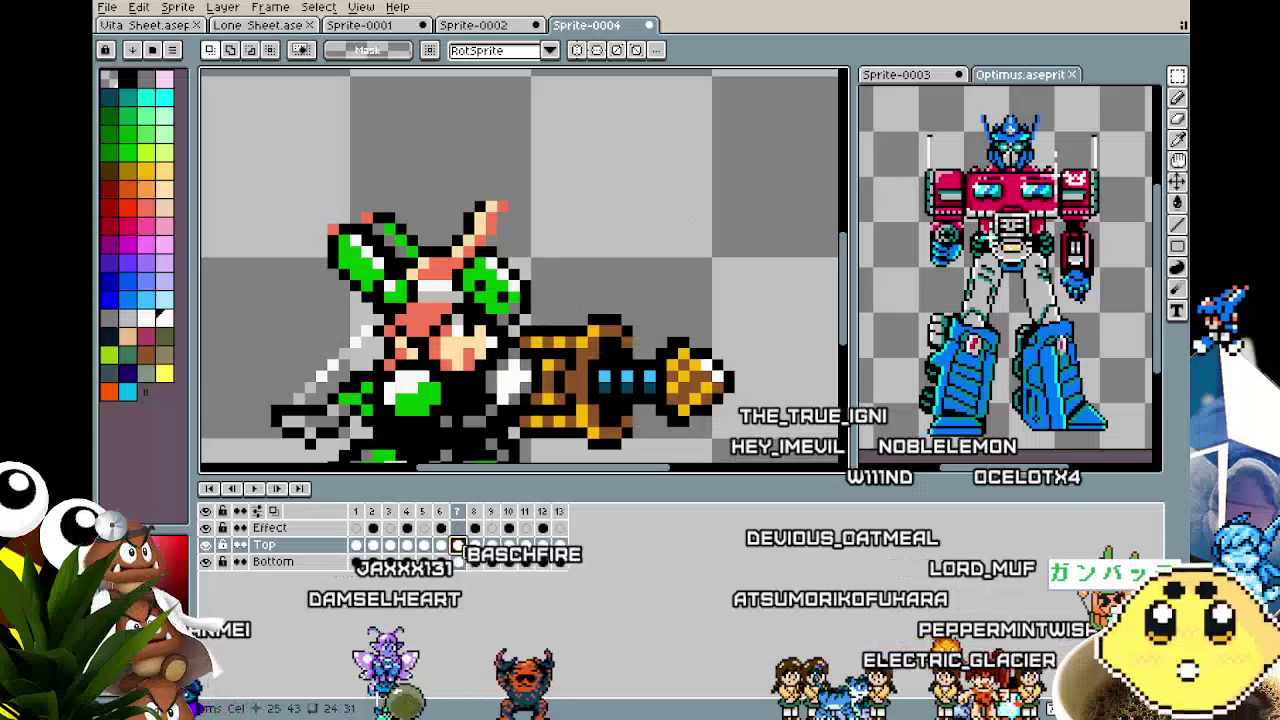
{"action": "left_click", "coordinate": [475, 545]}
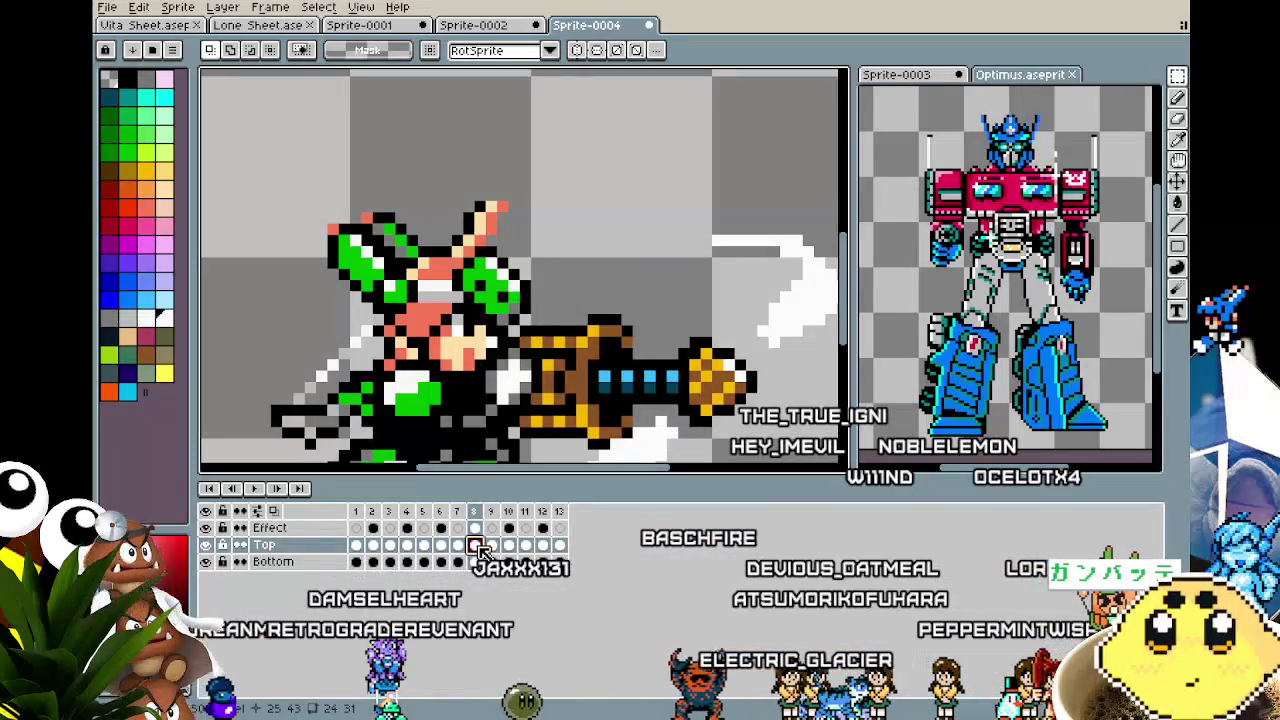
{"action": "left_click", "coordinate": [492, 545]}
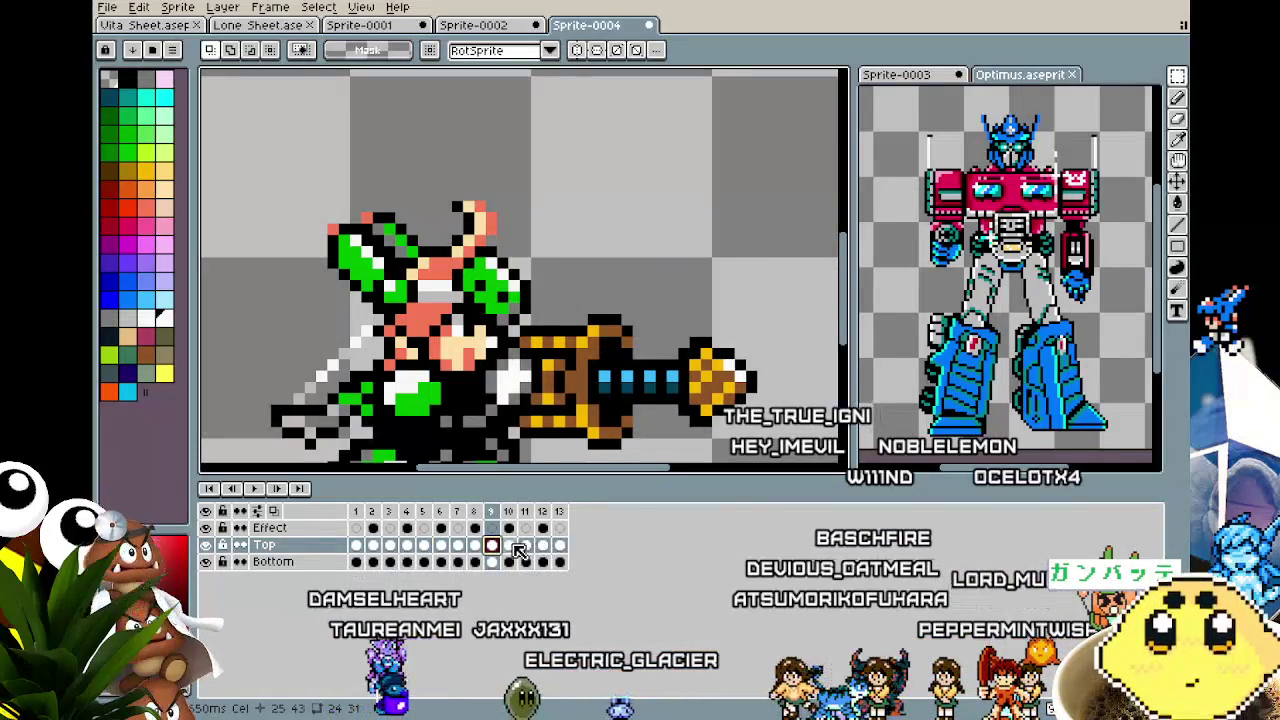
{"action": "left_click", "coordinate": [510, 545]}
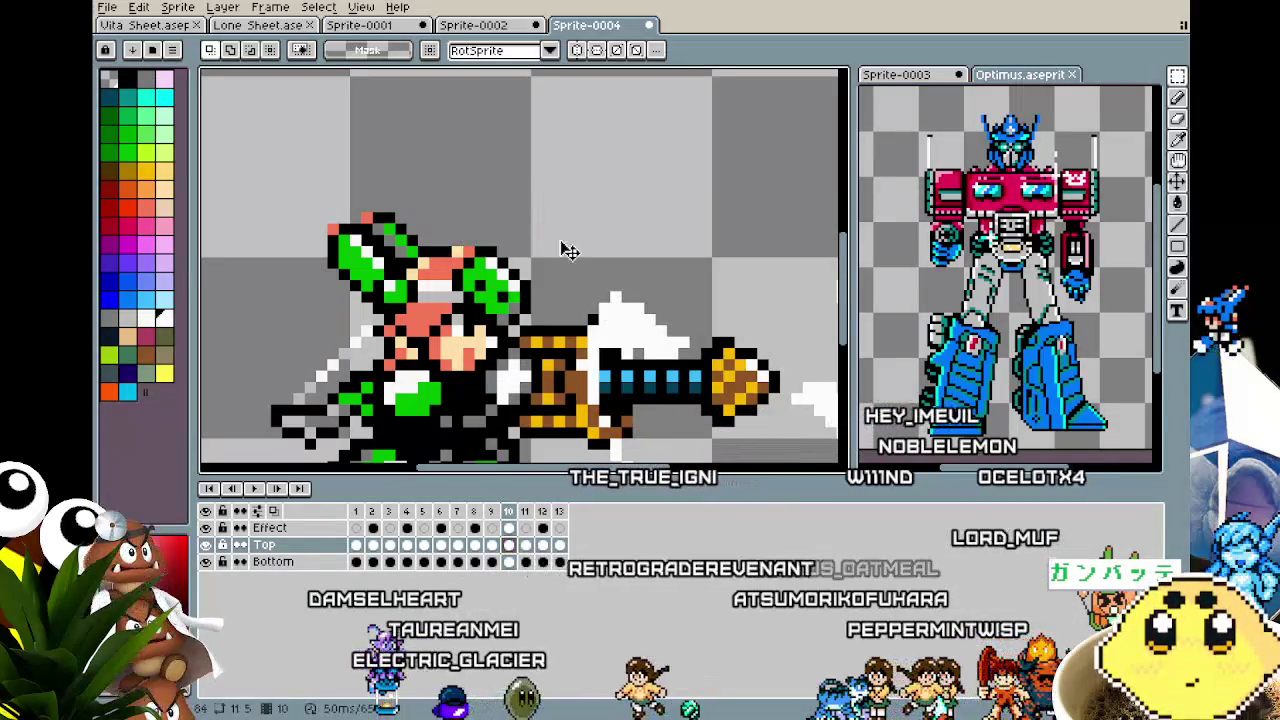
Paste the copied ear piece above the head on frame 10 and deselect it.
{"action": "key", "text": "ctrl+v"}
{"action": "key", "text": "Return"}
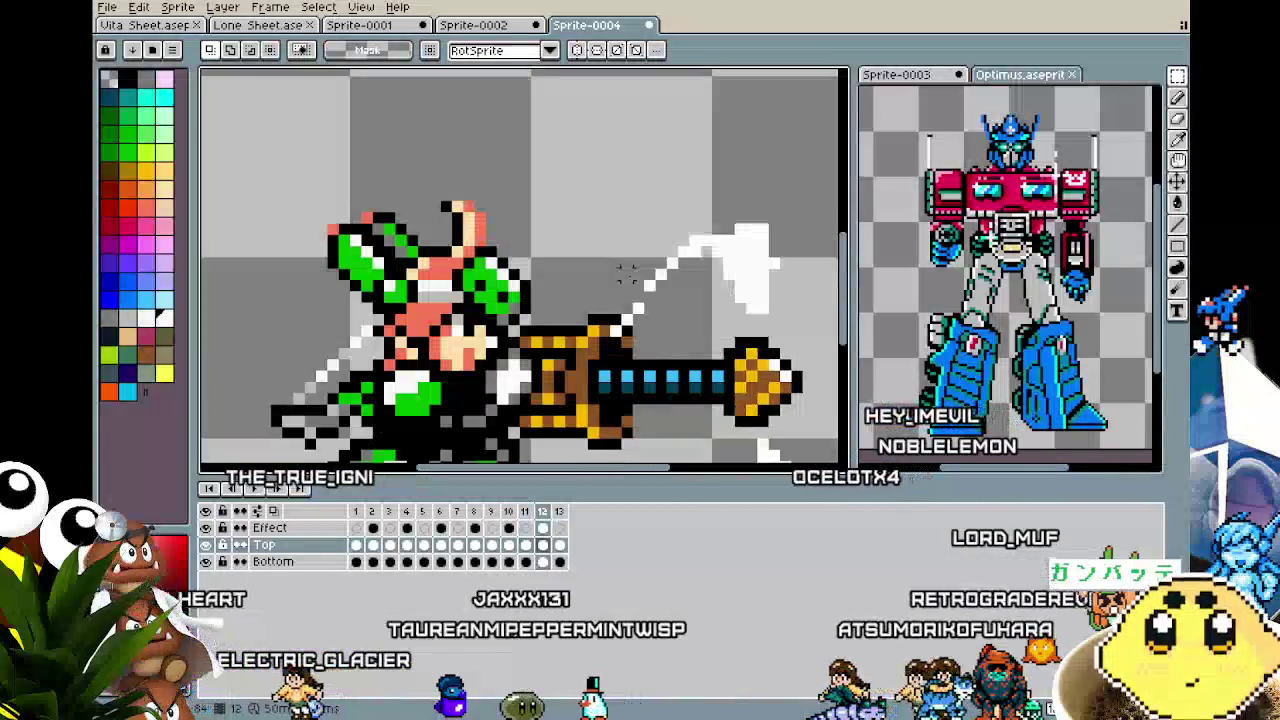
{"action": "left_click_drag", "start_coordinate": [434, 183], "coordinate": [520, 264]}
{"action": "key", "text": "ctrl+d"}
{"action": "left_click", "coordinate": [508, 544]}
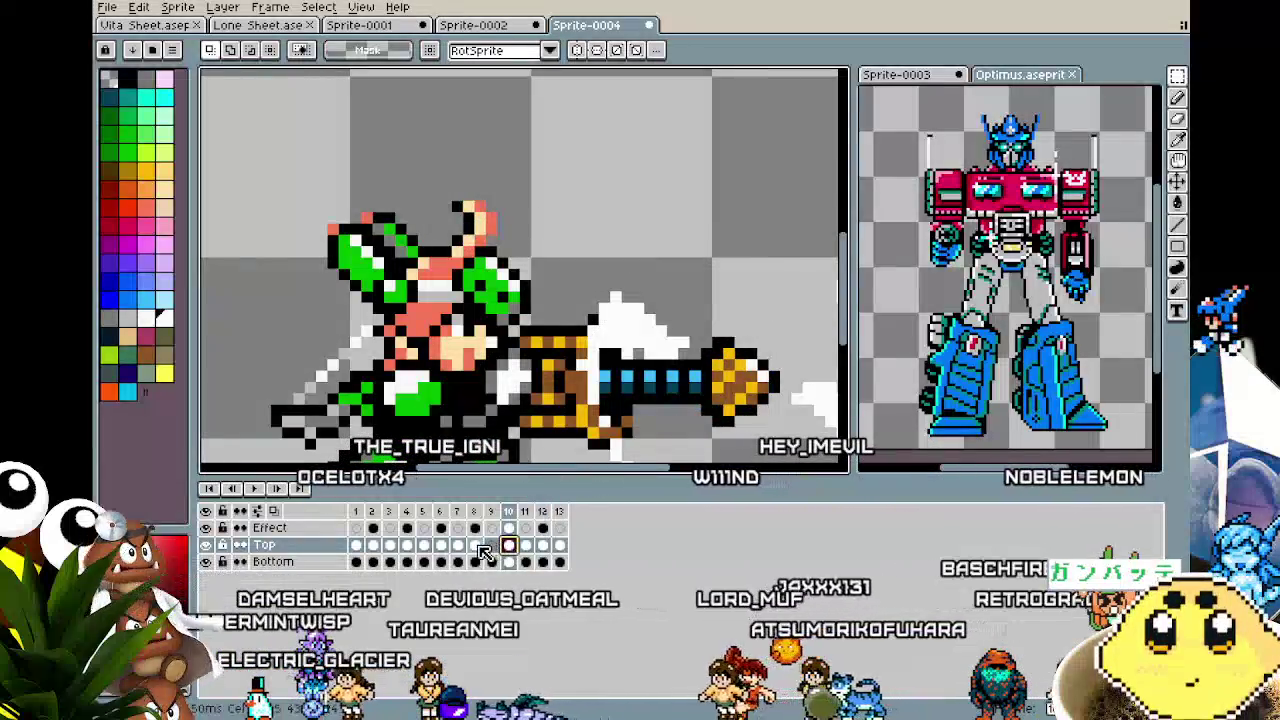
{"action": "left_click", "coordinate": [474, 544]}
Flip back and forth between frames 8 and 12 to check the motion and slash.
{"action": "key", "text": "Right"}
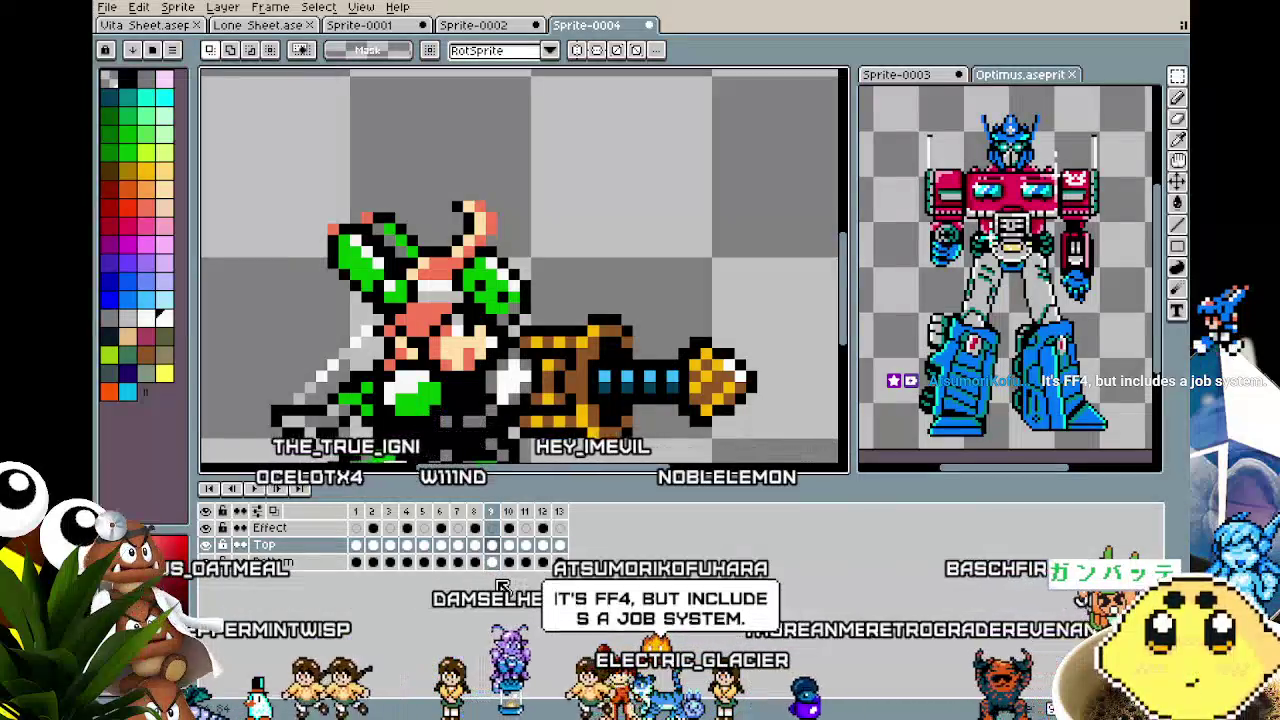
{"action": "key", "text": "Right"}
{"action": "key", "text": "Left"}
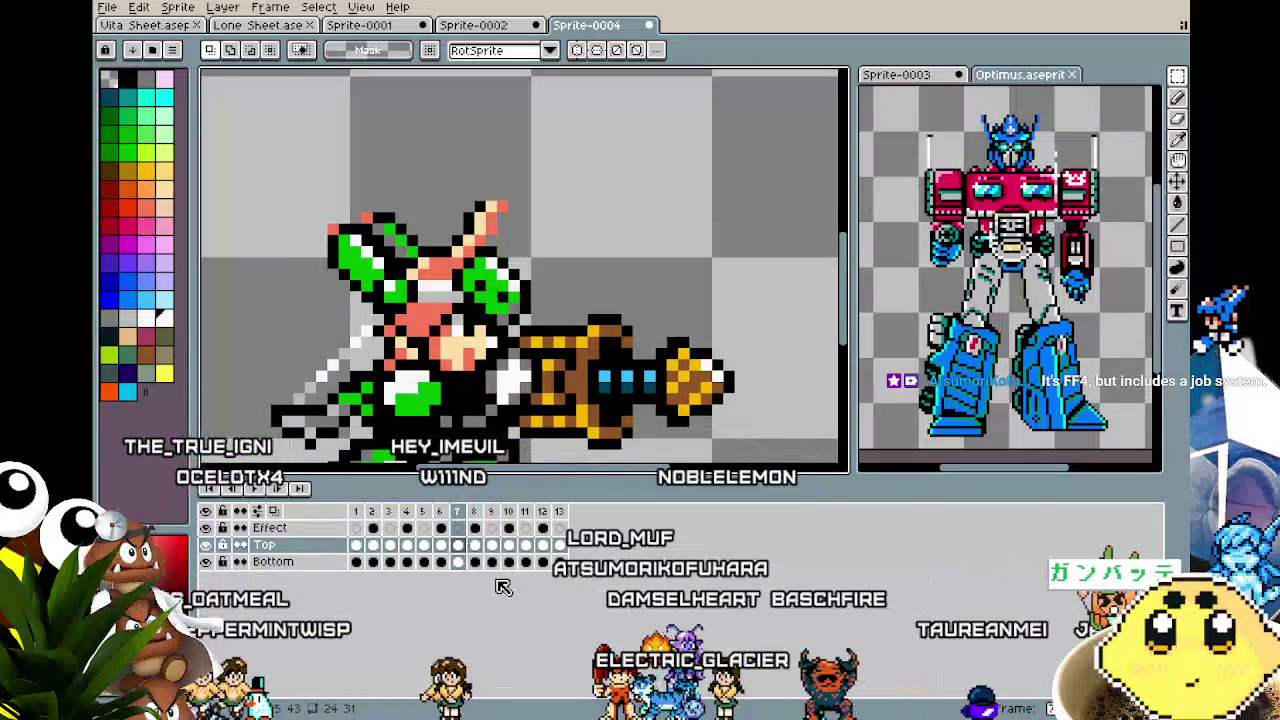
{"action": "key", "text": "Right"}
{"action": "key", "text": "Left"}
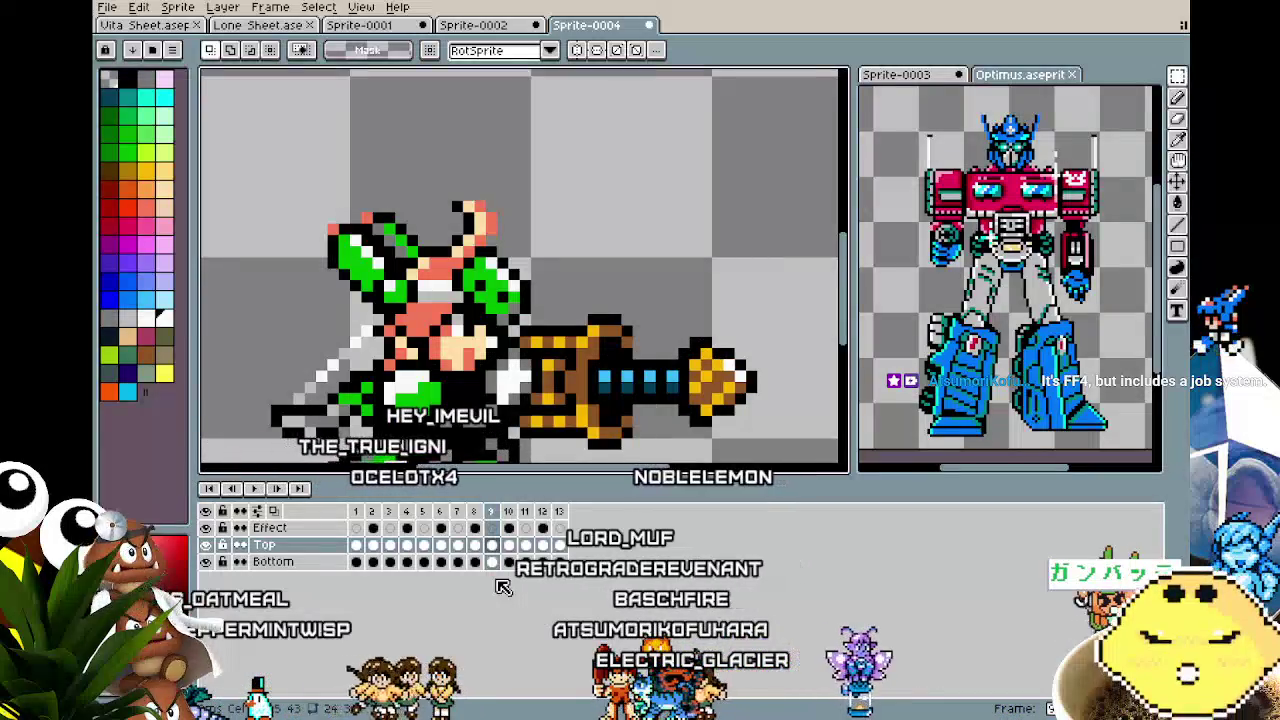
{"action": "key", "text": "Right"}
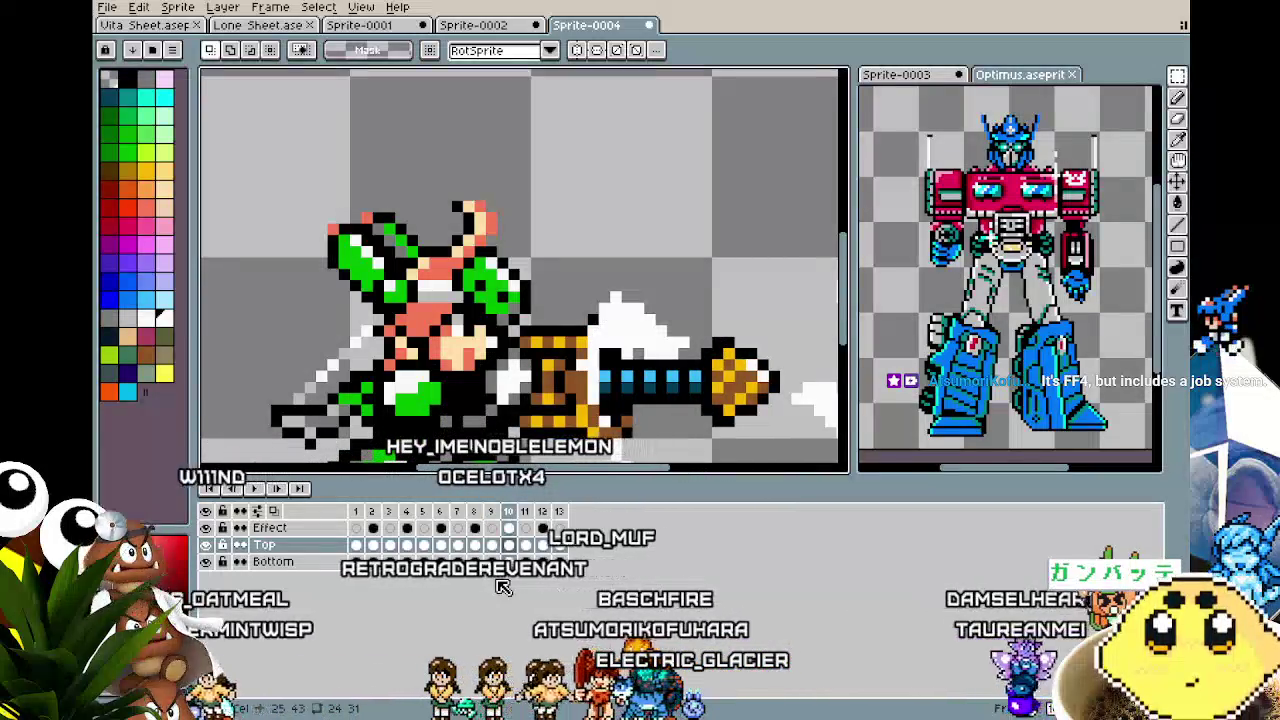
{"action": "key", "text": "Right"}
{"action": "key", "text": "Right"}
{"action": "key", "text": "Left"}
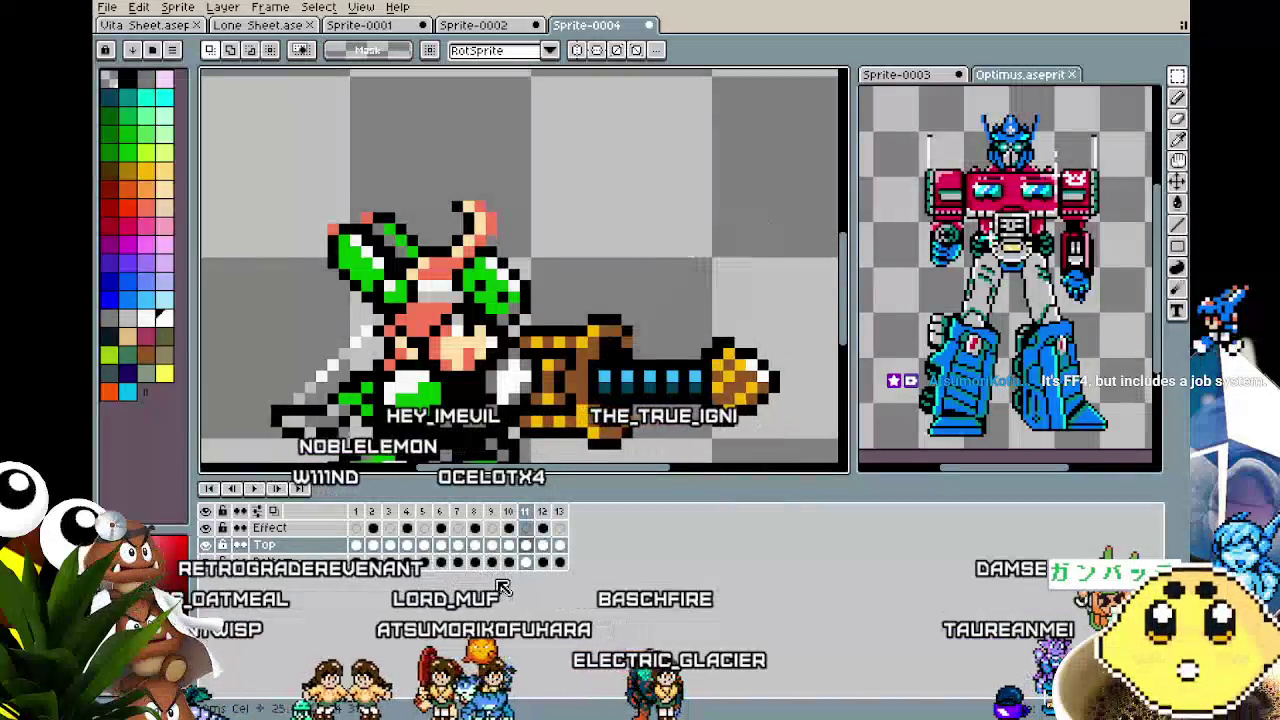
{"action": "key", "text": "Right"}
{"action": "key", "text": "Left"}
{"action": "key", "text": "Right"}
{"action": "key", "text": "Left"}
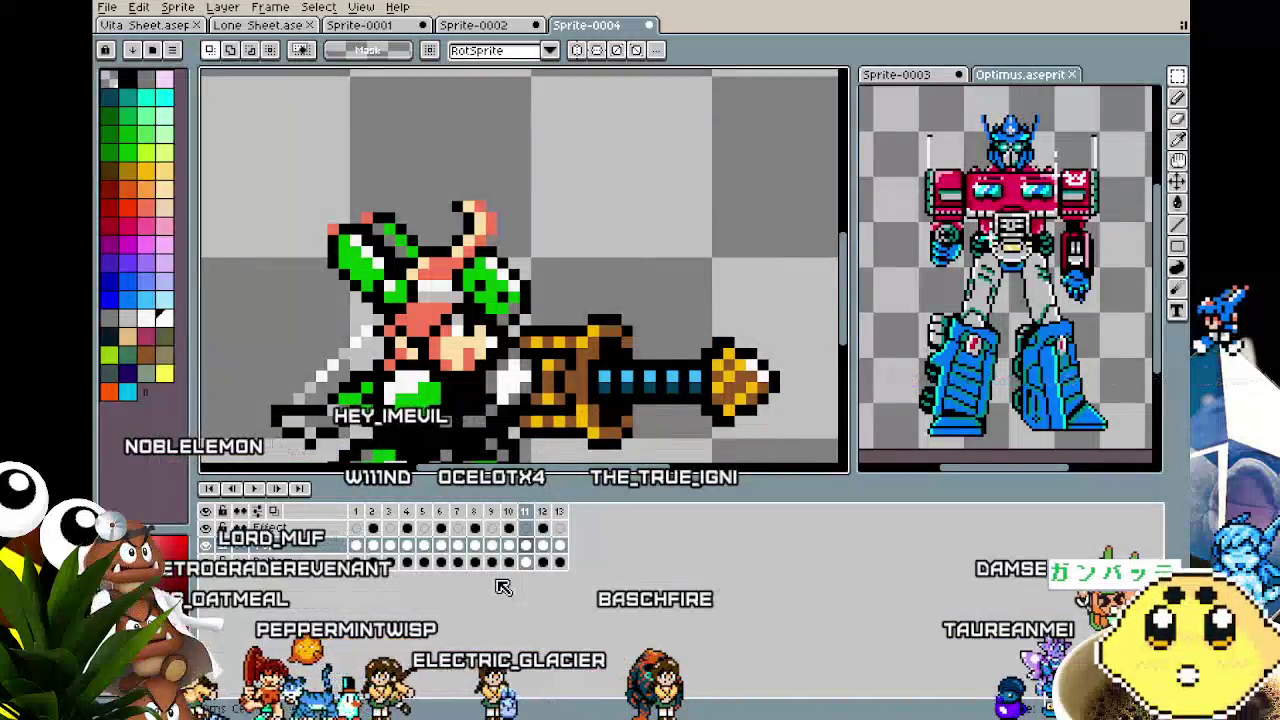
{"action": "scroll", "coordinate": [495, 255], "scroll_direction": "up", "scroll_amount": 2}
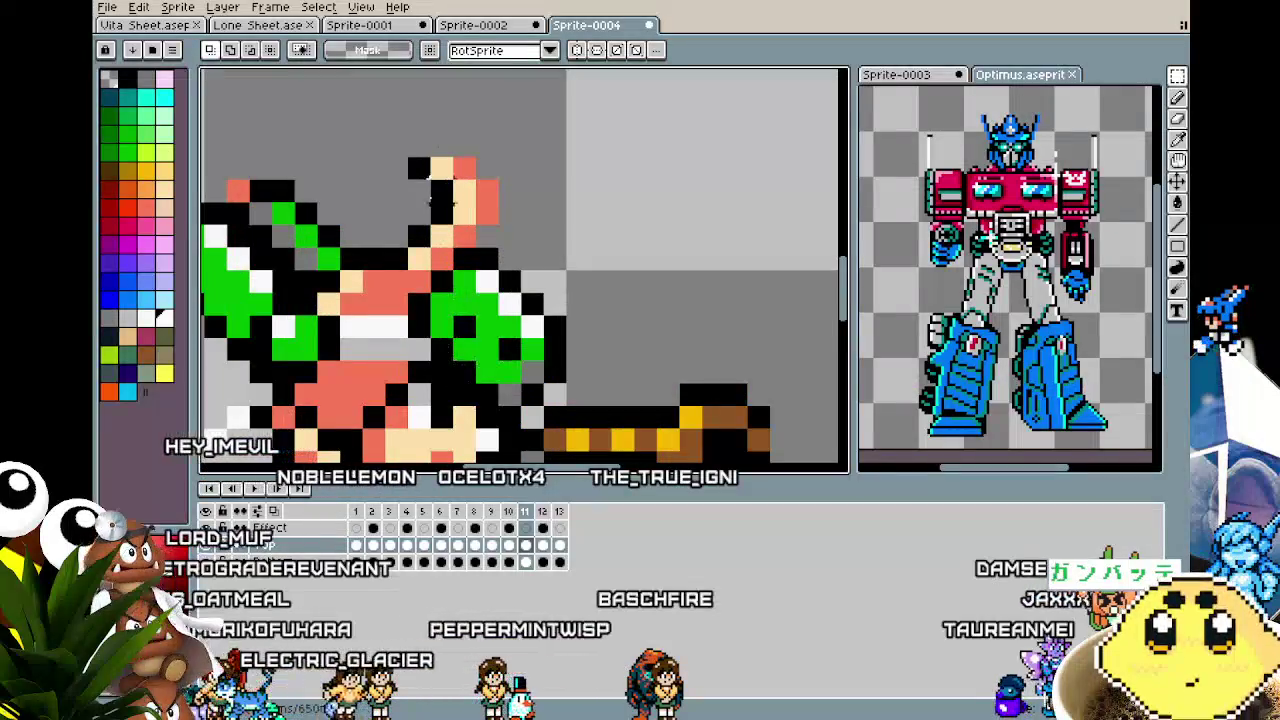
Check the white slash streak on frame 12 and play the thrust animation.
{"action": "mouse_move", "coordinate": [428, 132]}
{"action": "left_mouse_down"}
{"action": "mouse_move", "coordinate": [548, 232]}
{"action": "mouse_move", "coordinate": [520, 248]}
{"action": "left_mouse_up"}
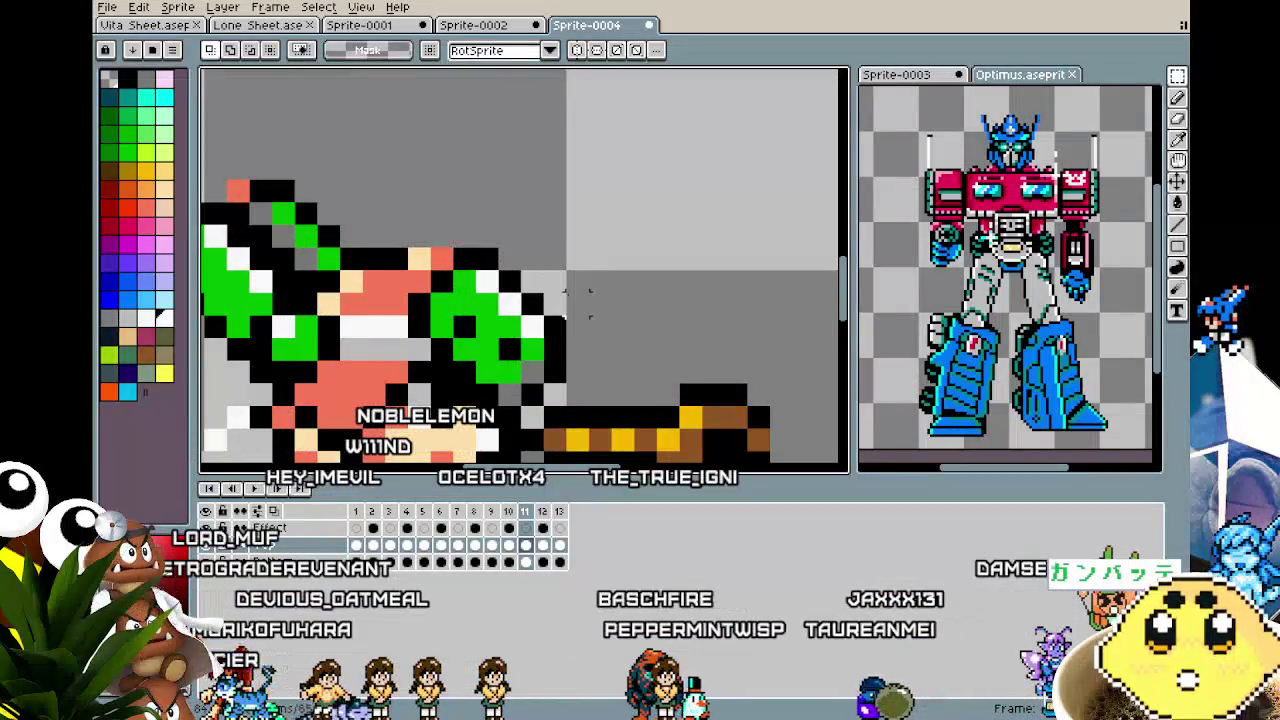
{"action": "key", "text": "ctrl+d"}
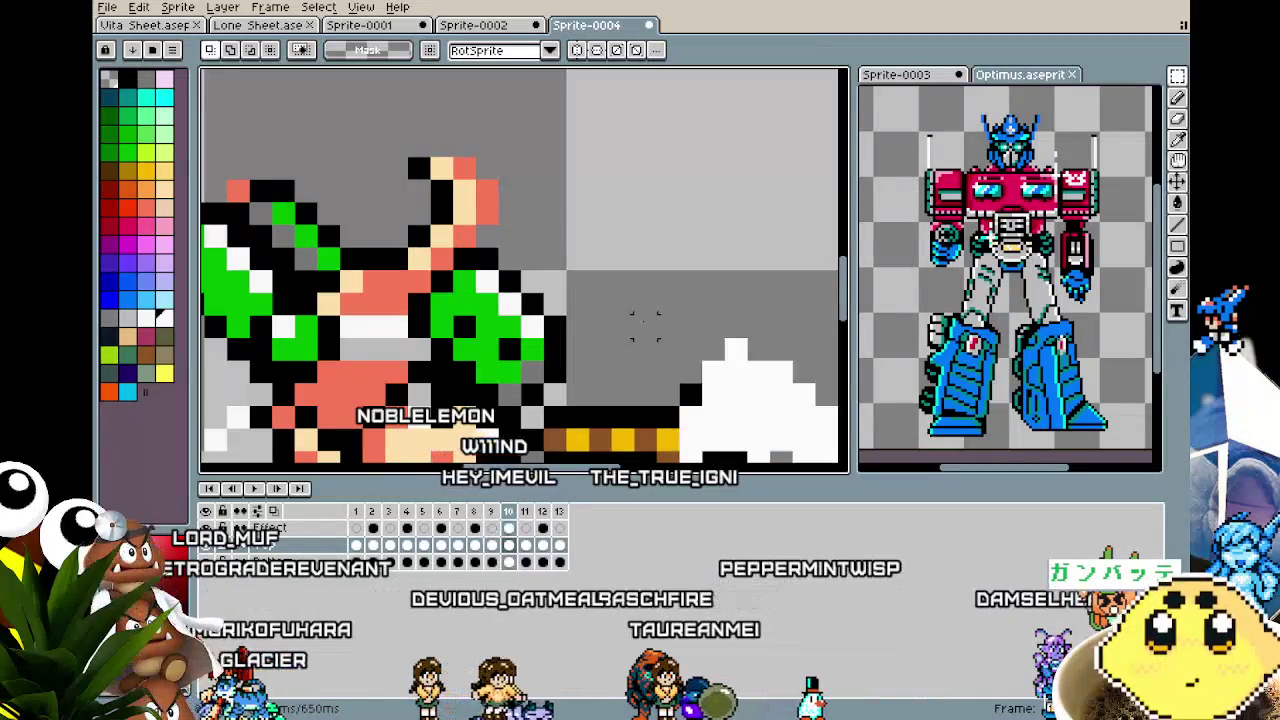
{"action": "key", "text": "Right"}
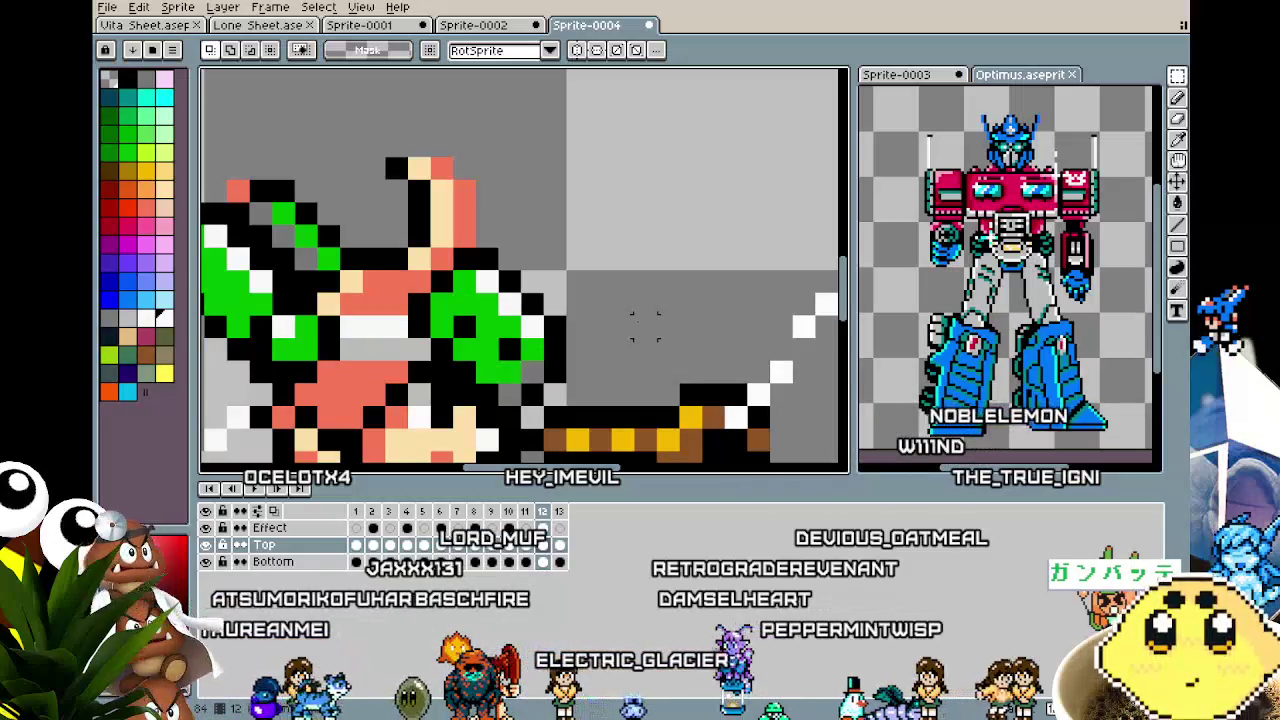
{"action": "key", "text": "Return"}
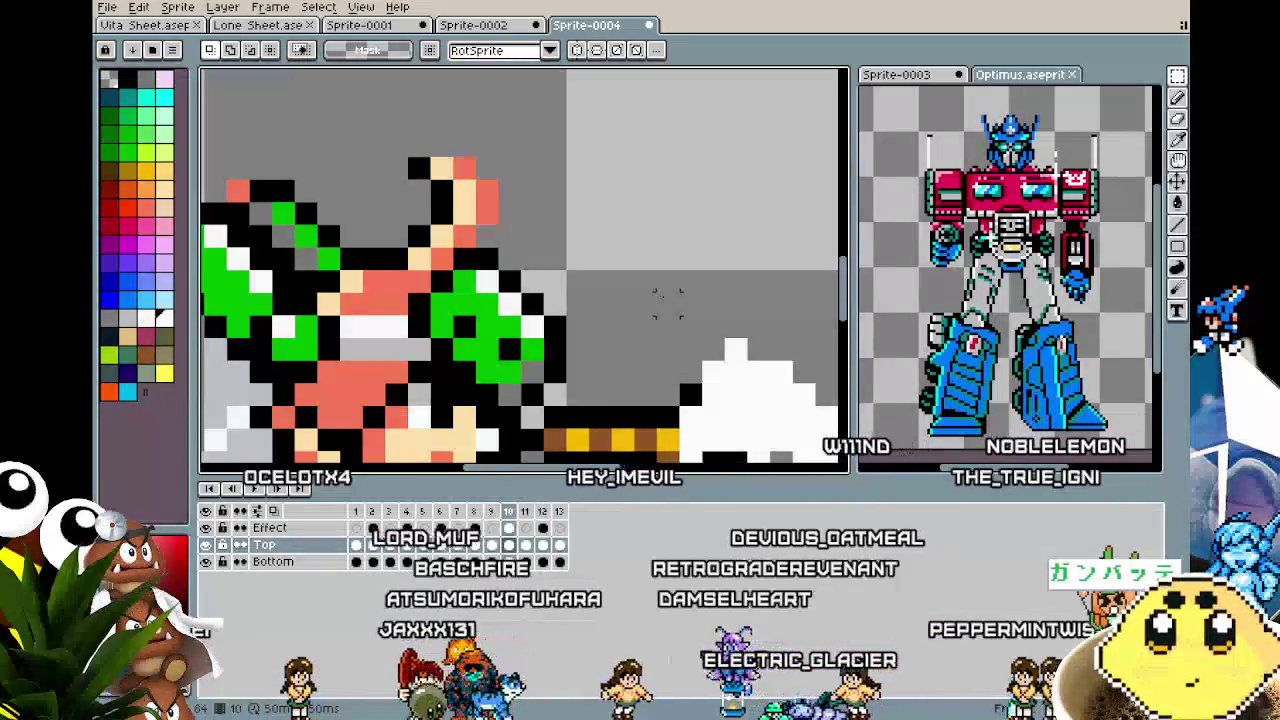
{"action": "scroll", "coordinate": [667, 303], "scroll_direction": "down", "scroll_amount": 1}
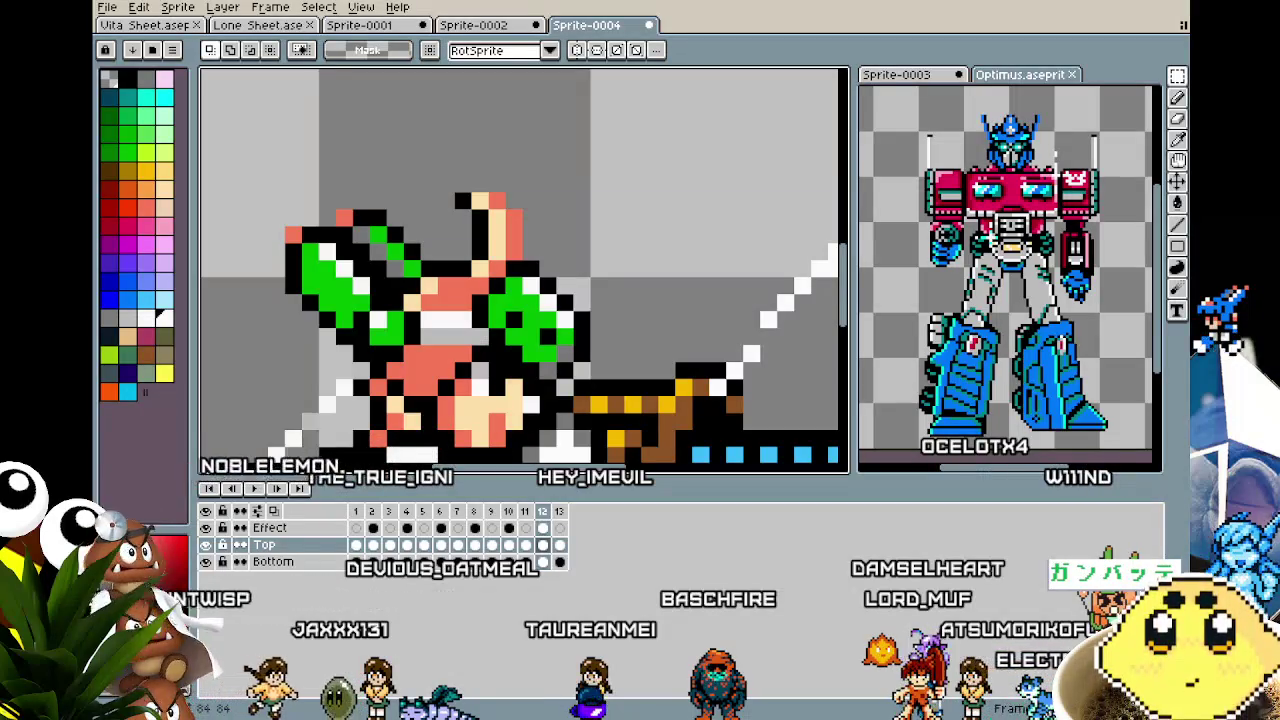
Play the thrust from frame 1, then step through frames 4 to 12 checking the slashes.
{"action": "scroll", "coordinate": [494, 383], "scroll_direction": "down", "scroll_amount": 1}
{"action": "scroll", "coordinate": [480, 350], "scroll_direction": "down", "scroll_amount": 3}
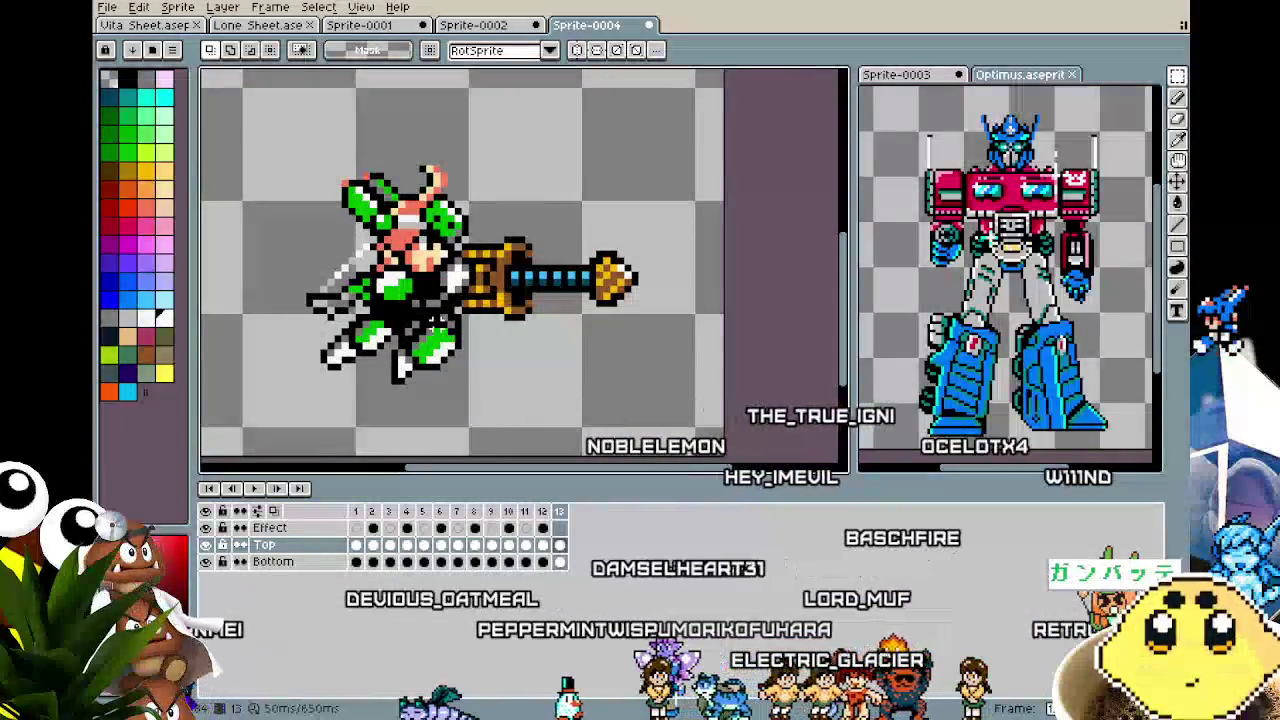
{"action": "key", "text": "Home"}
{"action": "key", "text": "Return"}
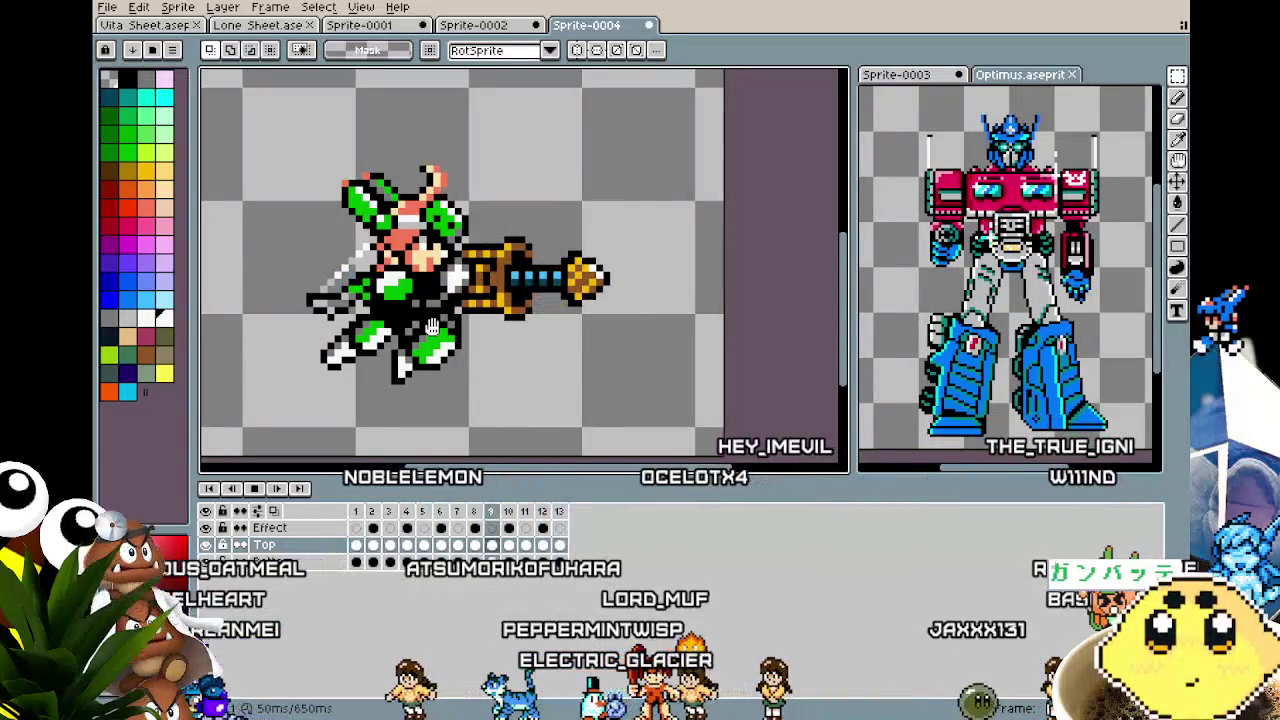
{"action": "scroll", "coordinate": [430, 328], "scroll_direction": "down", "scroll_amount": 1}
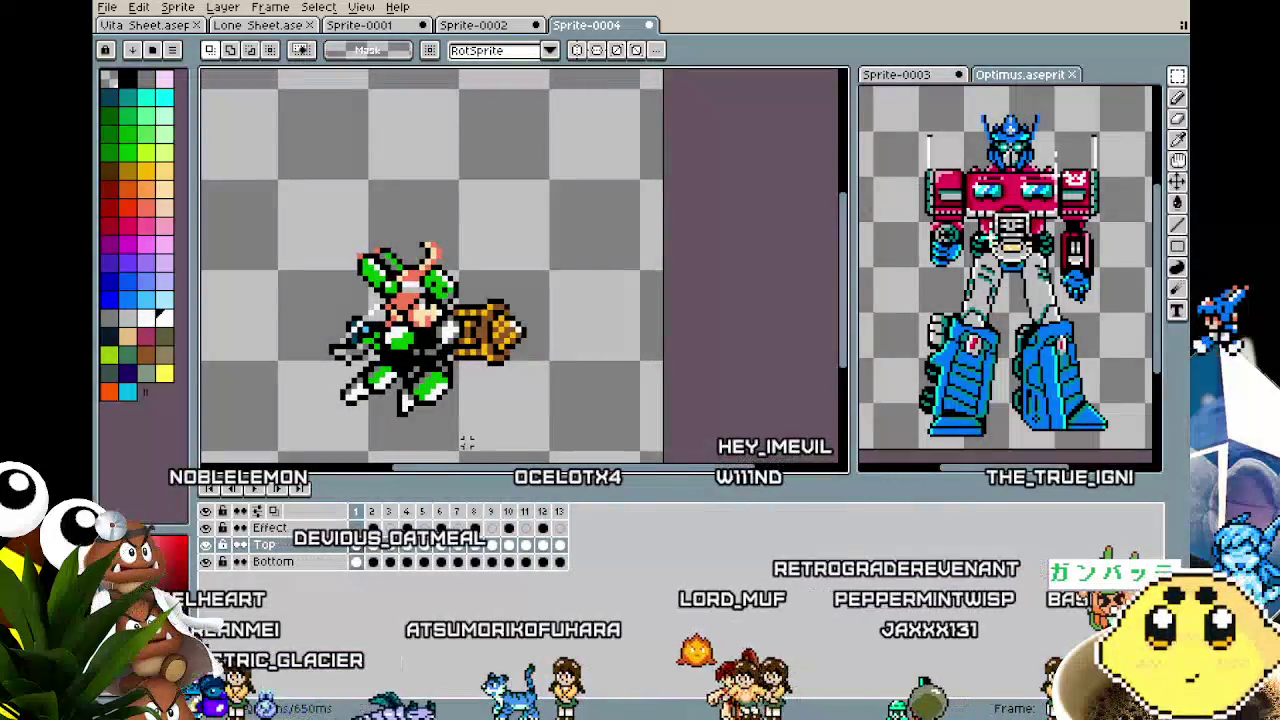
{"action": "key", "text": "Right"}
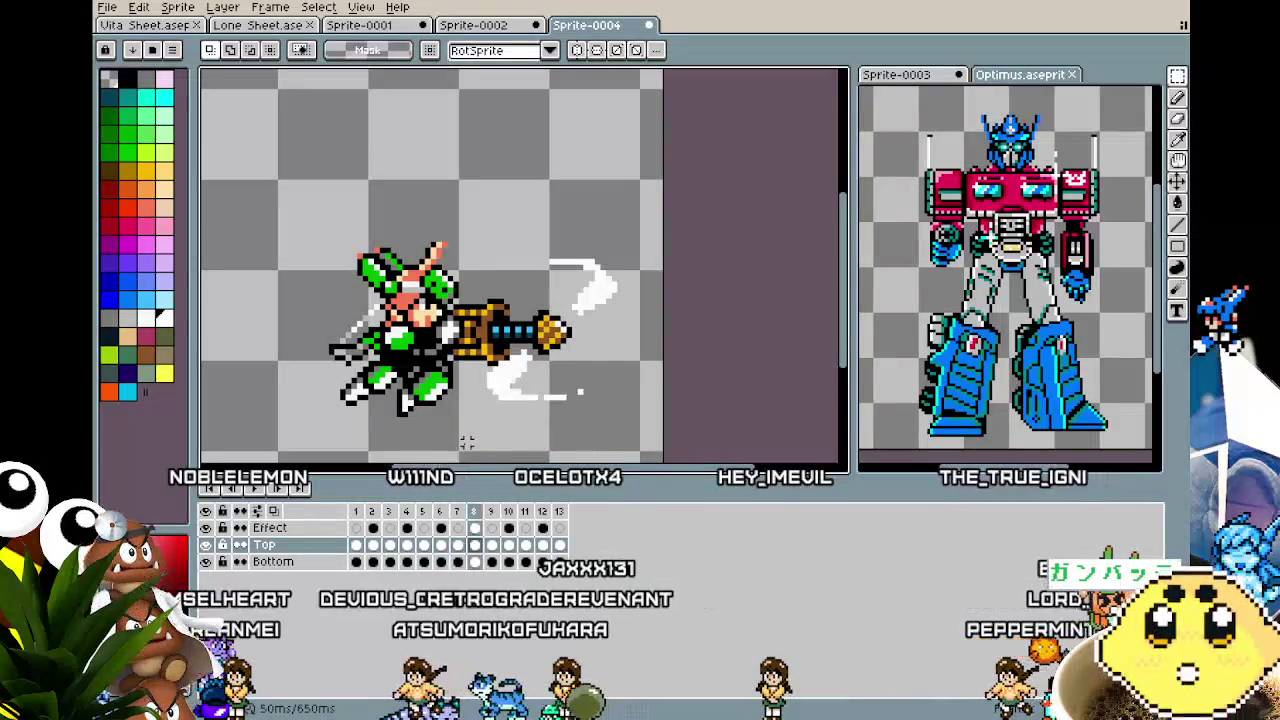
{"action": "key", "text": "Right"}
{"action": "key", "text": "Right"}
{"action": "key", "text": "Right"}
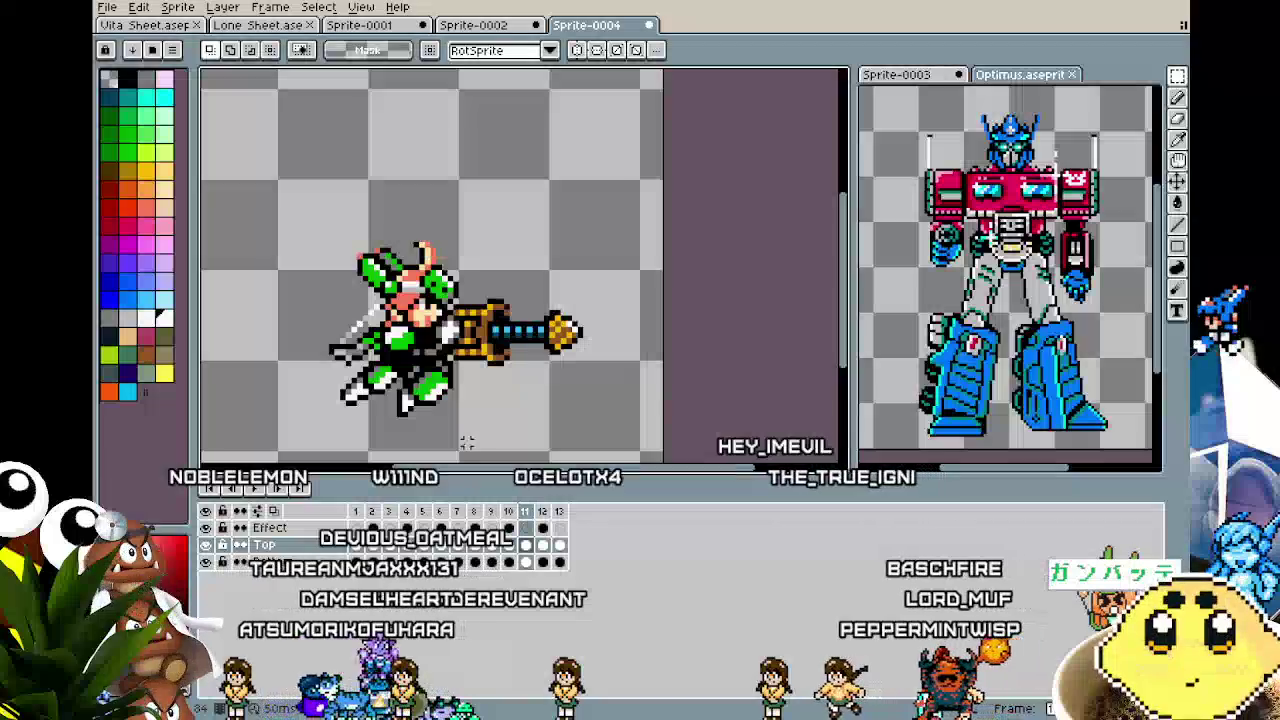
{"action": "key", "text": "Right"}
{"action": "key", "text": "Right"}
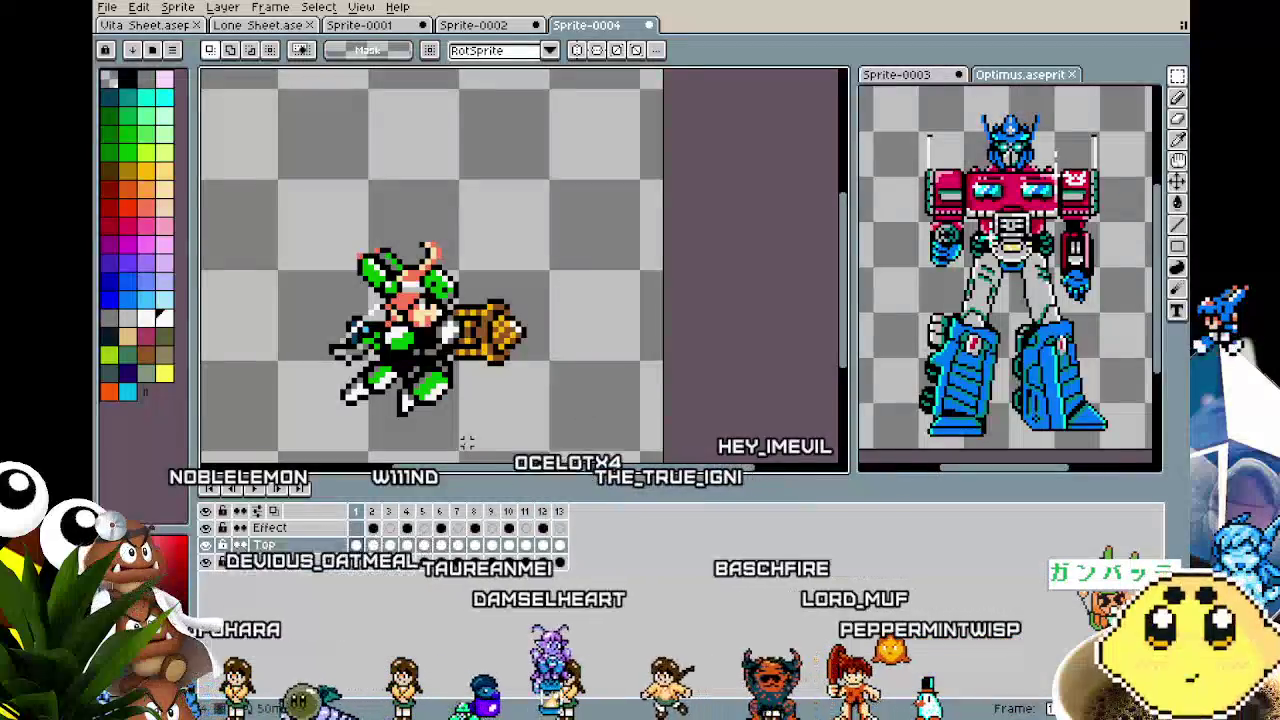
{"action": "key", "text": "Left"}
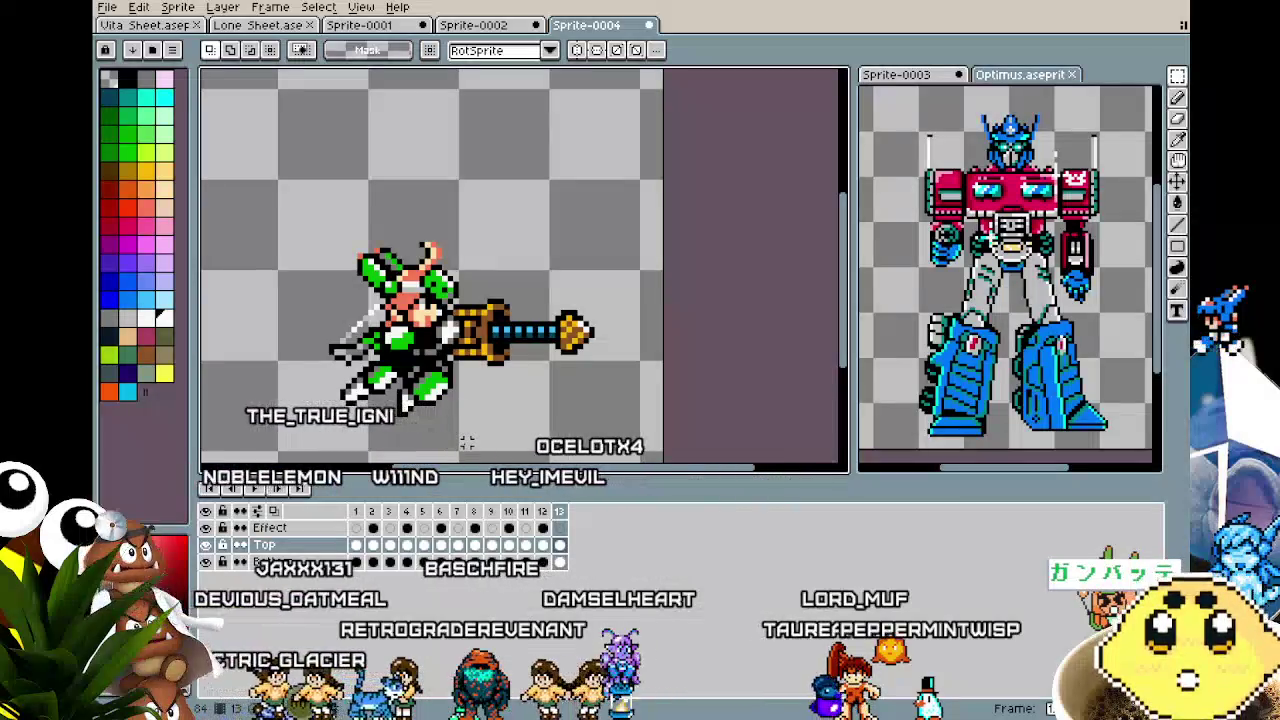
{"action": "key", "text": "Left"}
{"action": "key", "text": "Left"}
{"action": "key", "text": "Left"}
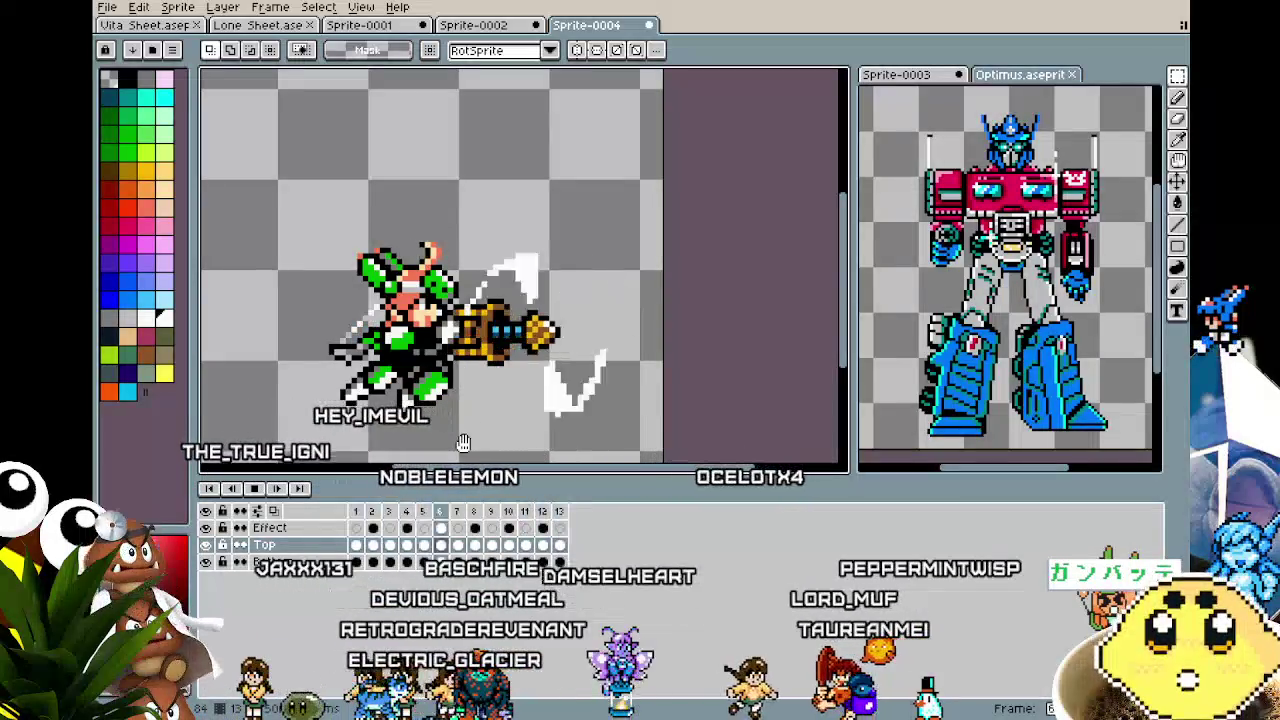
{"action": "key", "text": "Right"}
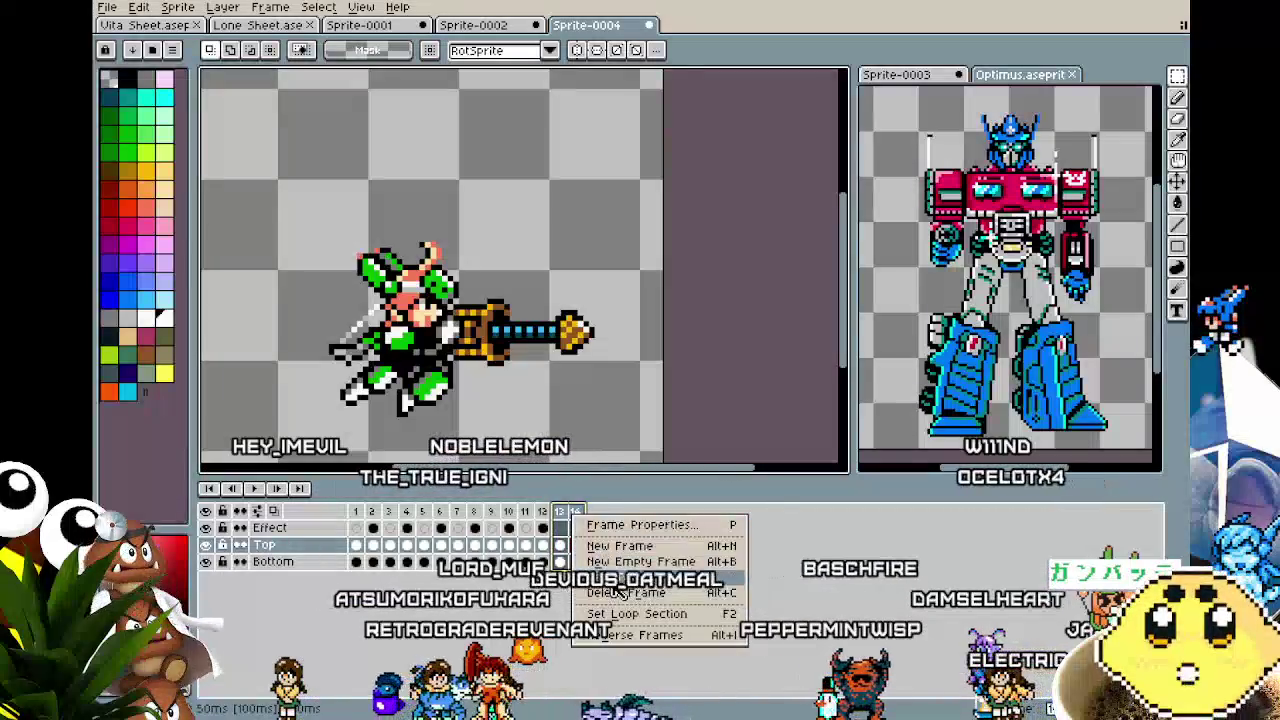
Create a tag named 'sustain' over frames 13–14.
{"action": "key", "text": "F2"}
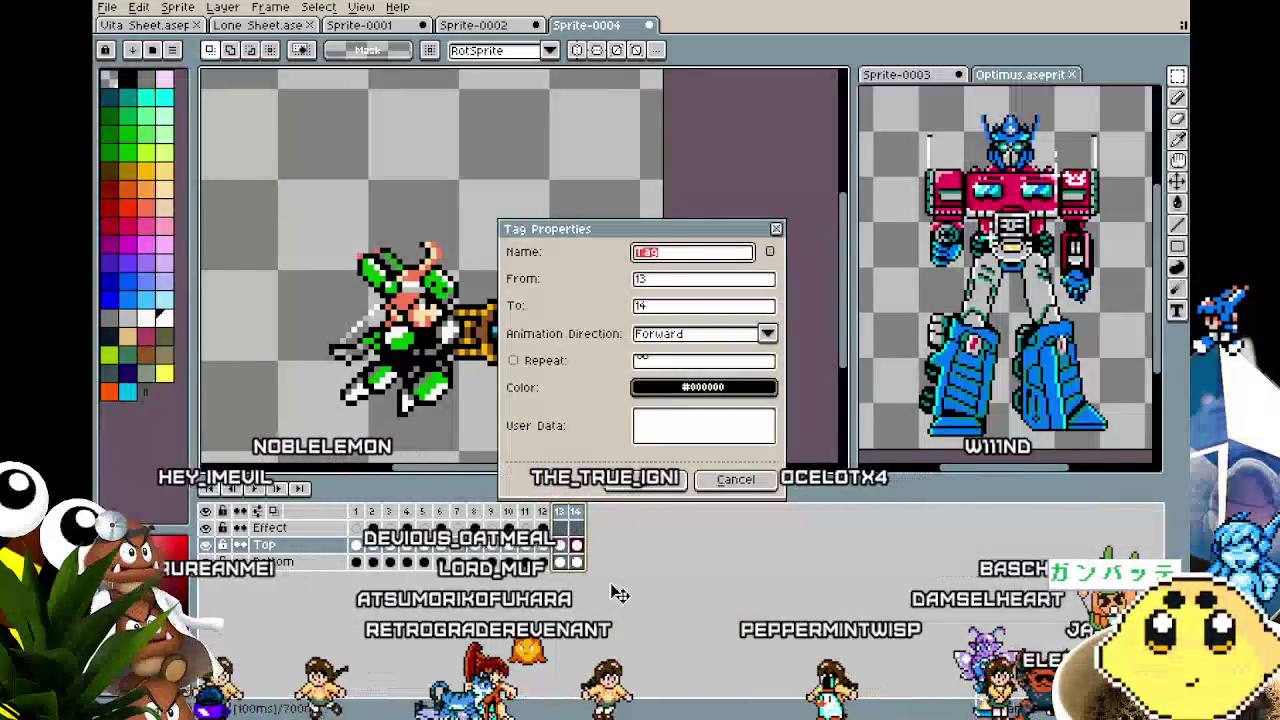
{"action": "type", "text": "S"}
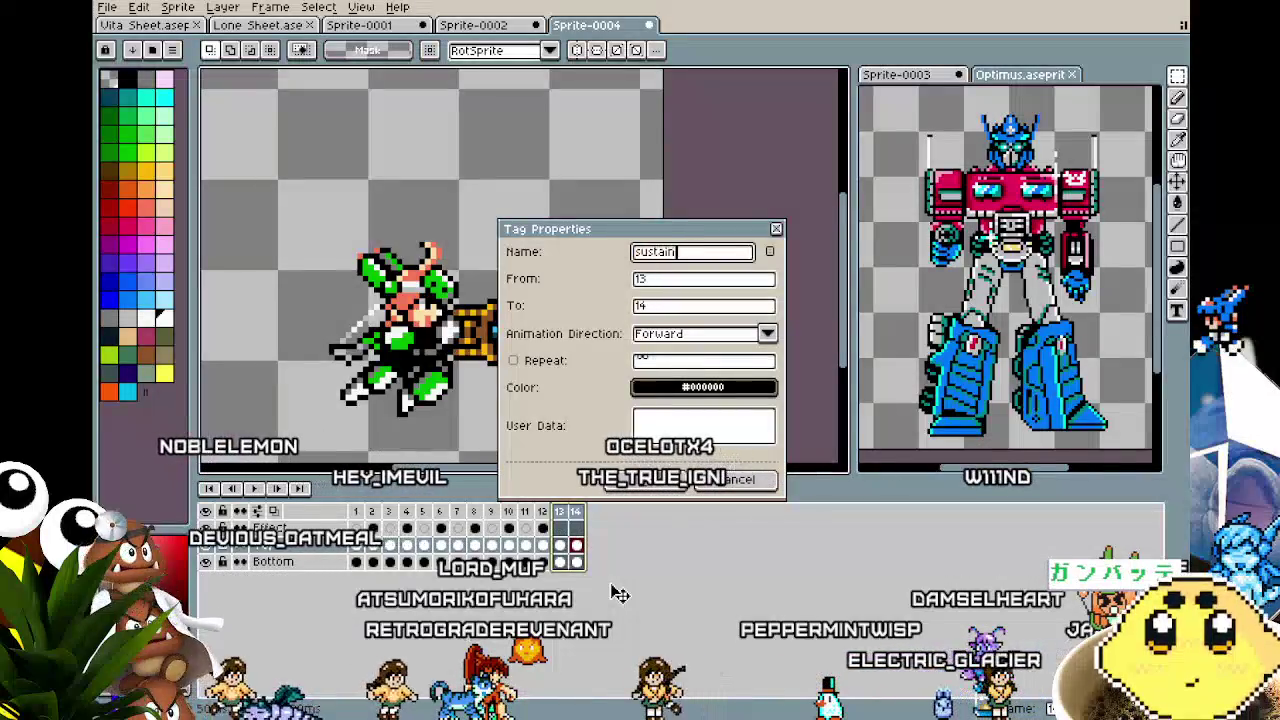
{"action": "key", "text": "Return"}
Recenter and zoom the view to compare frames 12 and 13.
{"action": "left_click_drag", "start_coordinate": [523, 380], "coordinate": [485, 378]}
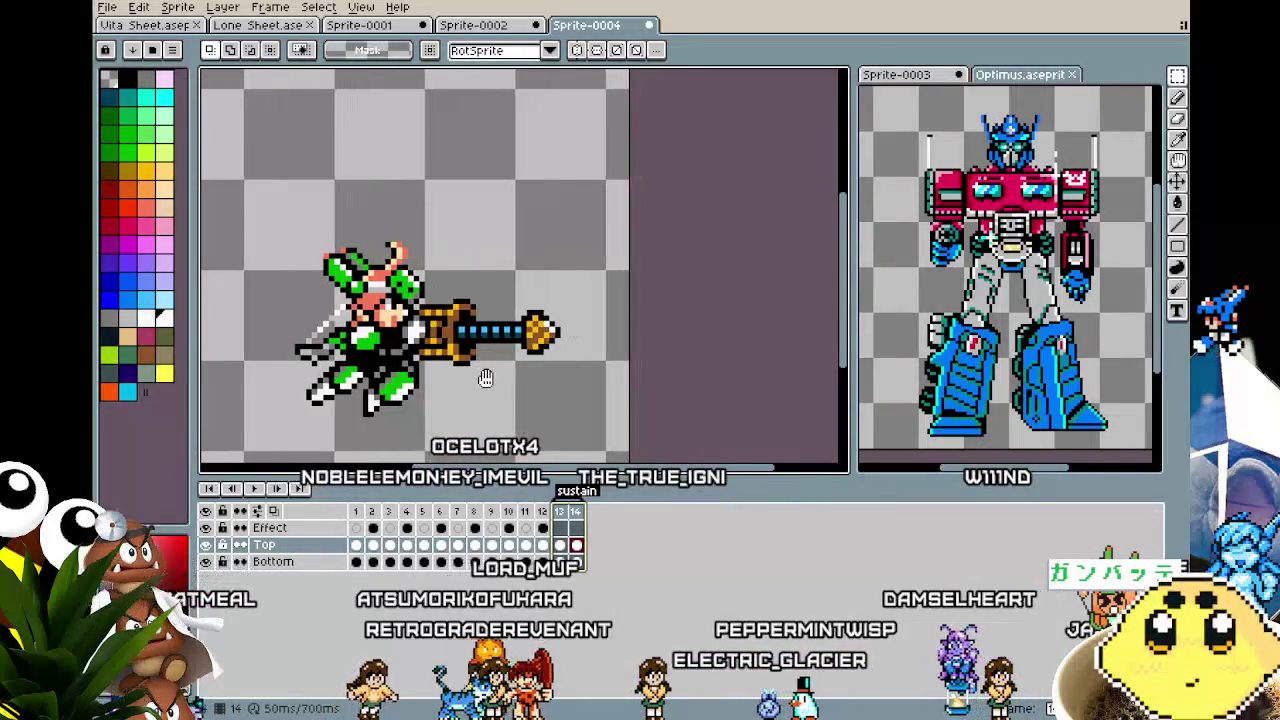
{"action": "scroll", "coordinate": [484, 380], "scroll_direction": "up", "scroll_amount": 2}
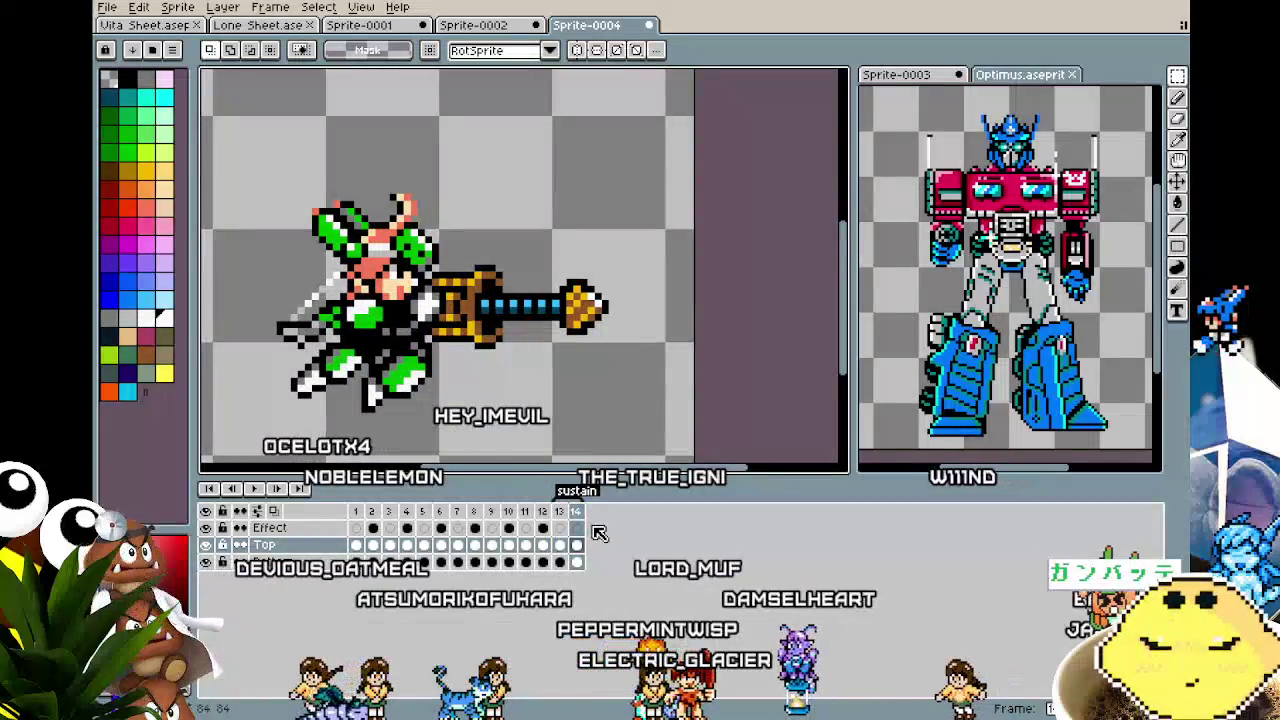
{"action": "key", "text": "Left"}
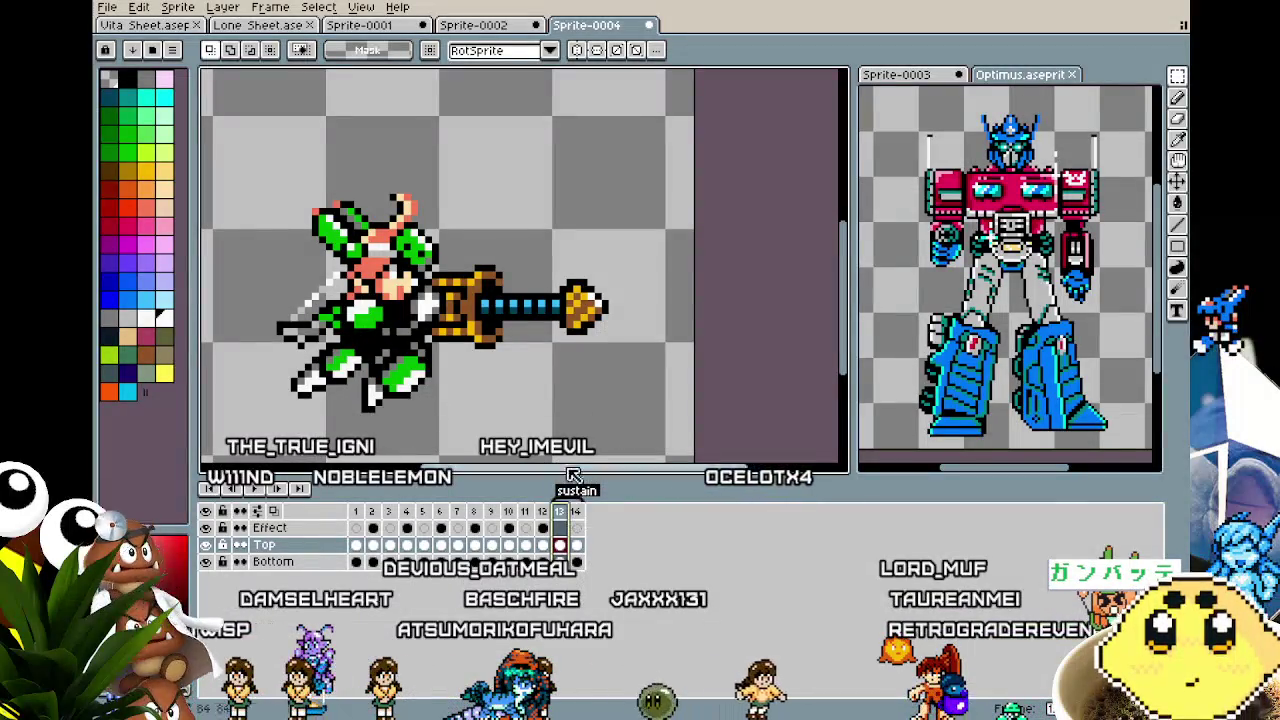
{"action": "left_click_drag", "start_coordinate": [560, 320], "coordinate": [510, 305]}
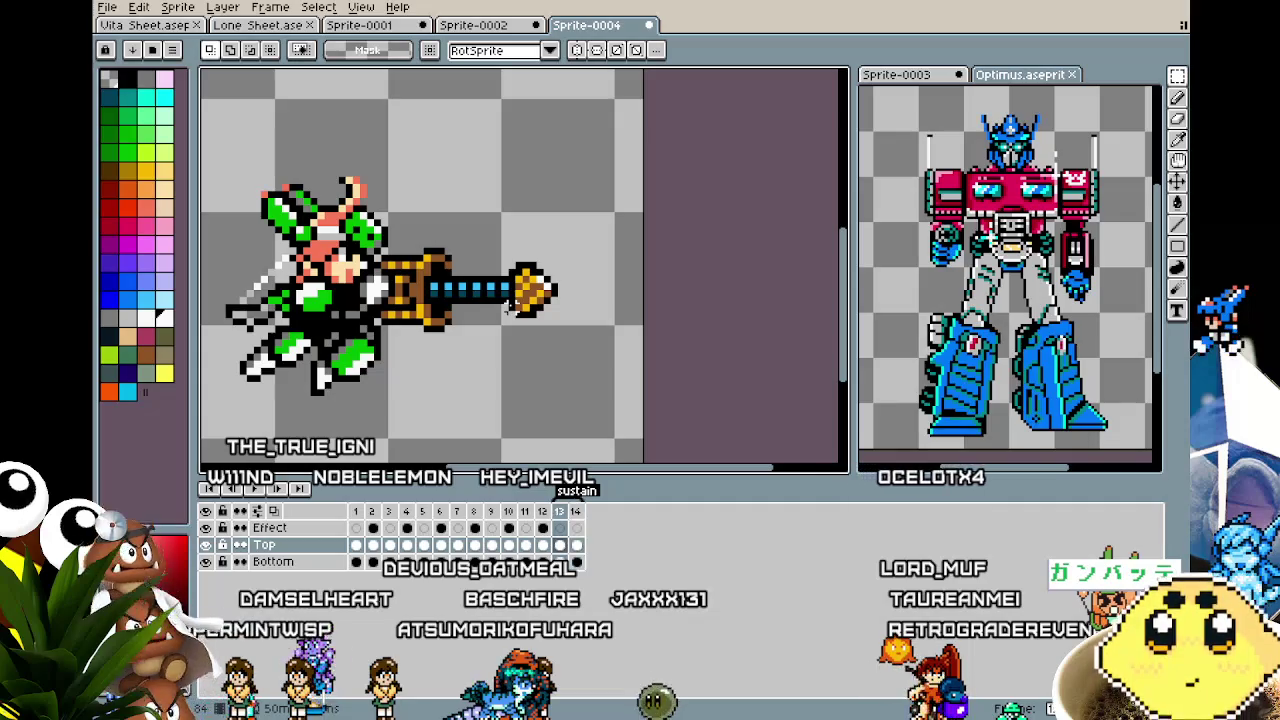
{"action": "scroll", "coordinate": [490, 321], "scroll_direction": "up", "scroll_amount": 2}
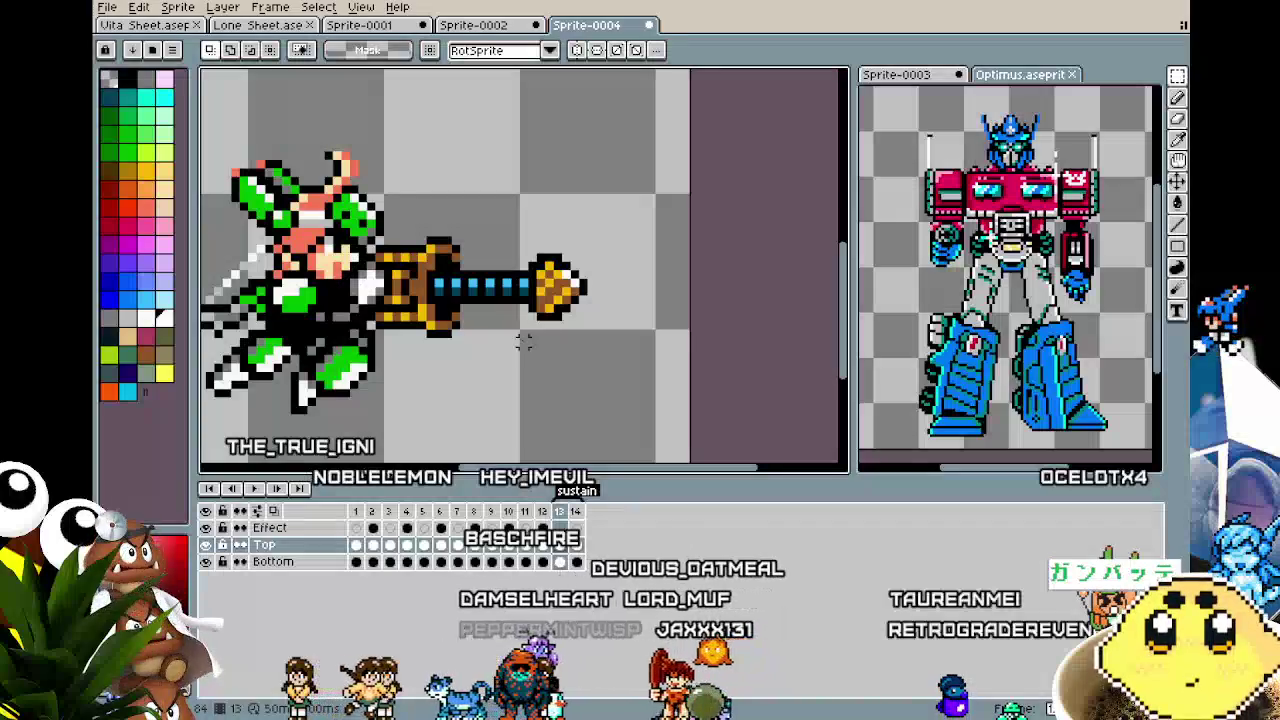
{"action": "scroll", "coordinate": [569, 331], "scroll_direction": "down", "scroll_amount": 1}
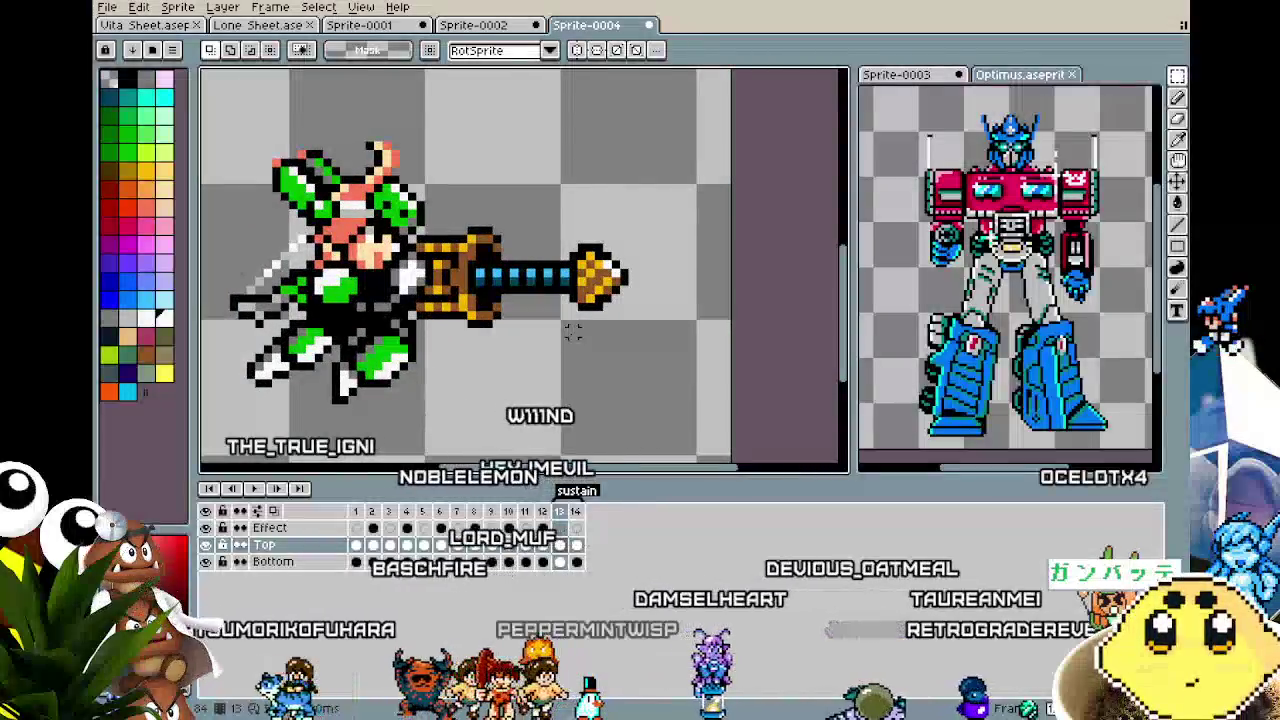
{"action": "scroll", "coordinate": [572, 333], "scroll_direction": "down", "scroll_amount": 1}
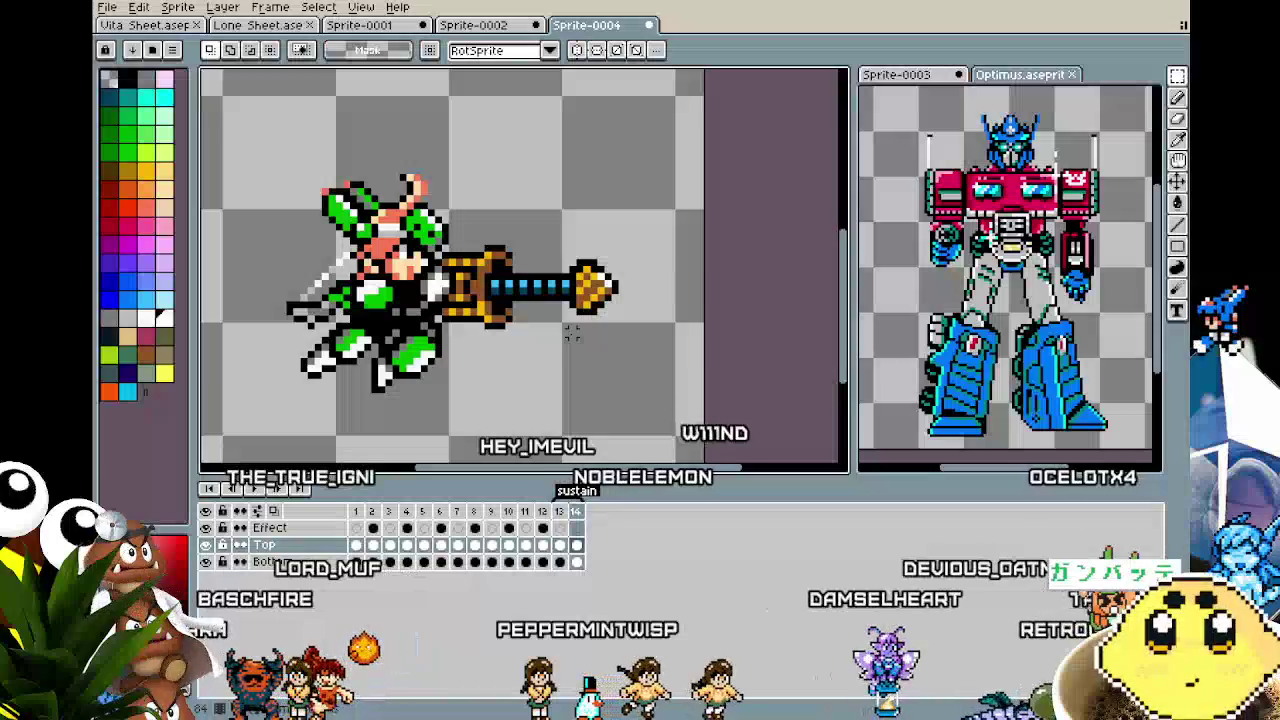
{"action": "key", "text": "comma"}
{"action": "key", "text": "period"}
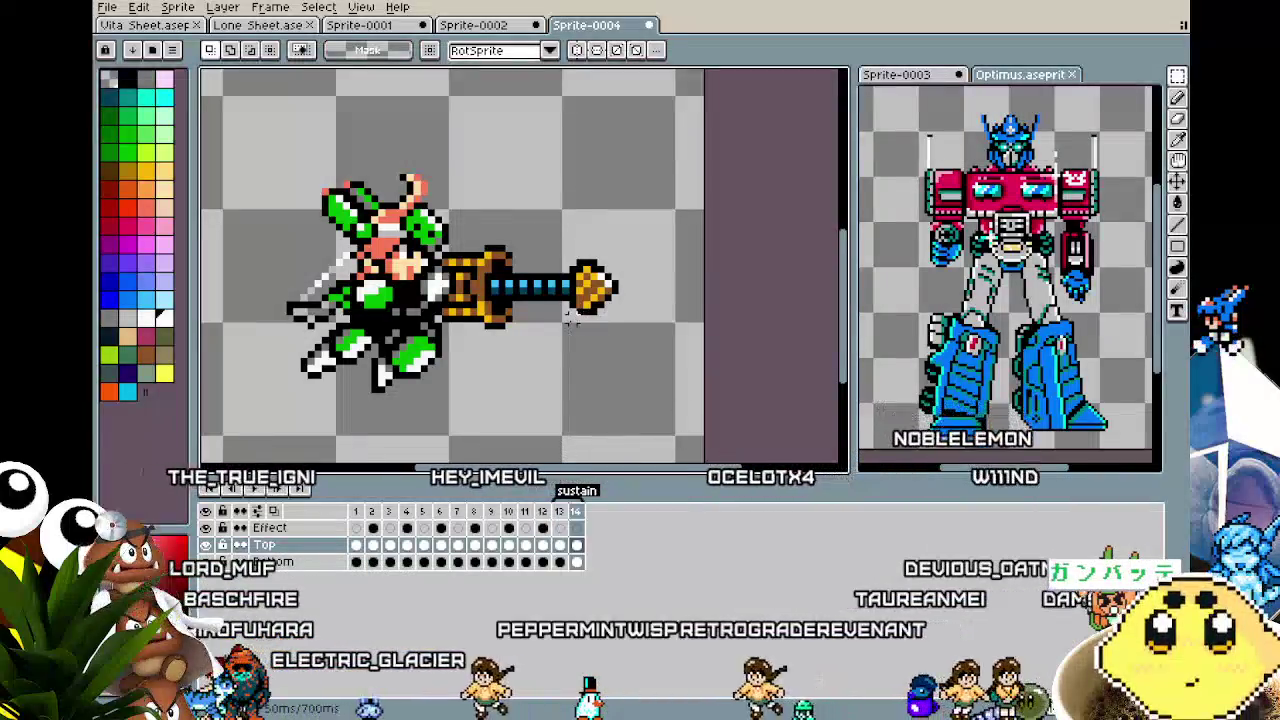
Add six new frames at the end so the animation runs to frame 20.
{"action": "right_click", "coordinate": [580, 512]}
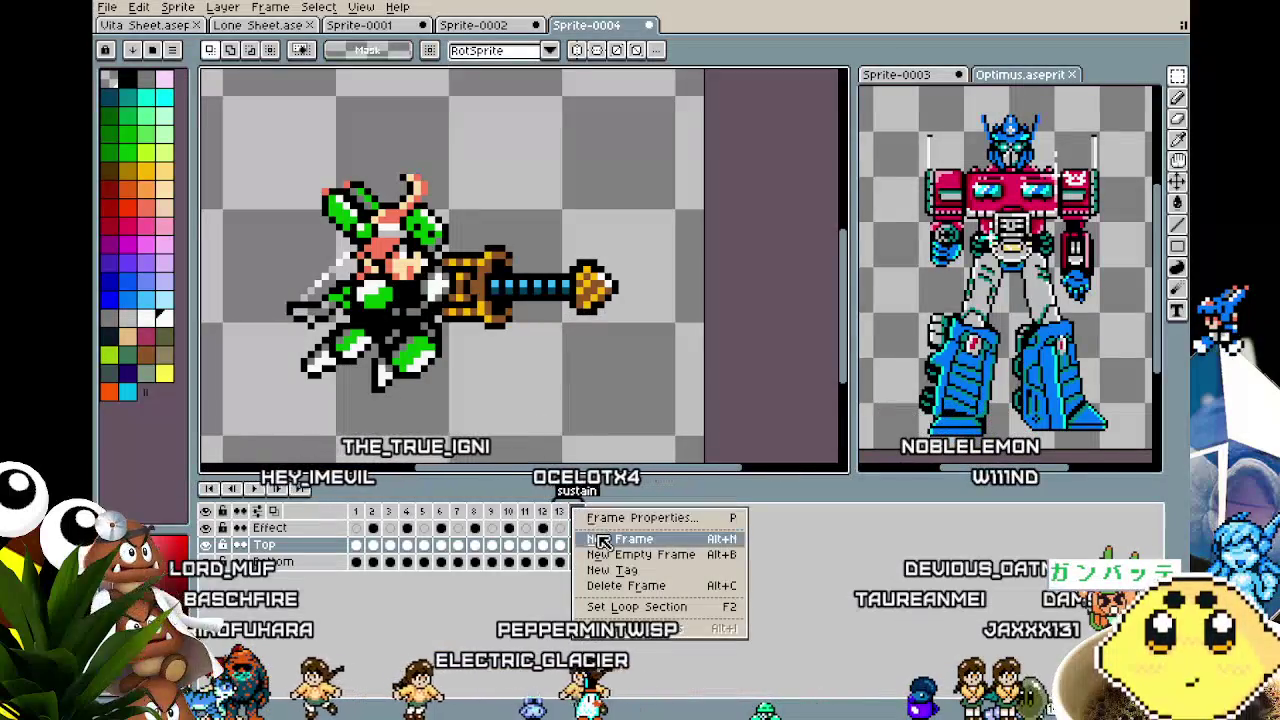
{"action": "left_click", "coordinate": [603, 540]}
{"action": "right_click", "coordinate": [594, 512]}
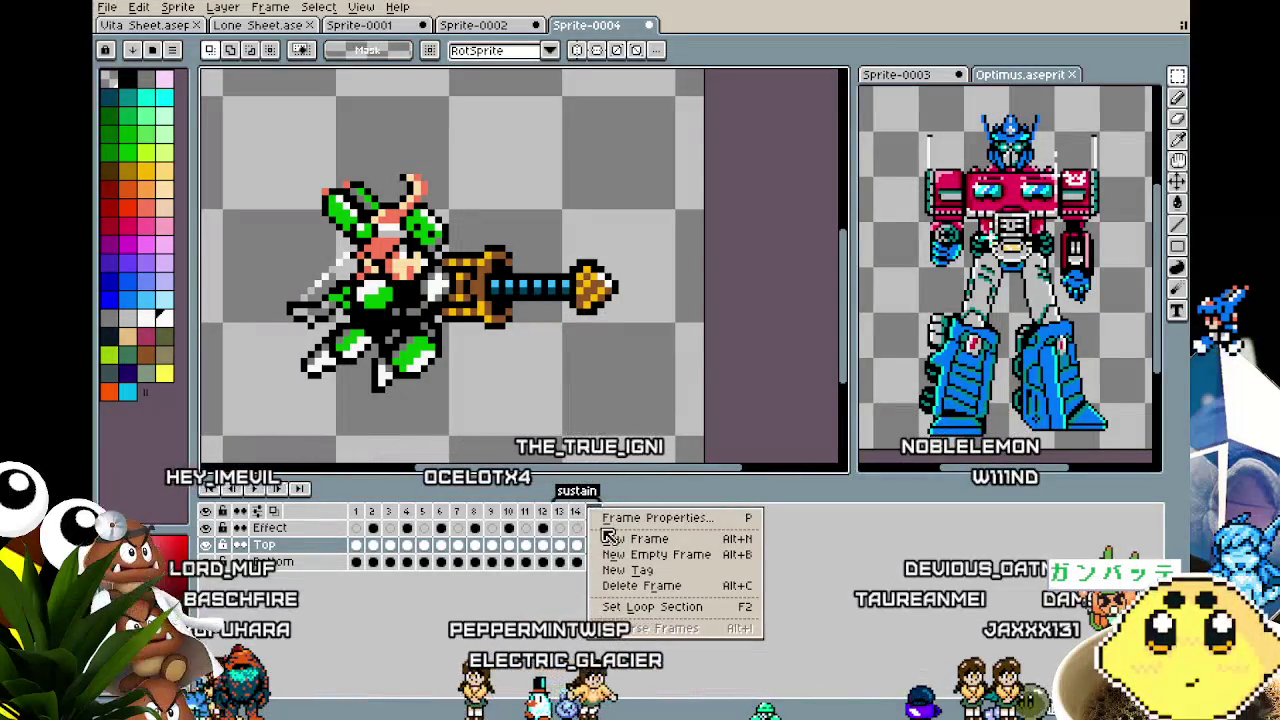
{"action": "left_click", "coordinate": [610, 538]}
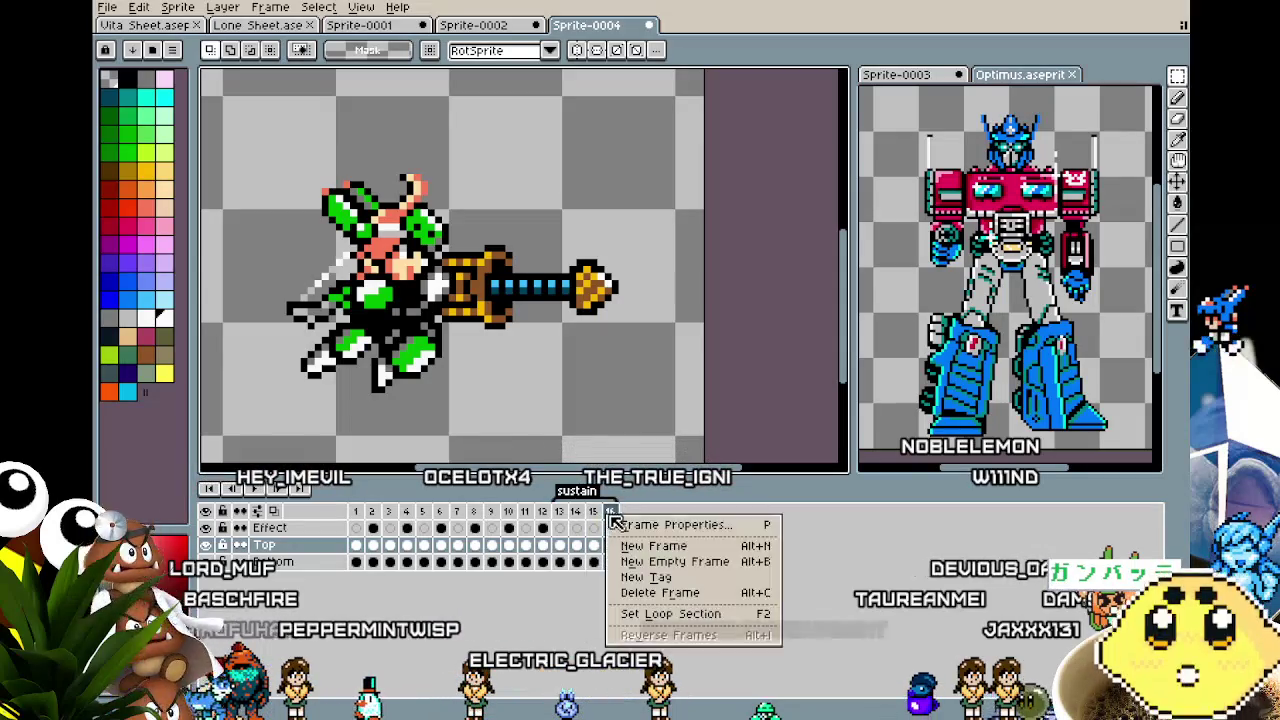
{"action": "left_click", "coordinate": [646, 548]}
{"action": "left_click", "coordinate": [647, 548]}
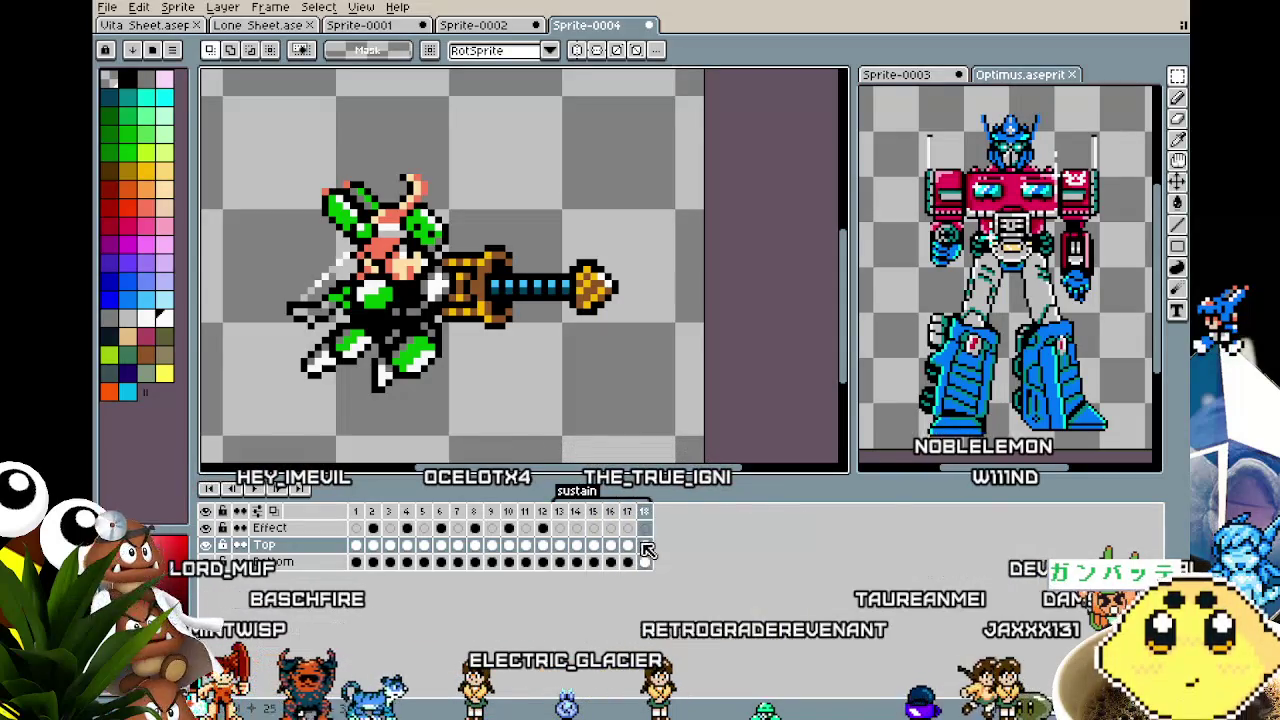
{"action": "right_click", "coordinate": [647, 516]}
{"action": "left_click", "coordinate": [668, 547]}
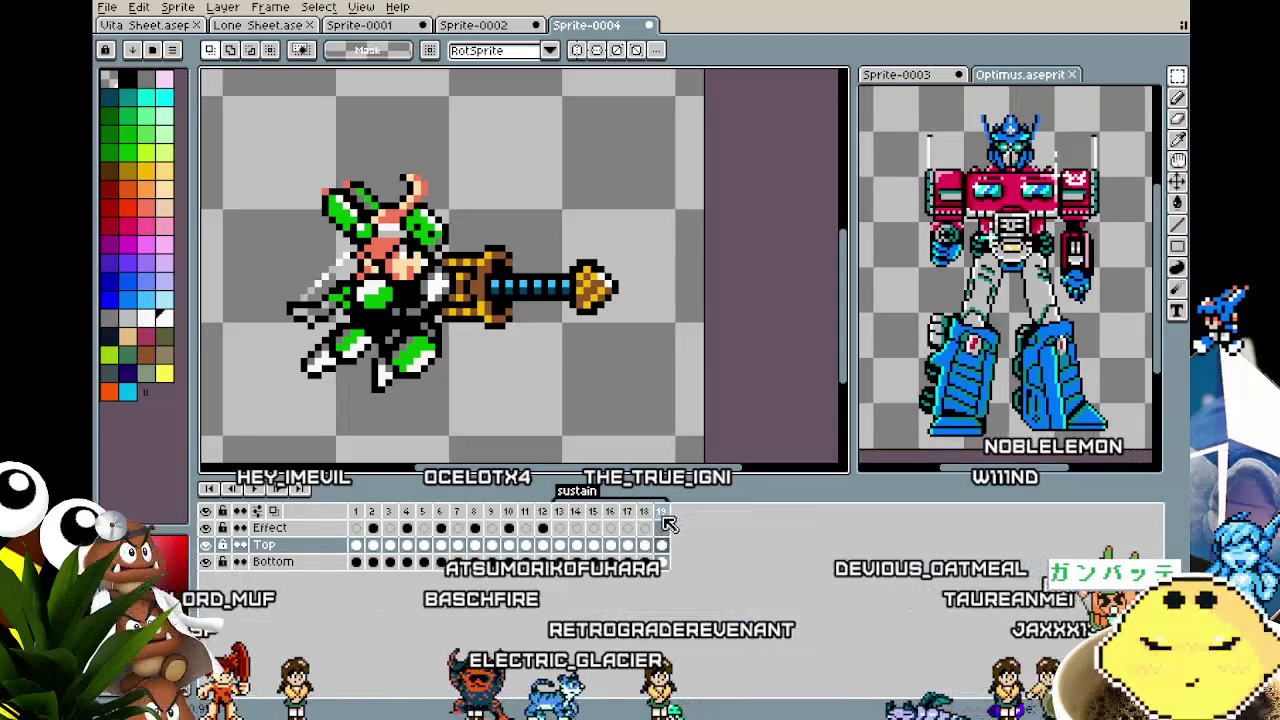
{"action": "right_click", "coordinate": [661, 513]}
{"action": "left_click", "coordinate": [690, 547]}
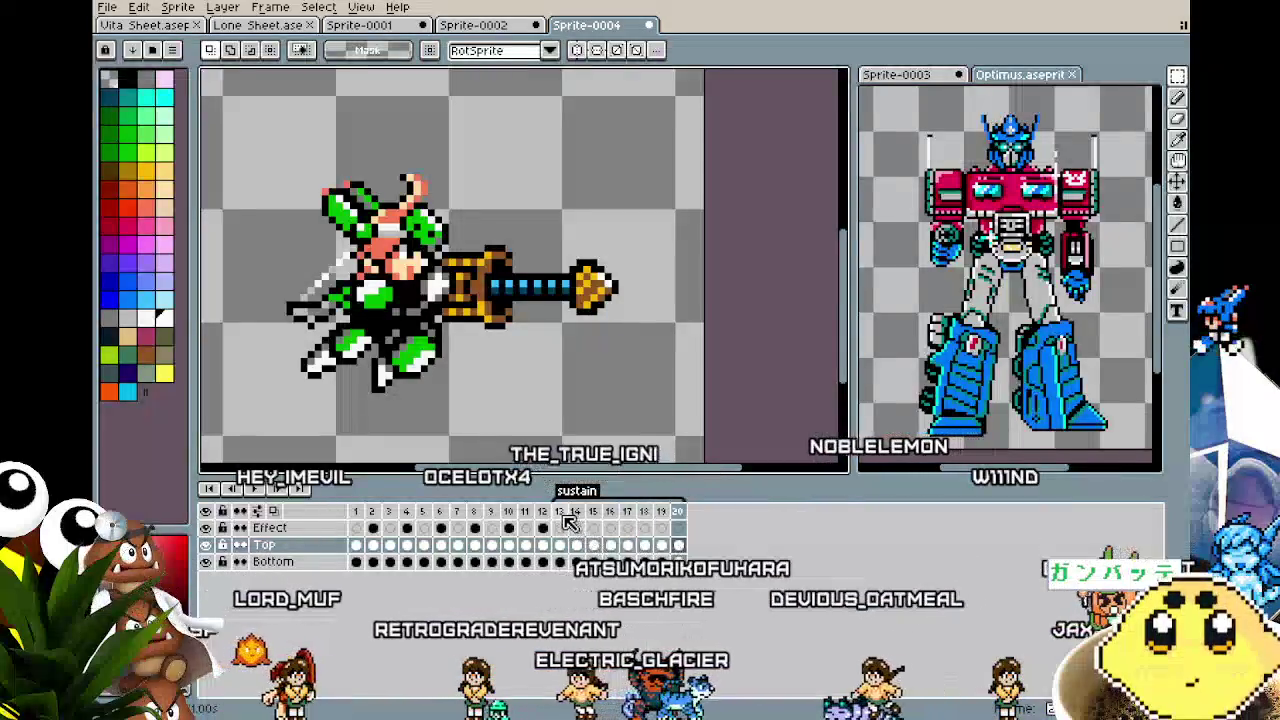
Review frames 13, 15 and 2 of the animation.
{"action": "left_click", "coordinate": [559, 511]}
{"action": "left_click", "coordinate": [592, 515]}
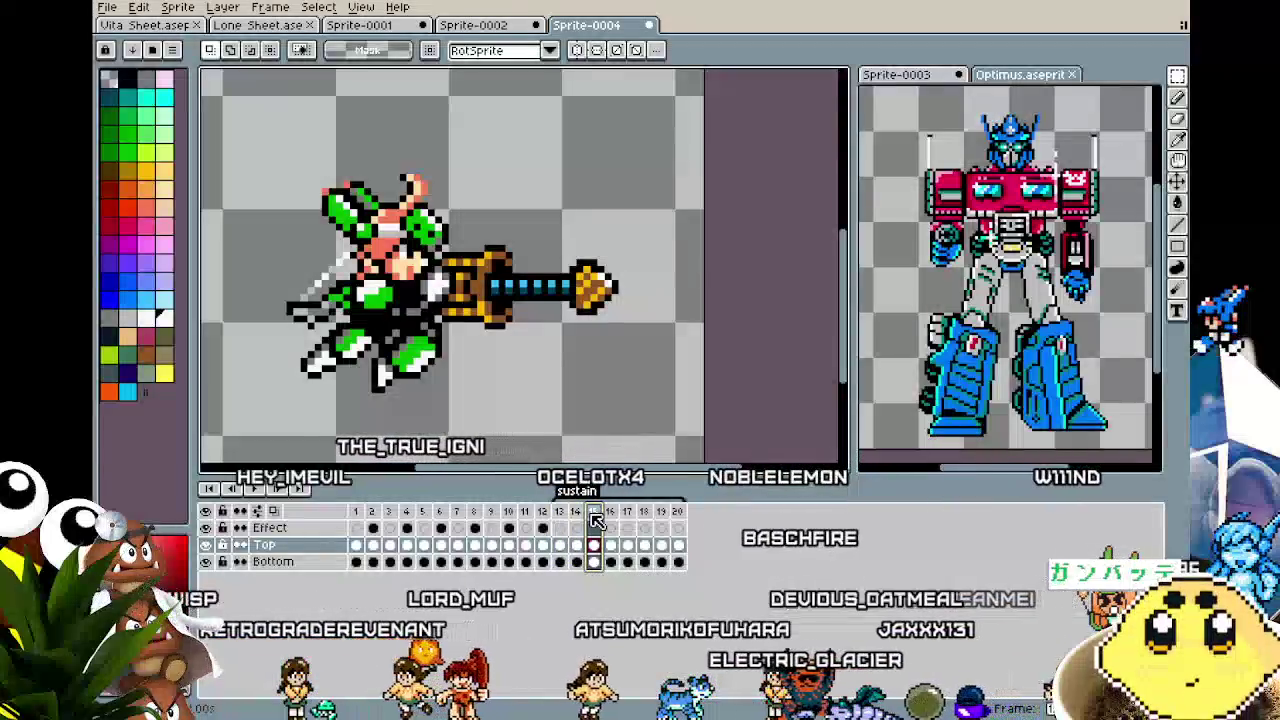
{"action": "left_click", "coordinate": [372, 545]}
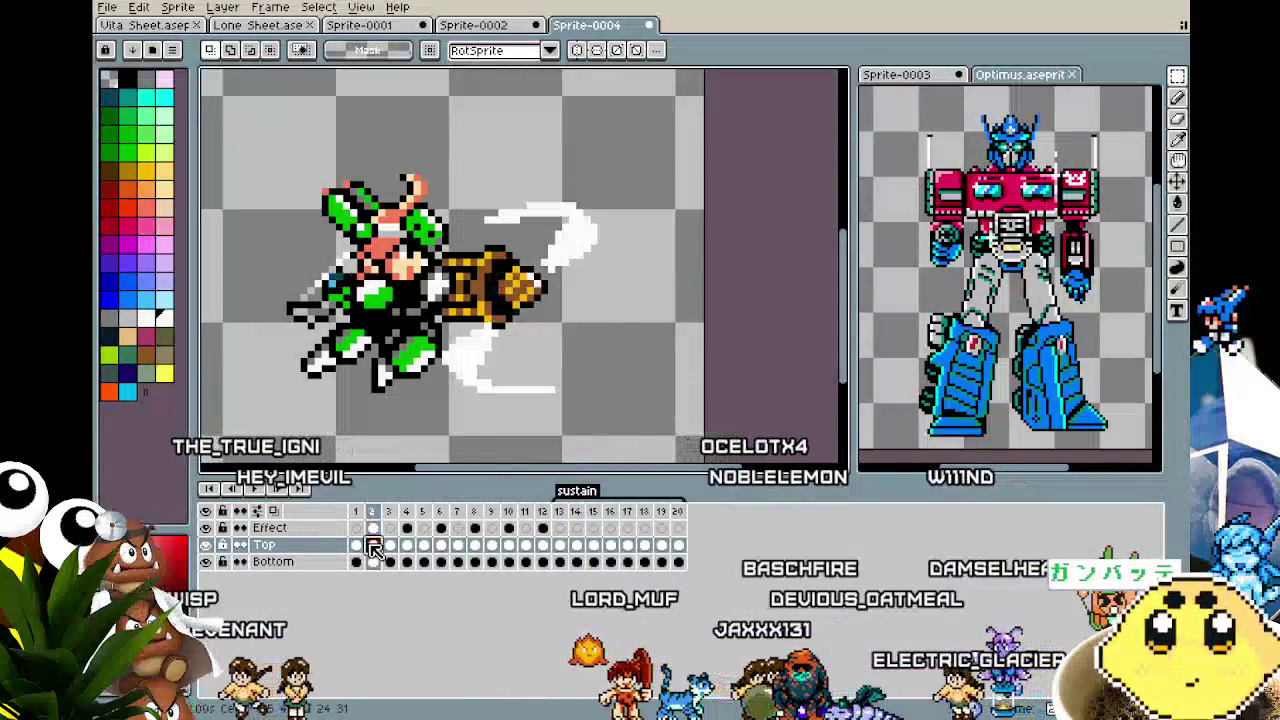
Marquee-select the character's head on frame 16 after checking frames 3 and 15.
{"action": "left_click", "coordinate": [389, 546]}
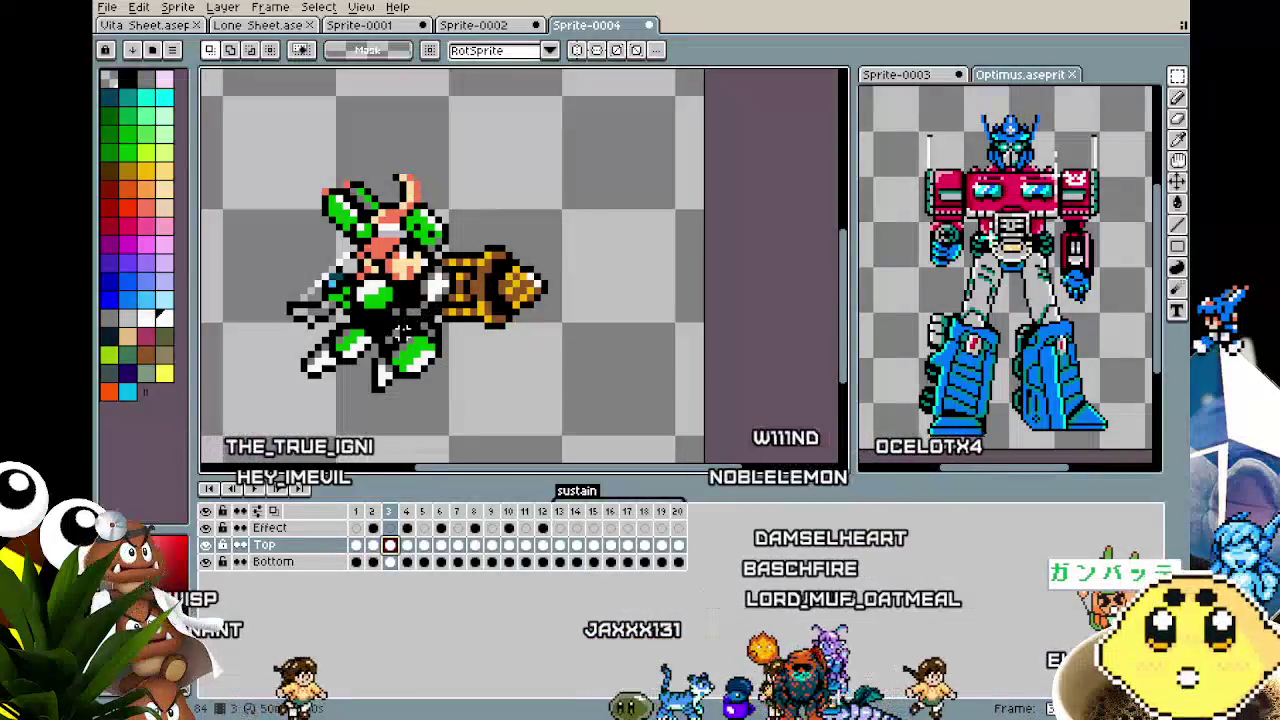
{"action": "mouse_move", "coordinate": [380, 150]}
{"action": "left_mouse_down"}
{"action": "mouse_move", "coordinate": [436, 182]}
{"action": "mouse_move", "coordinate": [448, 206]}
{"action": "left_mouse_up"}
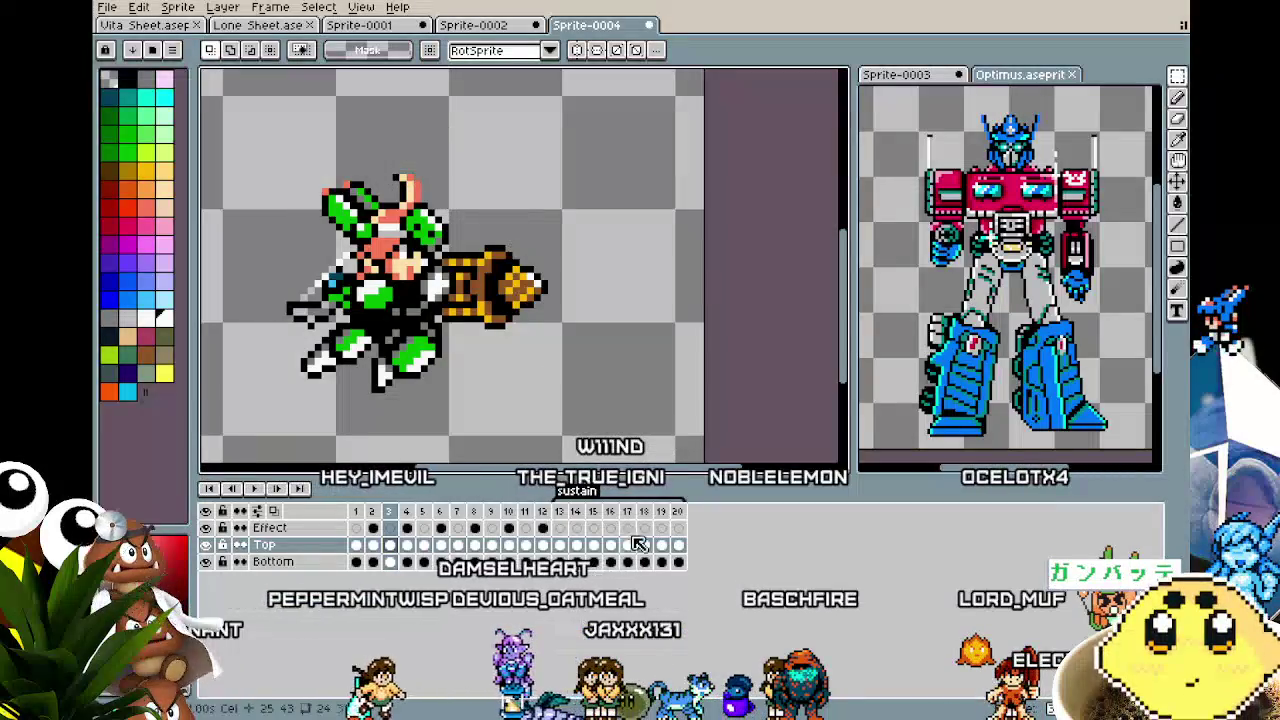
{"action": "left_click", "coordinate": [593, 546]}
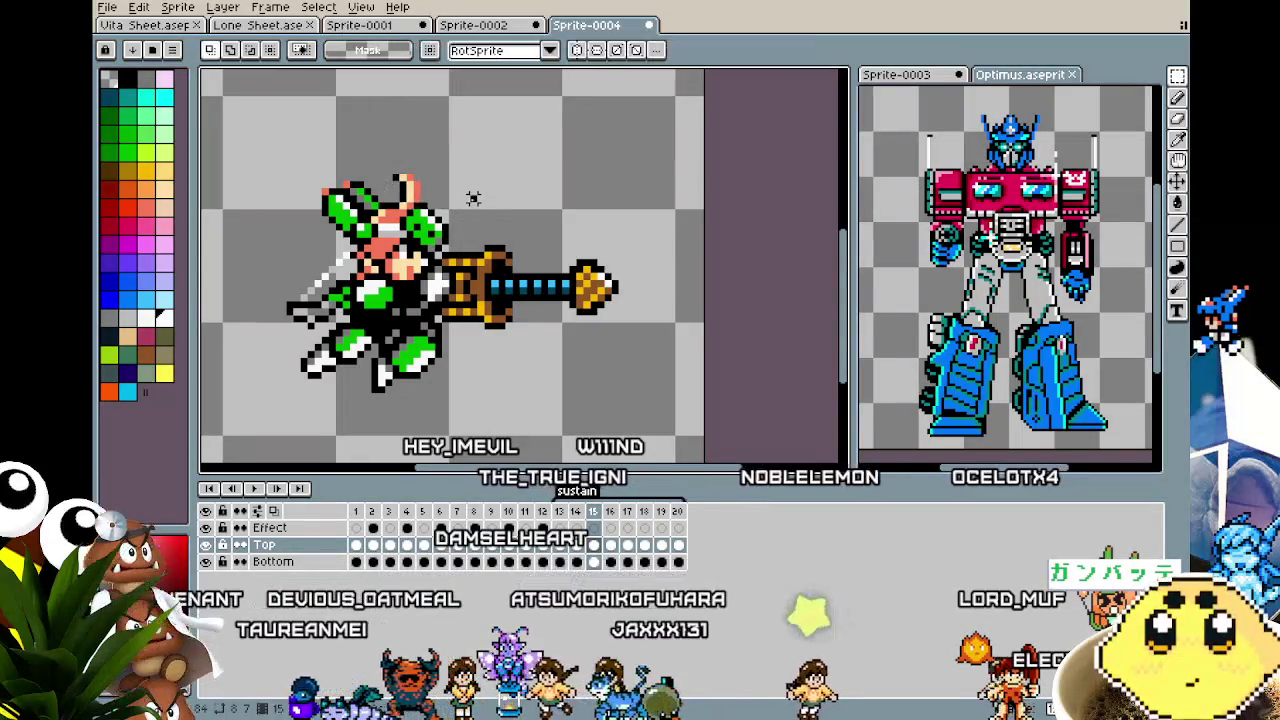
{"action": "left_click", "coordinate": [608, 512]}
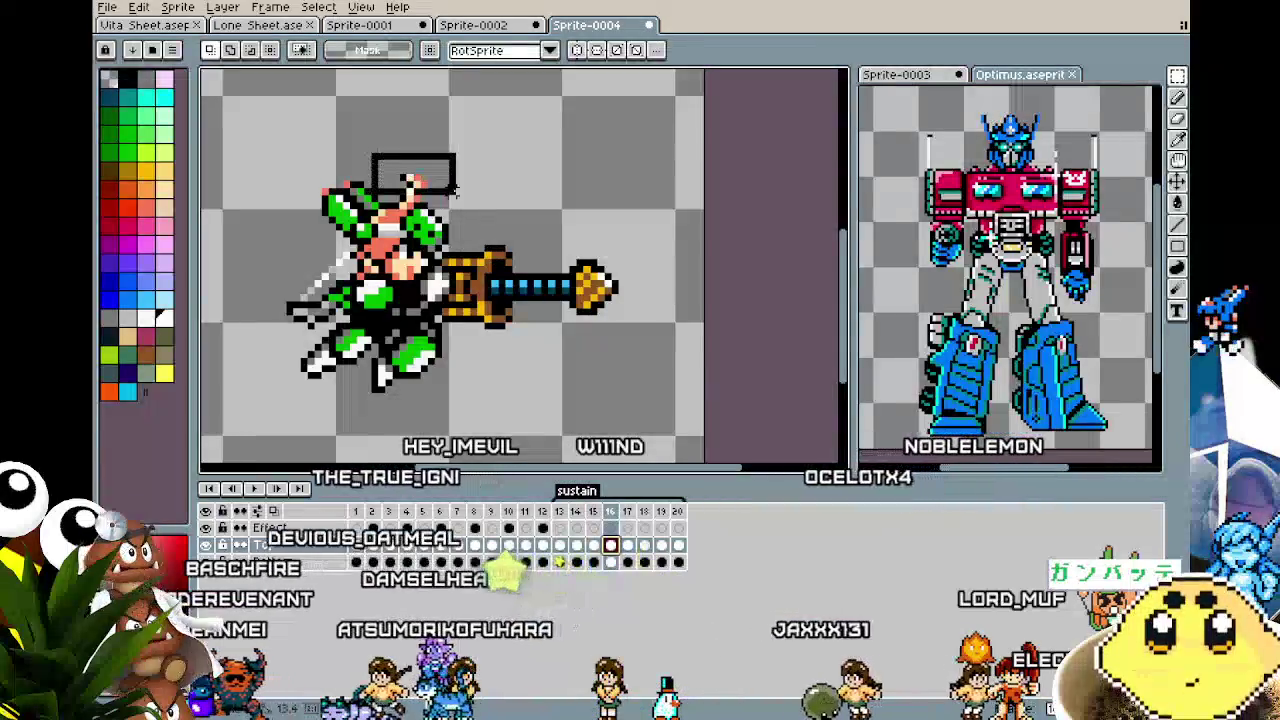
{"action": "mouse_move", "coordinate": [388, 157]}
{"action": "left_mouse_down"}
{"action": "mouse_move", "coordinate": [466, 207]}
{"action": "mouse_move", "coordinate": [448, 190]}
{"action": "left_mouse_up"}
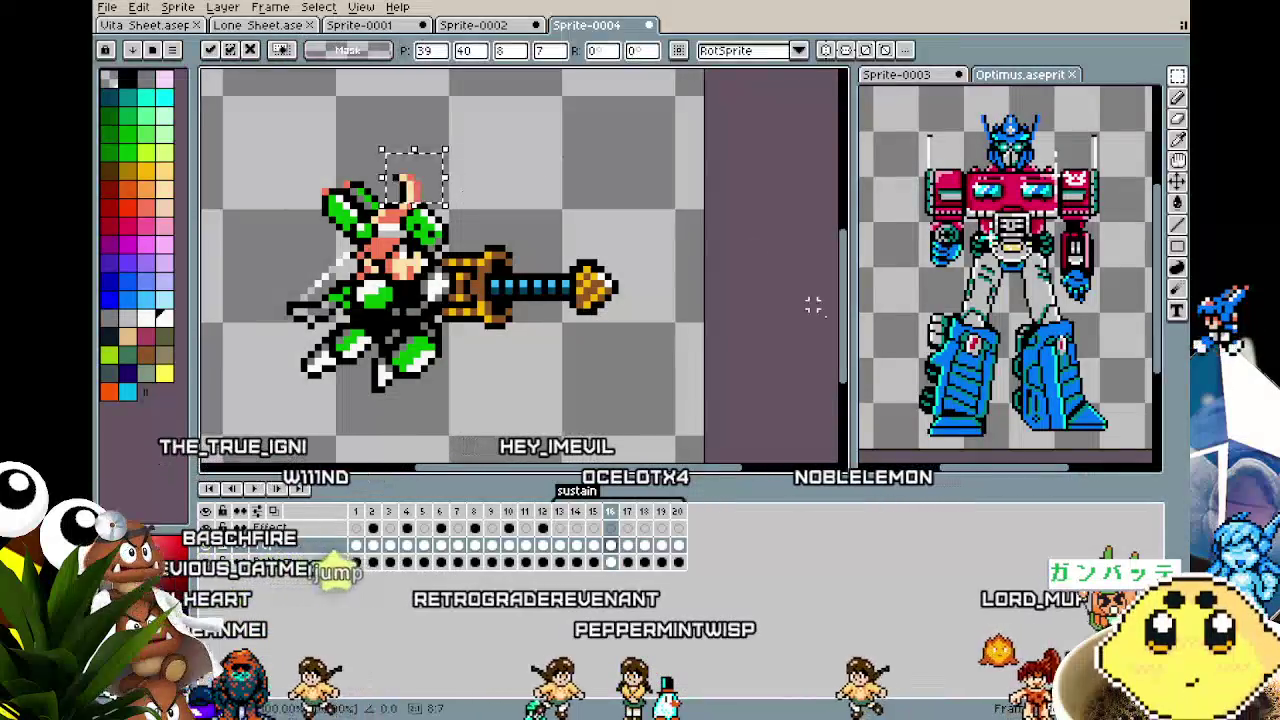
{"action": "left_click", "coordinate": [543, 213]}
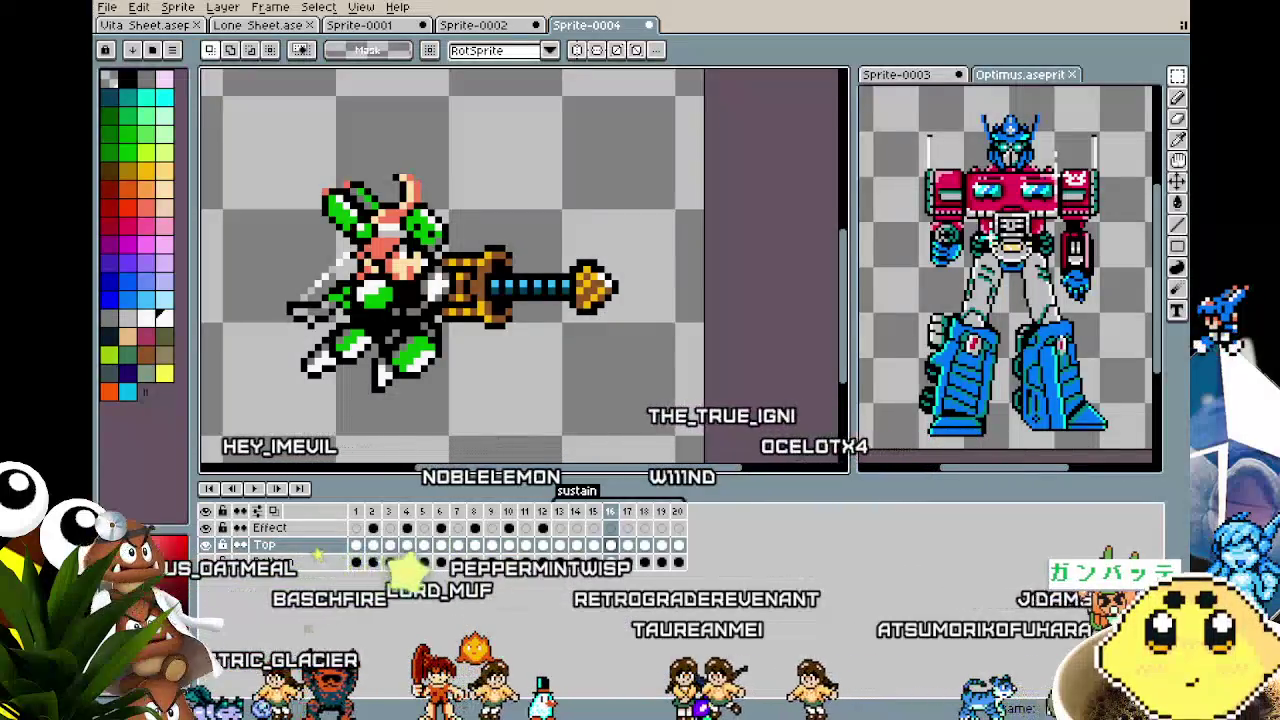
Recenter the character on the canvas and jump to frame 6.
{"action": "left_click_drag", "start_coordinate": [593, 354], "coordinate": [556, 349]}
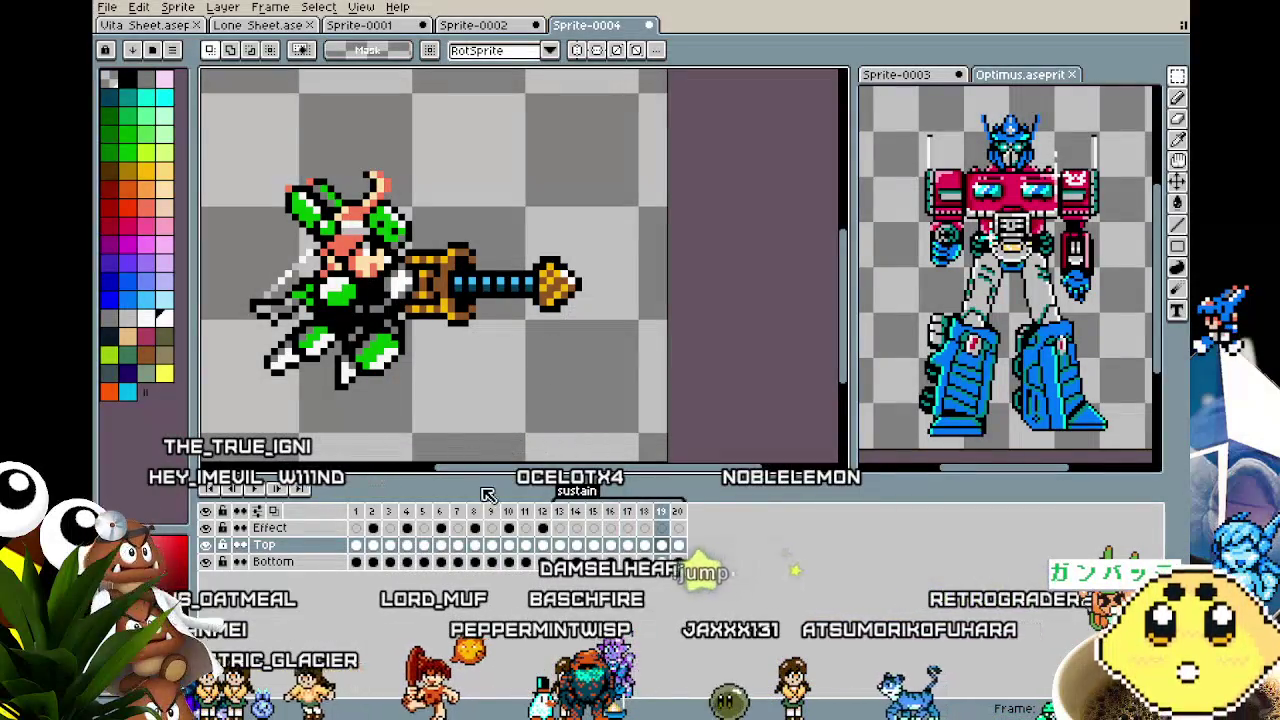
{"action": "left_click", "coordinate": [445, 513]}
Select the ear area and nudge it back into place on frame 19.
{"action": "left_click", "coordinate": [476, 527]}
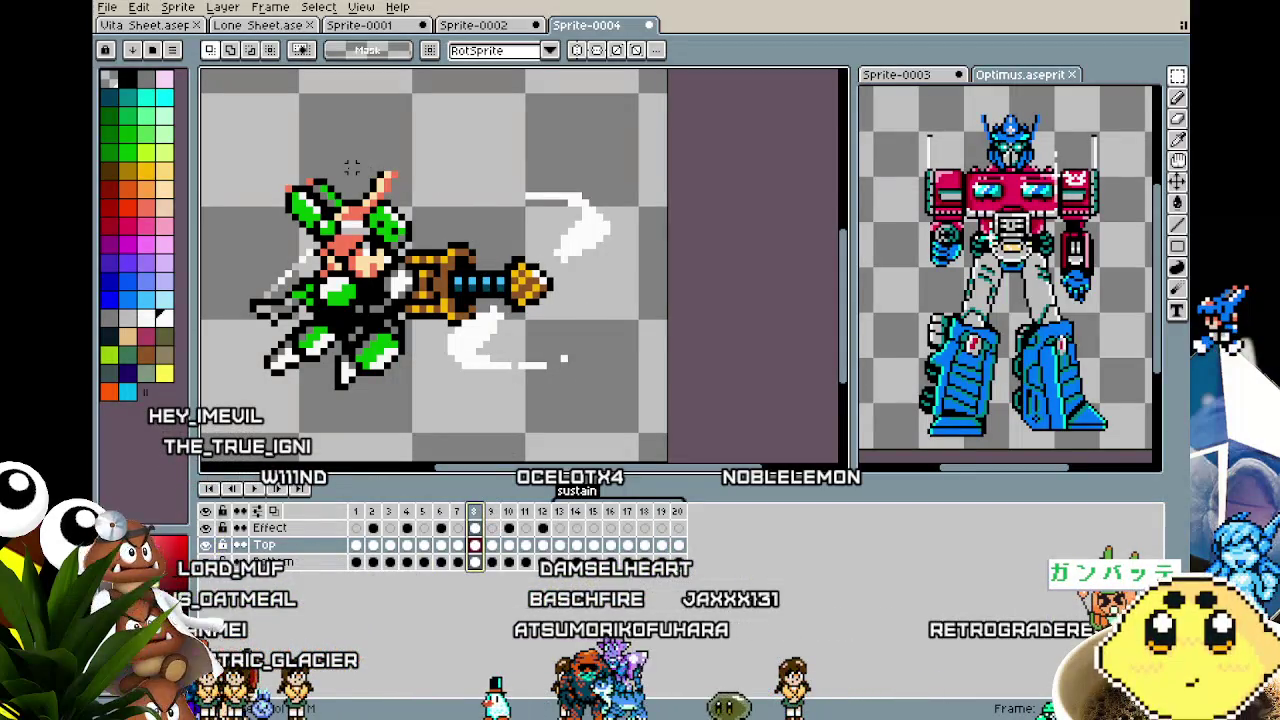
{"action": "scroll", "coordinate": [352, 167], "scroll_direction": "up", "scroll_amount": 1}
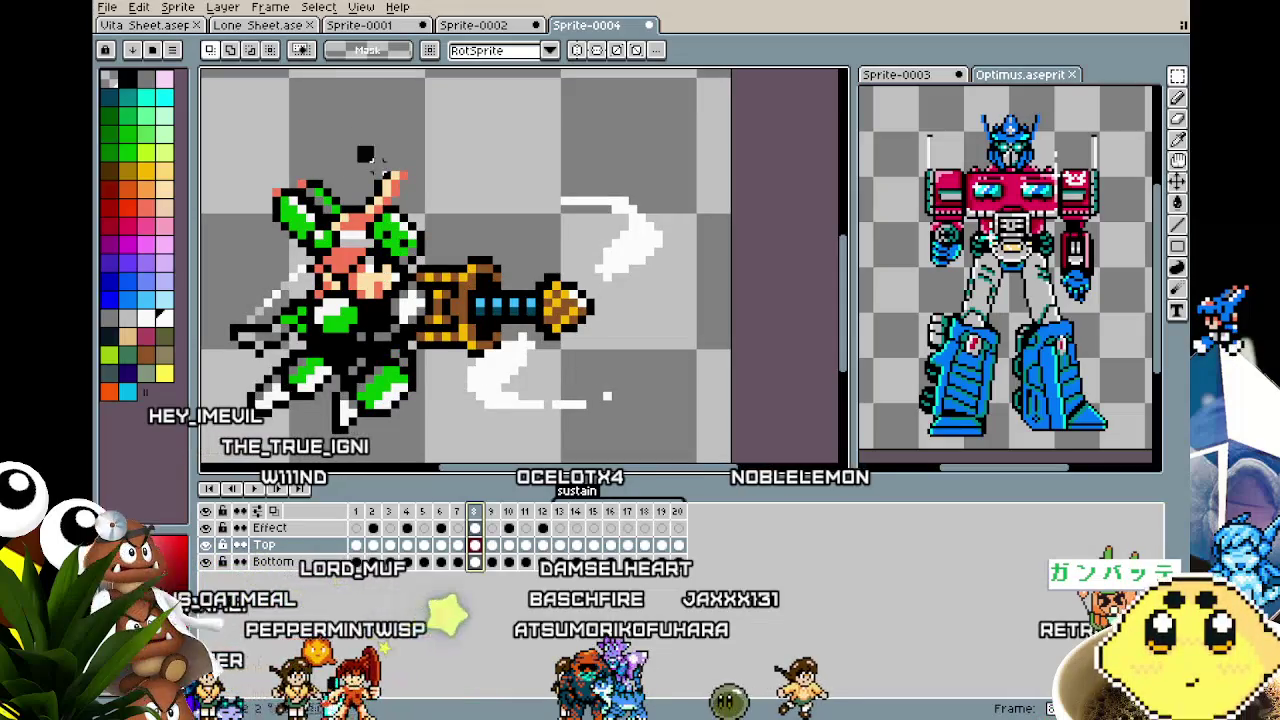
{"action": "left_click_drag", "start_coordinate": [355, 144], "coordinate": [437, 208]}
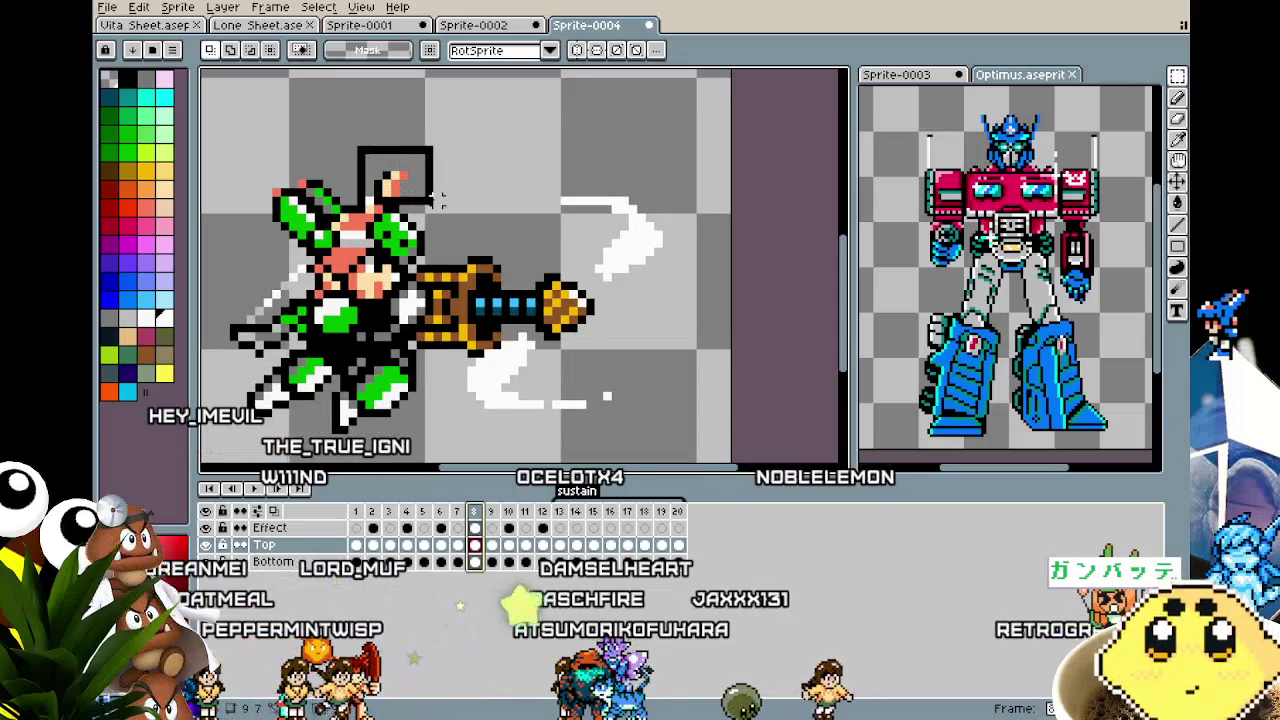
{"action": "left_click", "coordinate": [661, 544]}
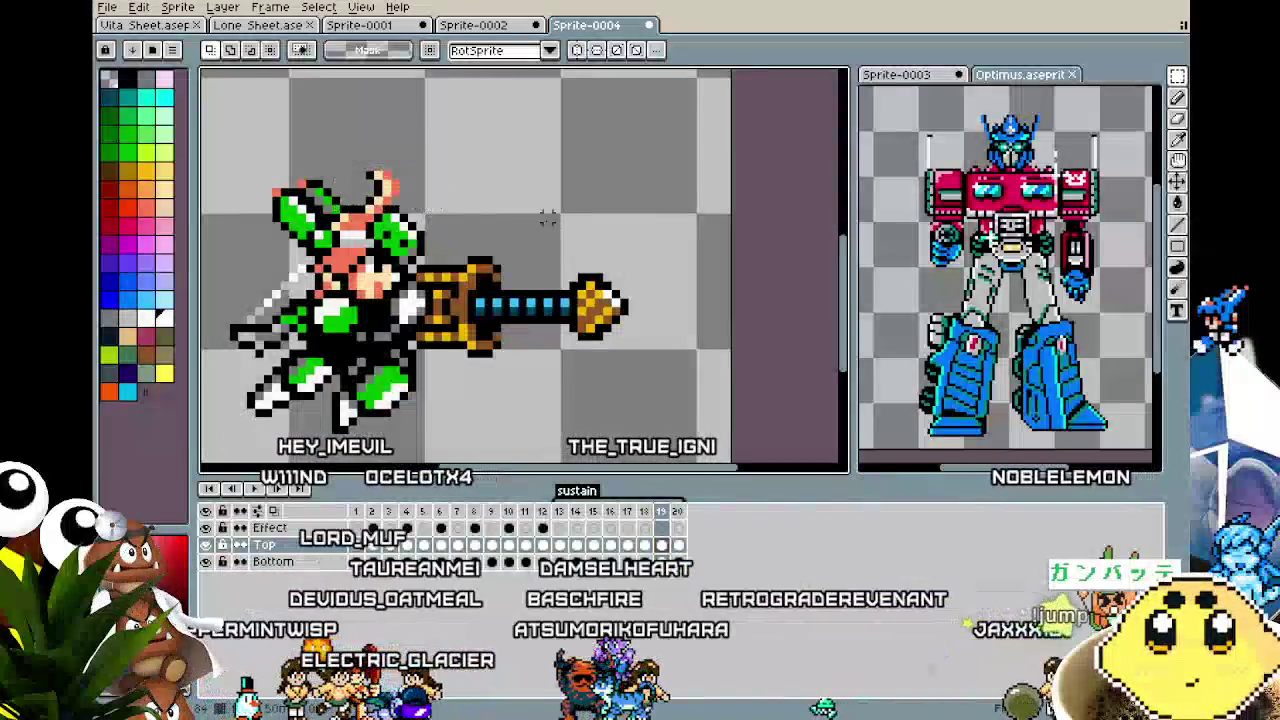
{"action": "left_click_drag", "start_coordinate": [430, 210], "coordinate": [428, 200]}
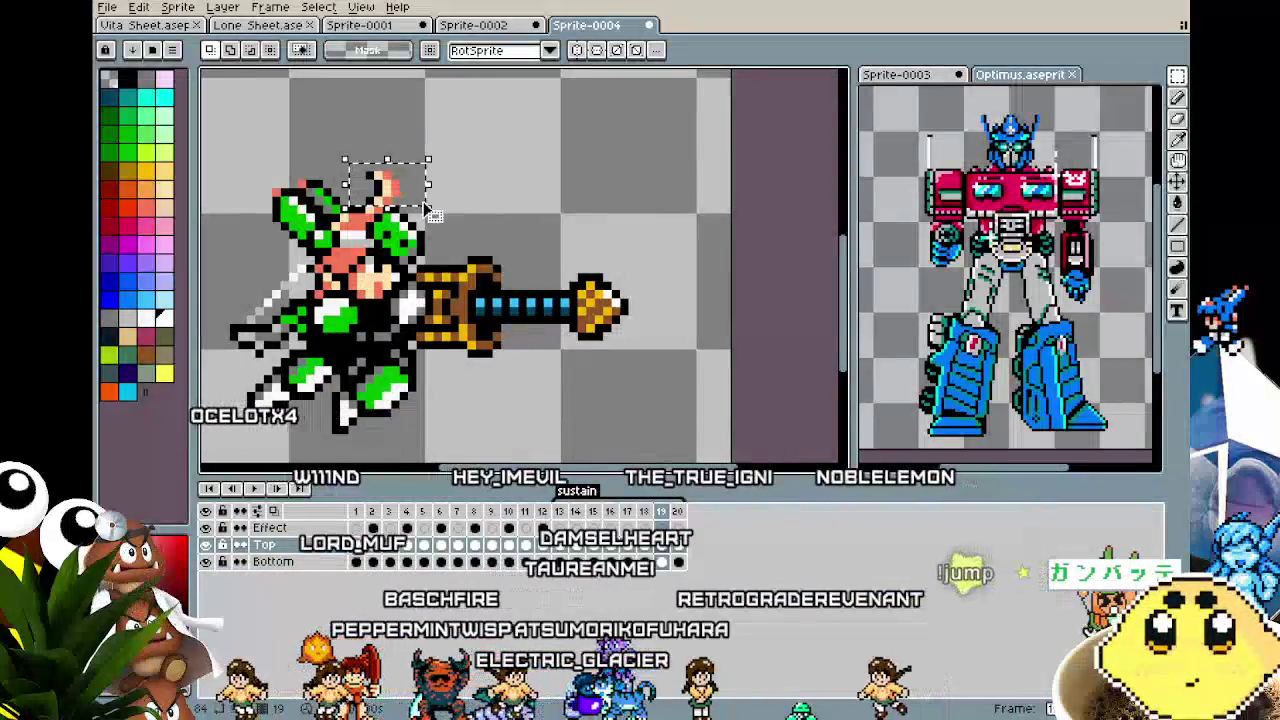
{"action": "left_click", "coordinate": [513, 191]}
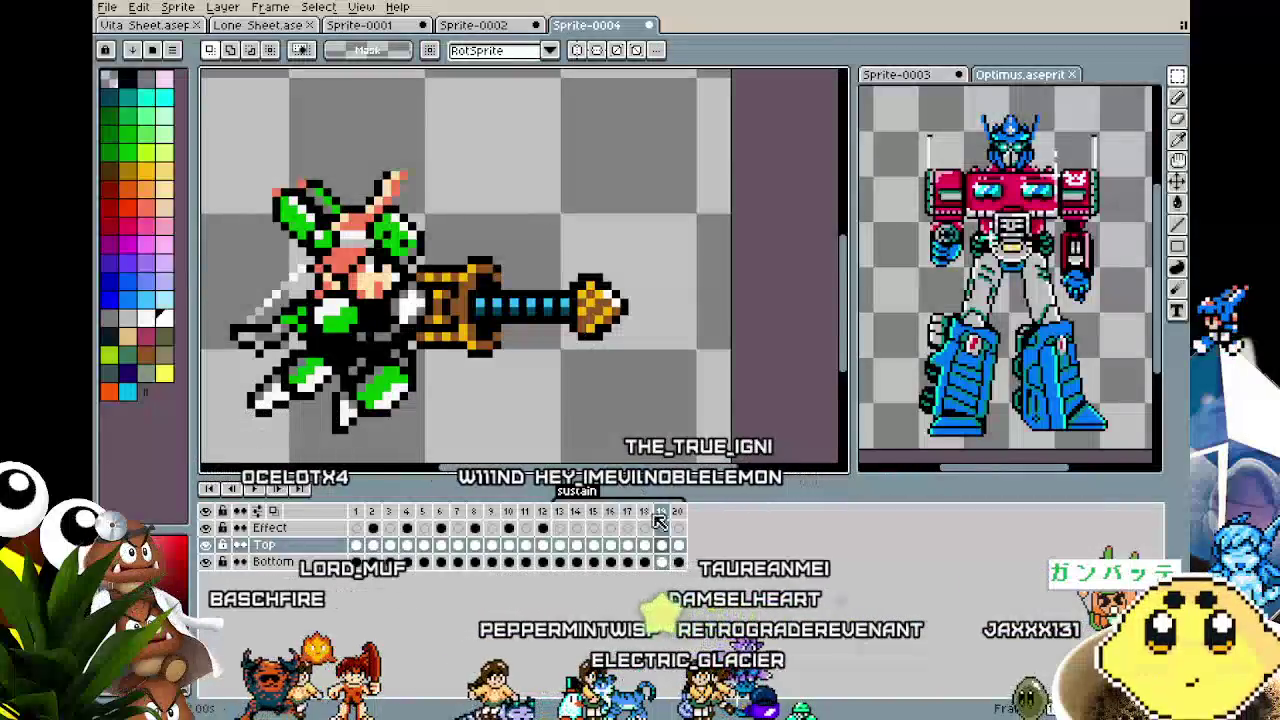
Go to frame 20, deselect, and play the animation, cancelling the Save dialog.
{"action": "left_click", "coordinate": [678, 546]}
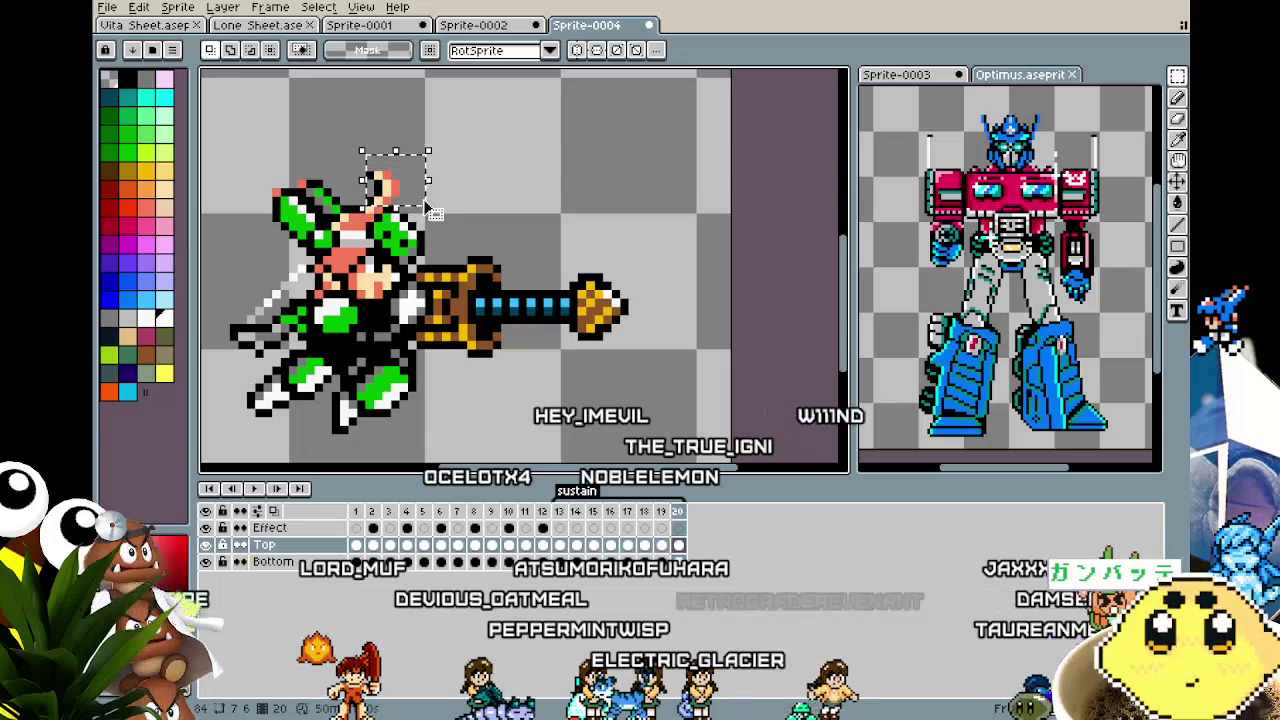
{"action": "key", "text": "ctrl+d"}
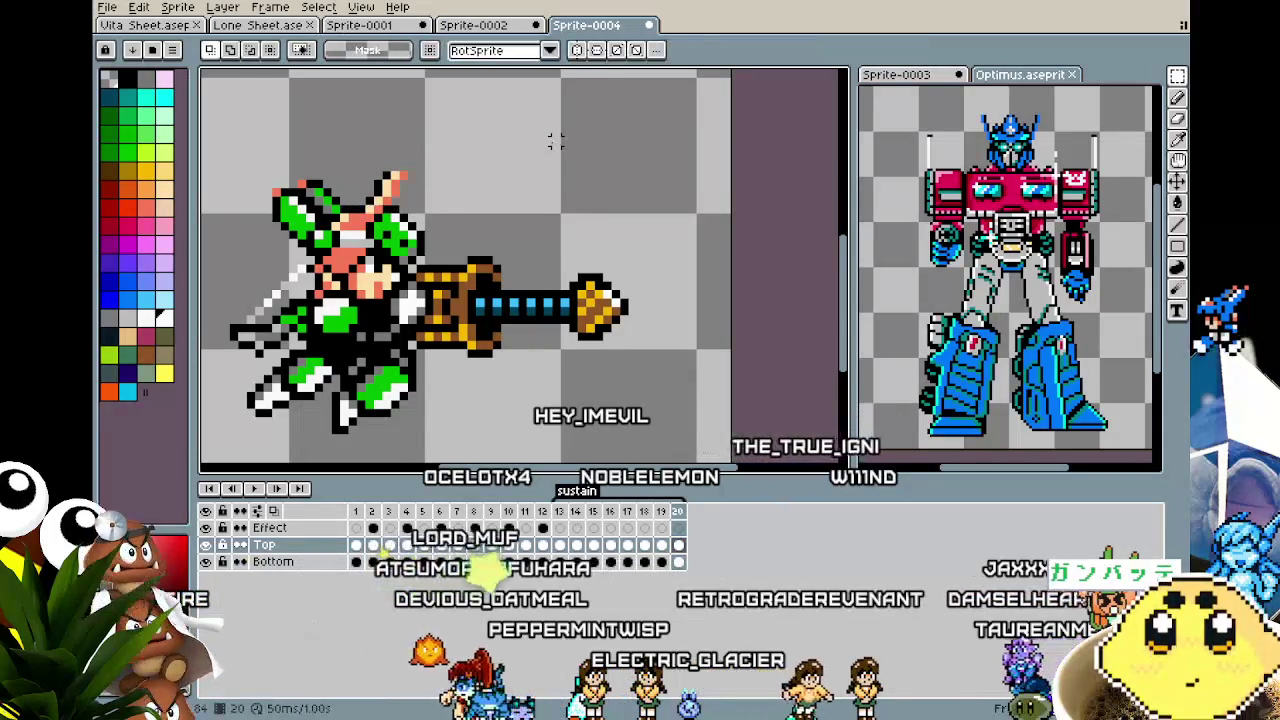
{"action": "scroll", "coordinate": [555, 143], "scroll_direction": "down", "scroll_amount": 1}
{"action": "key", "text": "Return"}
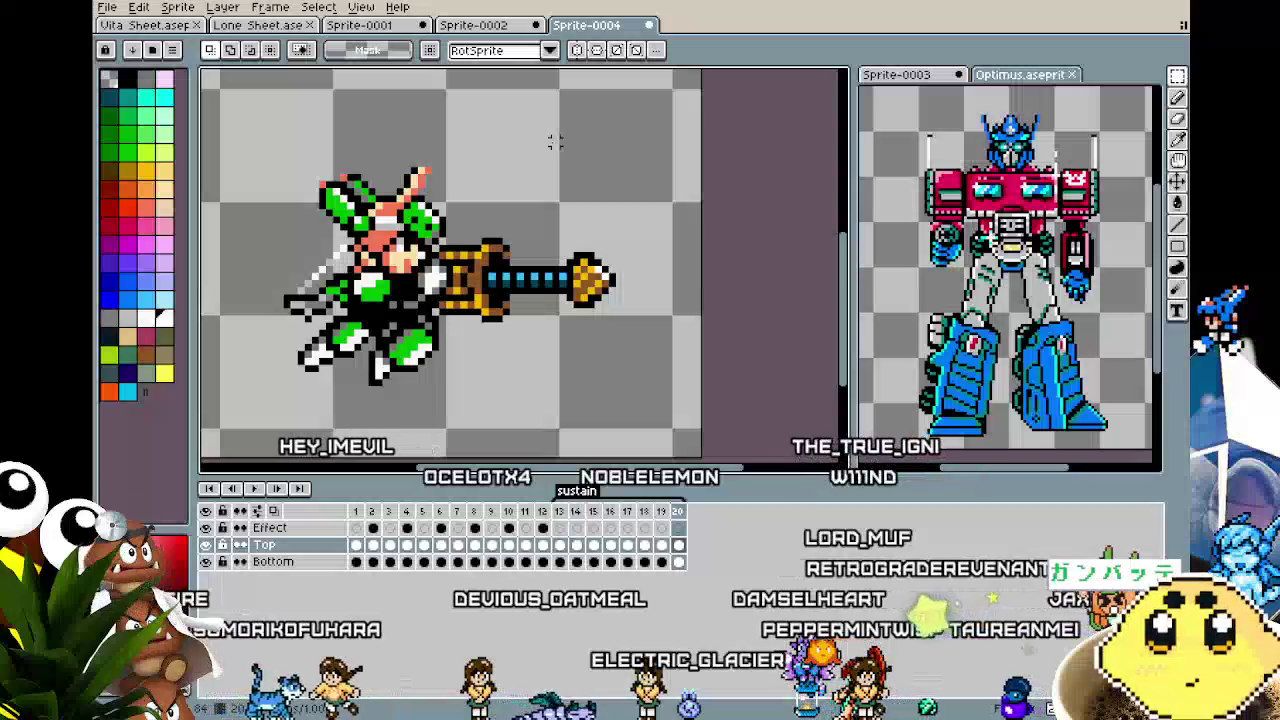
{"action": "key", "text": "ctrl+s"}
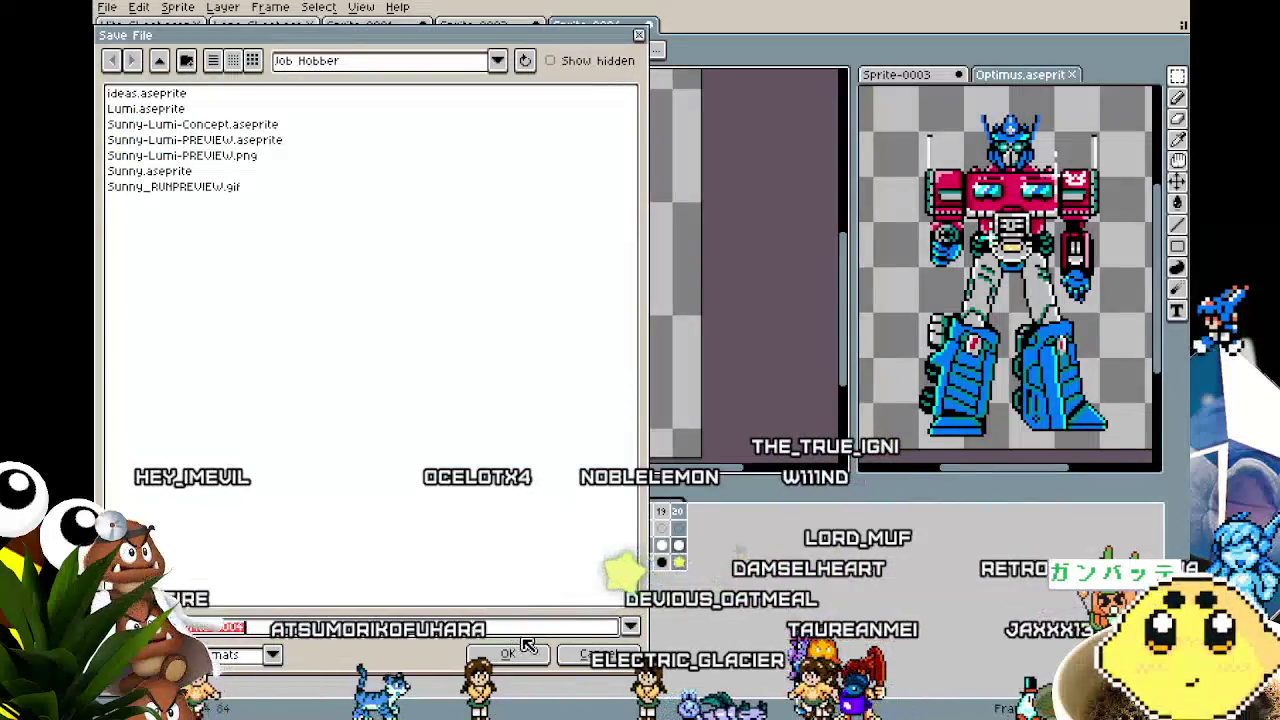
{"action": "left_click", "coordinate": [586, 650]}
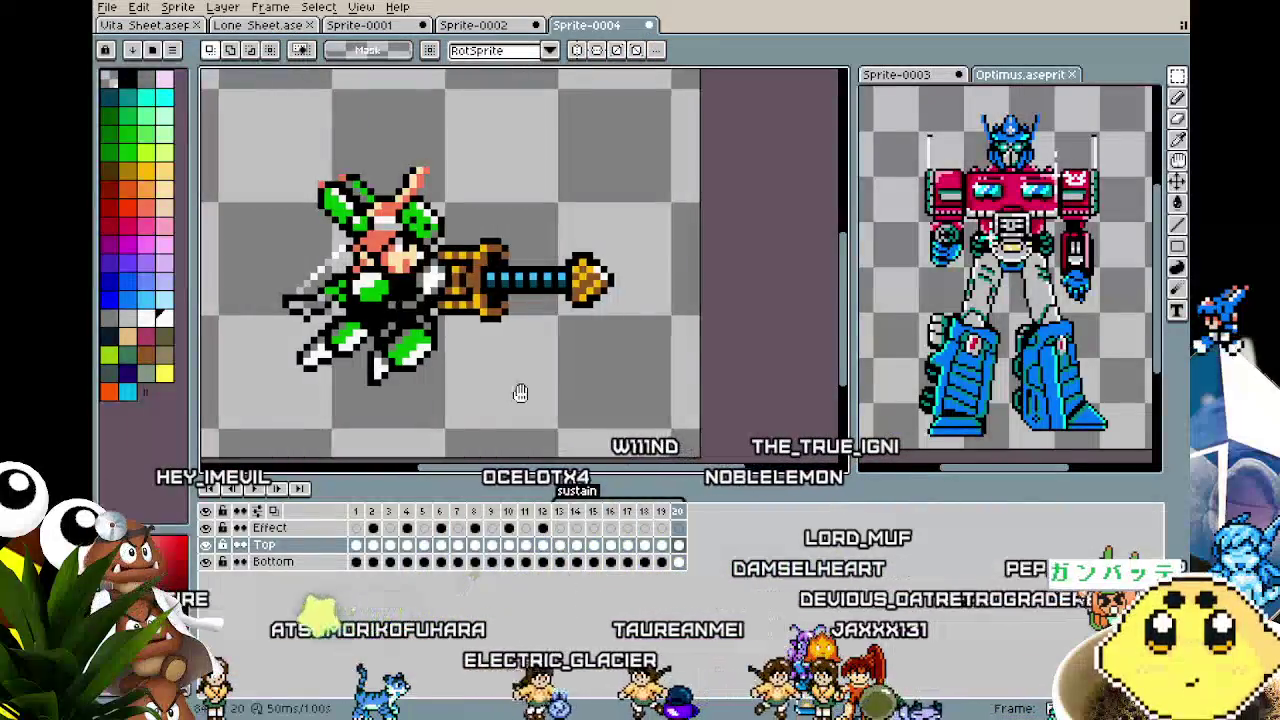
{"action": "left_click_drag", "start_coordinate": [467, 361], "coordinate": [477, 368]}
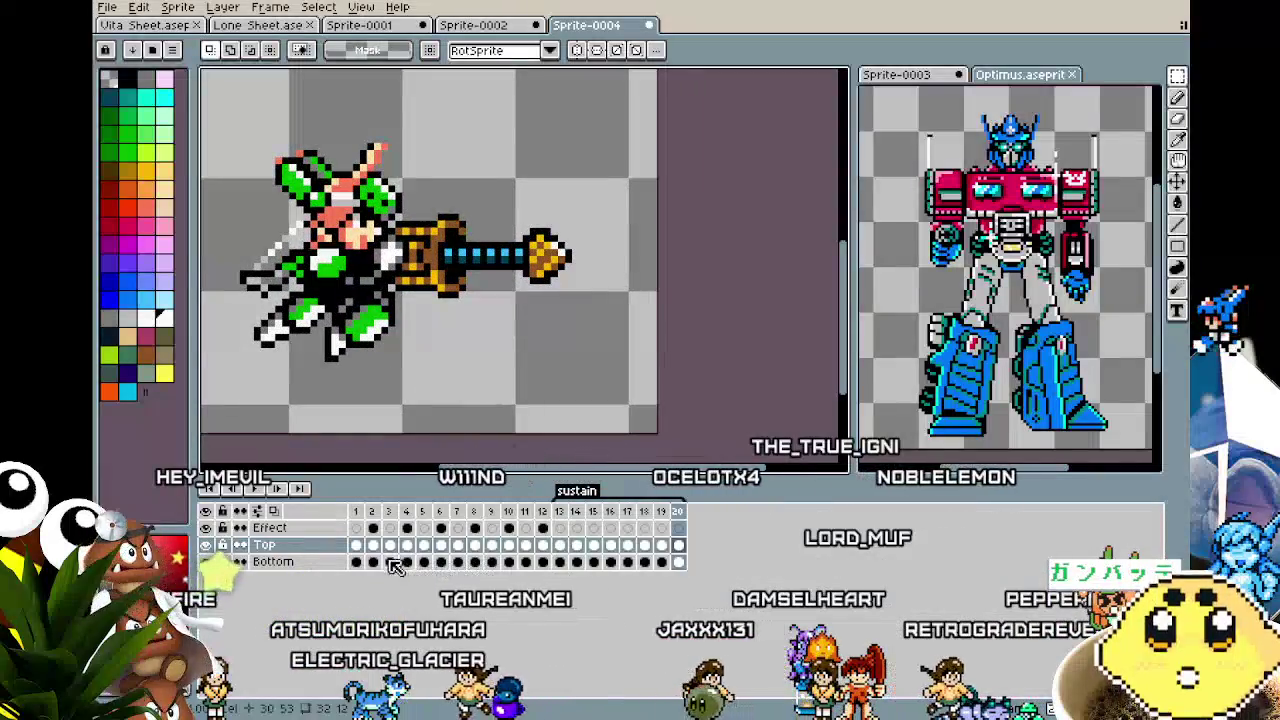
Copy the slash effect from frame 2 and paste it onto frame 13, shifted right.
{"action": "left_click", "coordinate": [372, 527]}
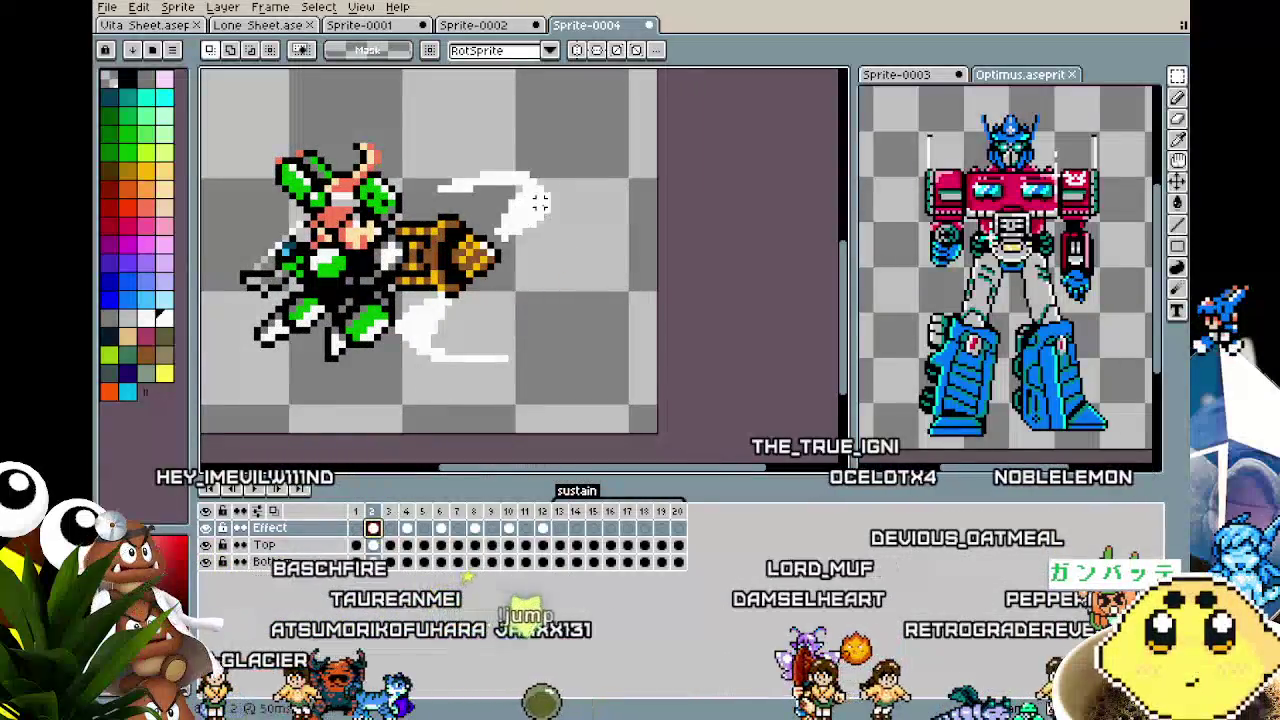
{"action": "scroll", "coordinate": [543, 199], "scroll_direction": "down", "scroll_amount": 1}
{"action": "left_click_drag", "start_coordinate": [342, 136], "coordinate": [677, 386]}
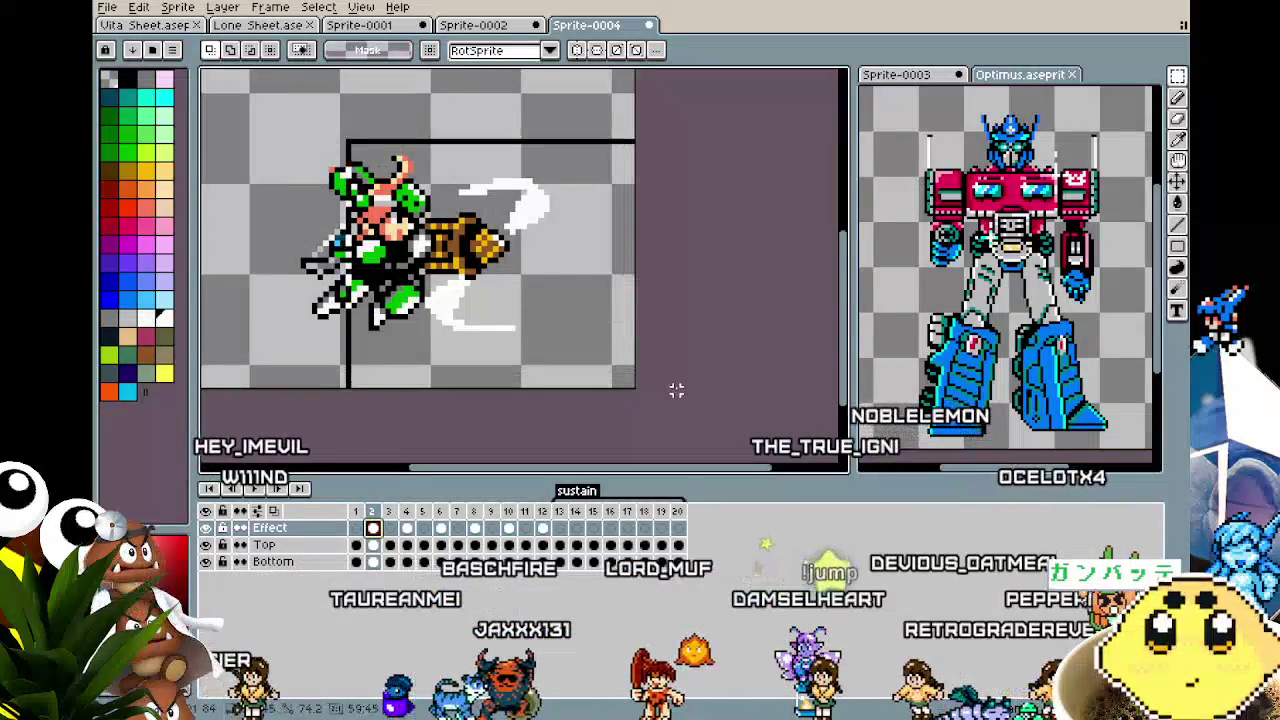
{"action": "left_click", "coordinate": [559, 527]}
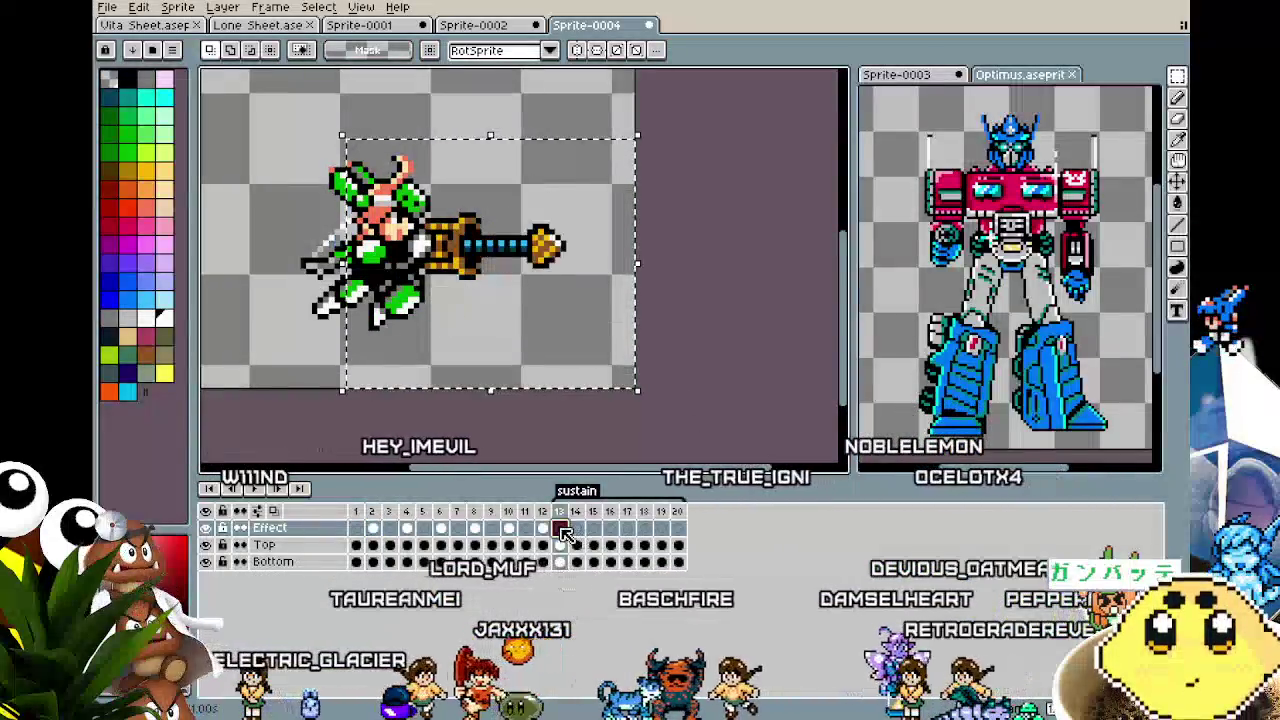
{"action": "key", "text": "ctrl+v"}
{"action": "left_click_drag", "start_coordinate": [523, 371], "coordinate": [580, 366]}
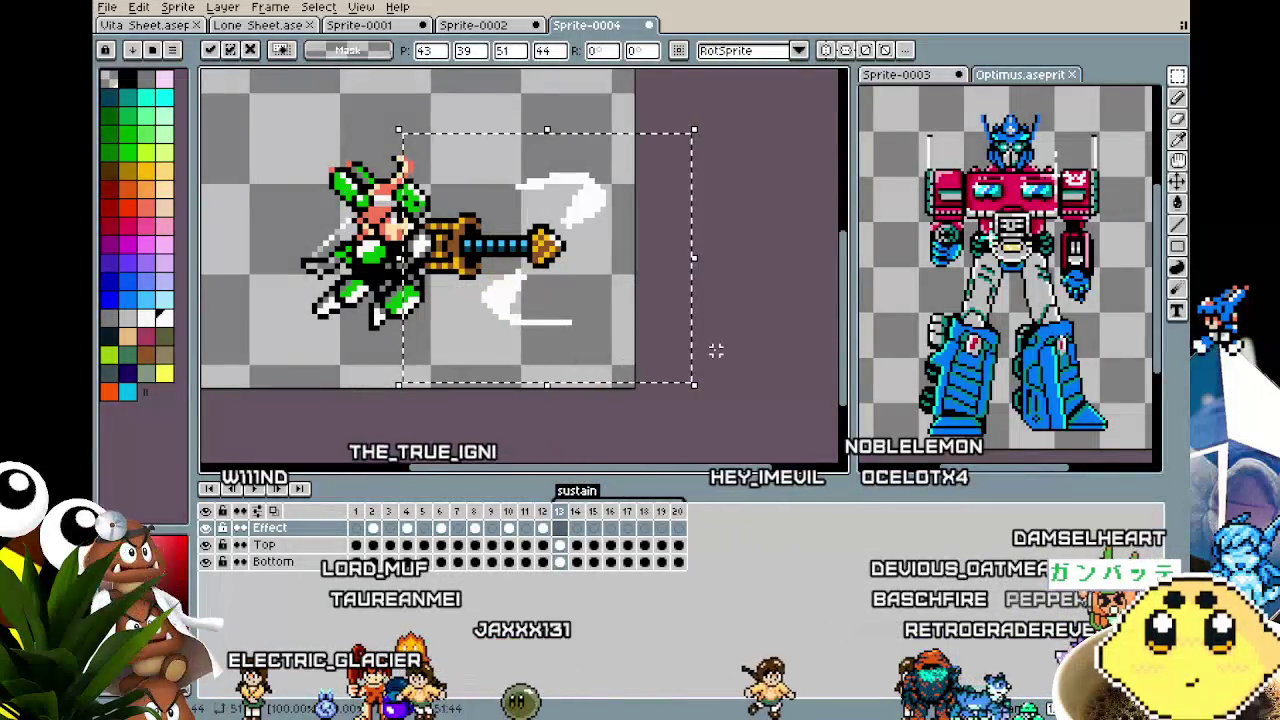
{"action": "left_click", "coordinate": [714, 349]}
Paste the frame 4 slash onto frames 14 and 15, aligned with the sword tip.
{"action": "left_click", "coordinate": [407, 528]}
{"action": "left_click_drag", "start_coordinate": [358, 140], "coordinate": [636, 374]}
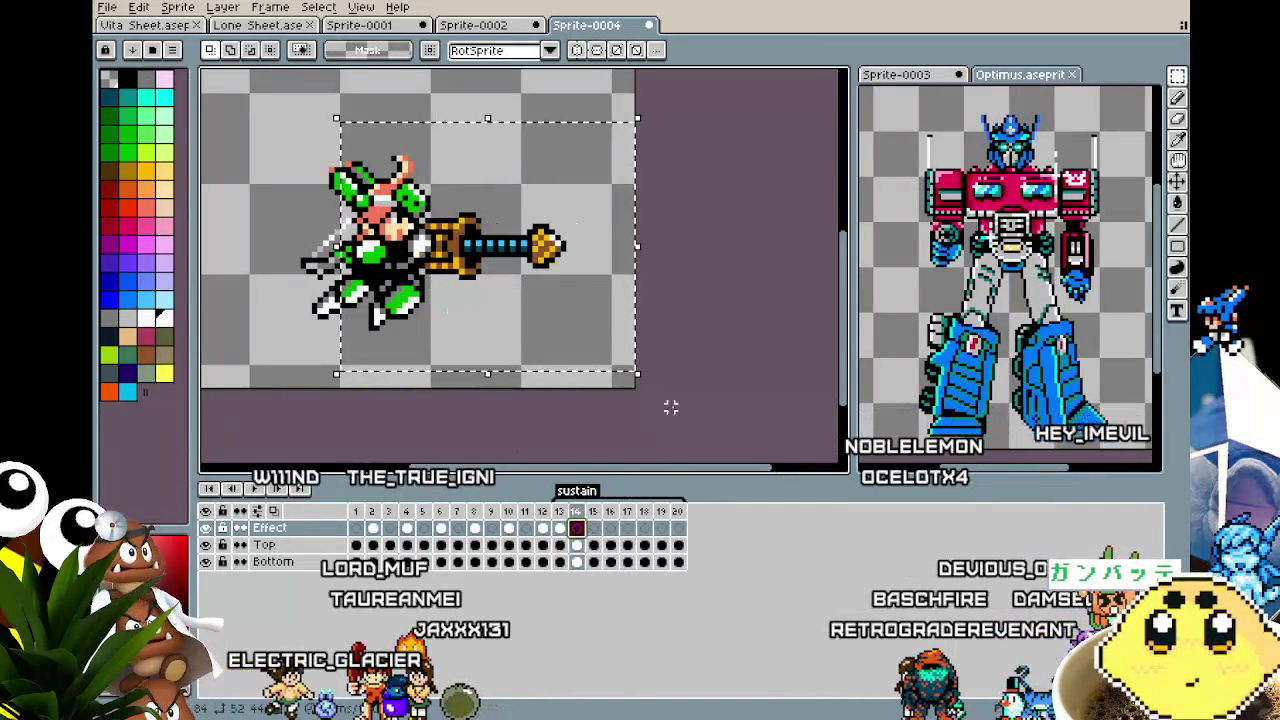
{"action": "key", "text": "ctrl+v"}
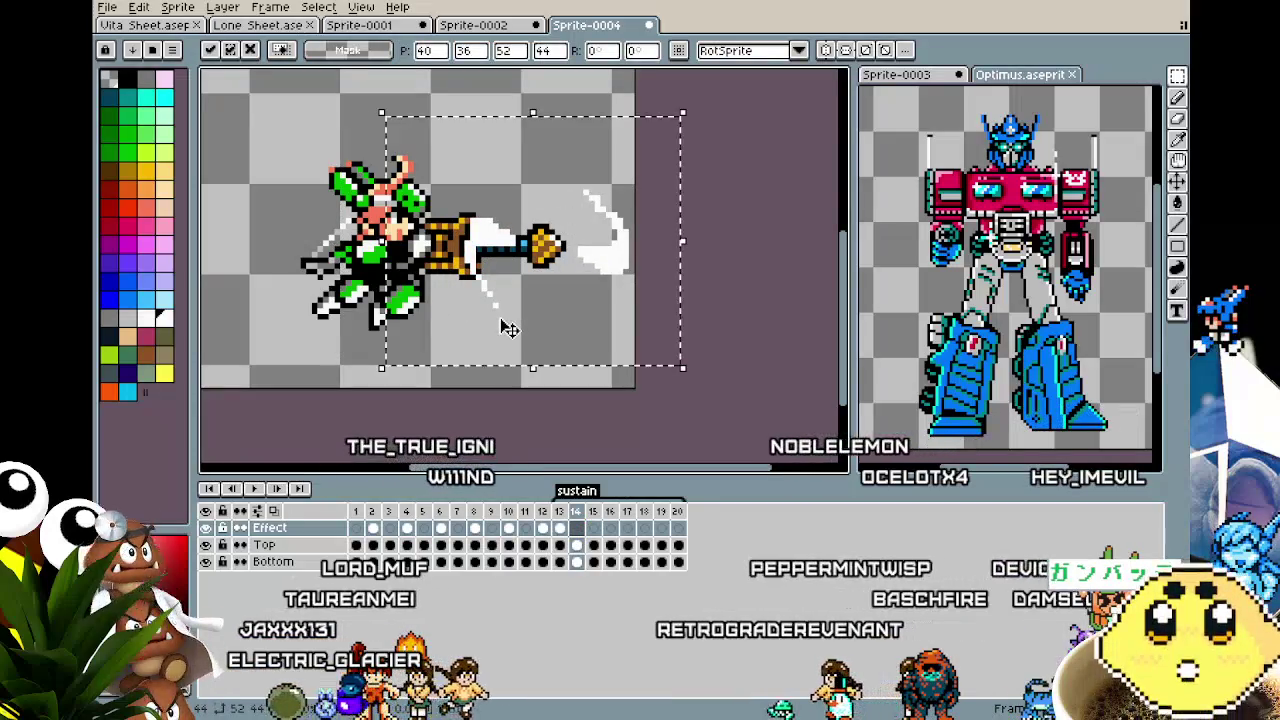
{"action": "left_click", "coordinate": [794, 334]}
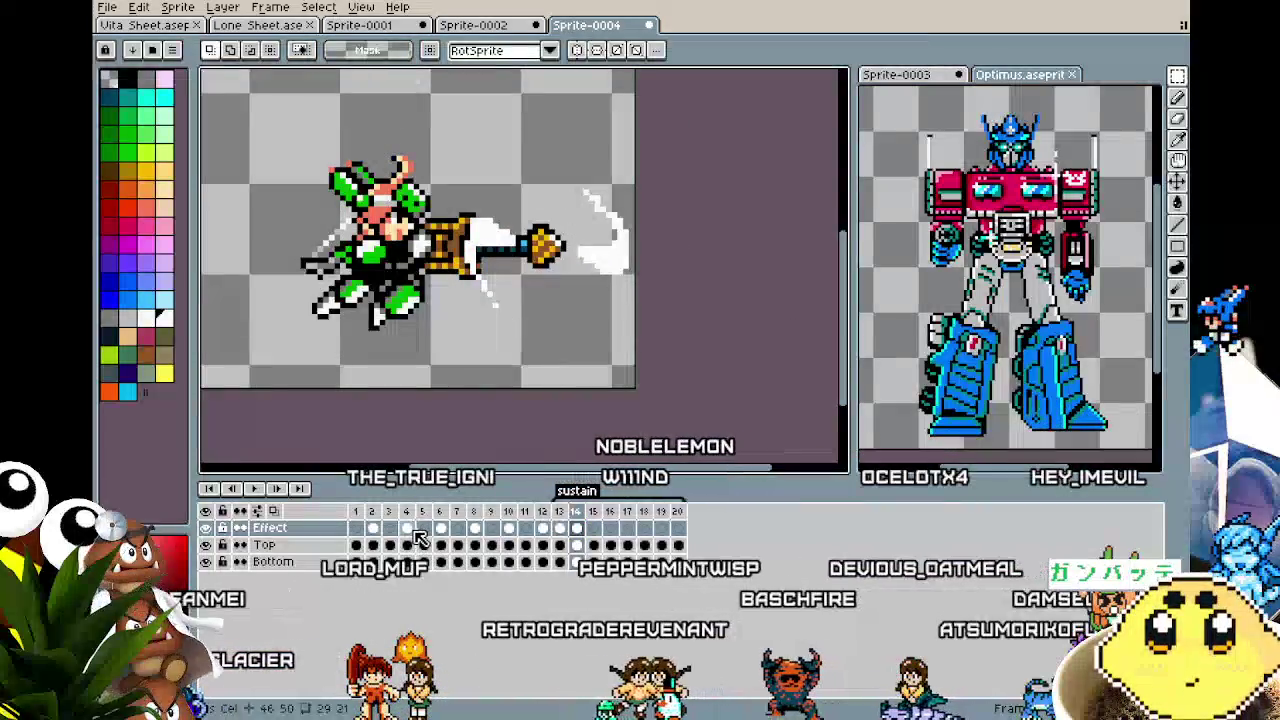
{"action": "key", "text": "Right"}
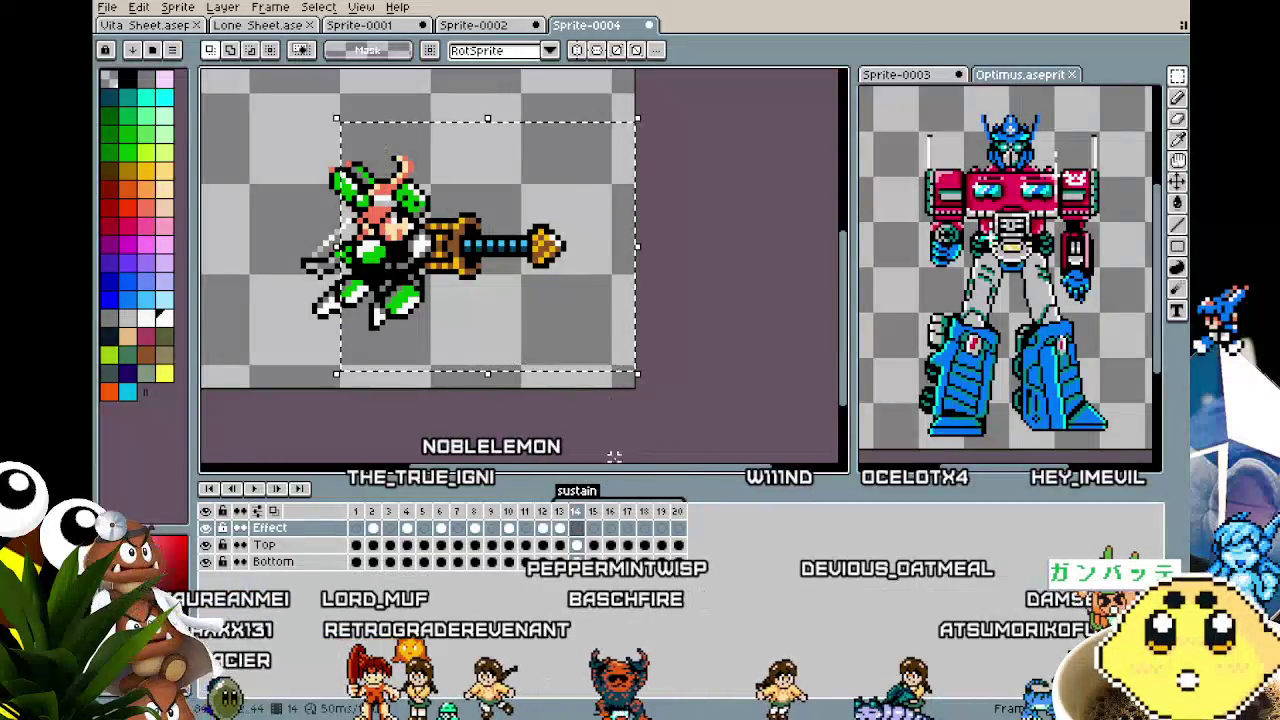
{"action": "key", "text": "ctrl+v"}
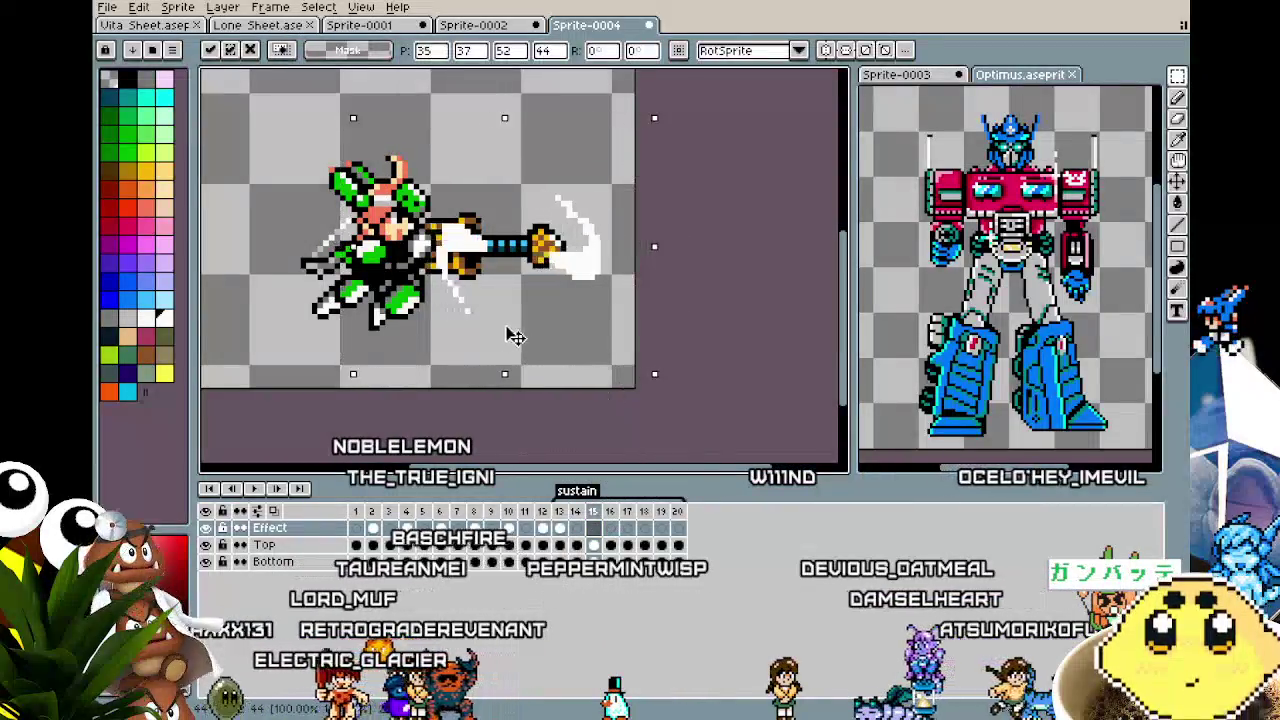
{"action": "left_click_drag", "start_coordinate": [495, 334], "coordinate": [537, 334]}
{"action": "left_click", "coordinate": [744, 334]}
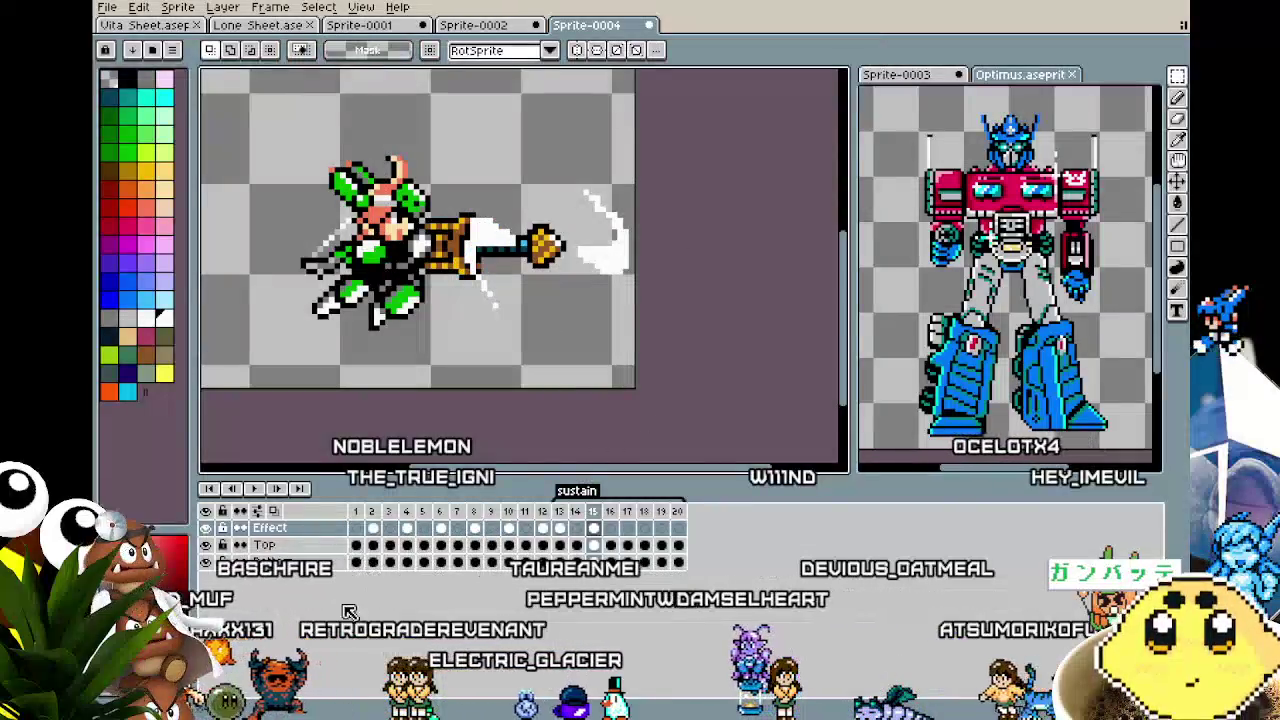
Copy the frame 6 slash onto frame 17, moved right to the sword tip.
{"action": "left_click", "coordinate": [446, 511]}
{"action": "left_click_drag", "start_coordinate": [365, 113], "coordinate": [592, 340]}
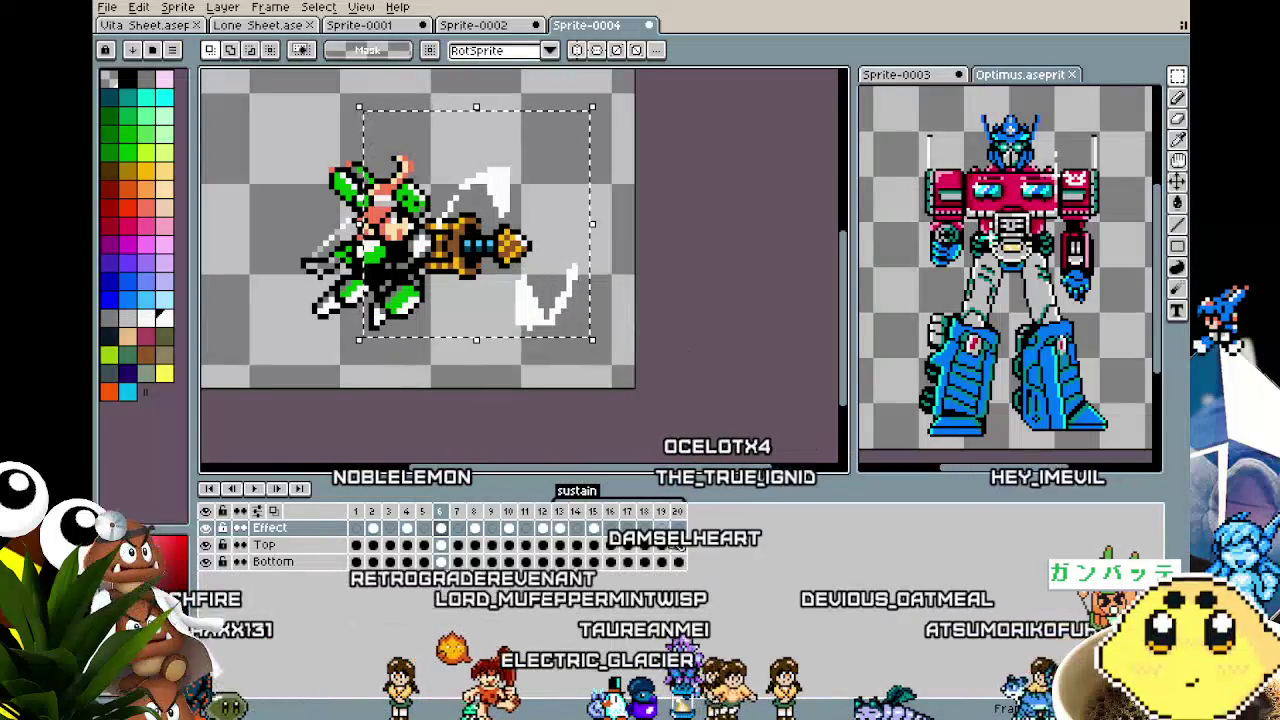
{"action": "left_click", "coordinate": [627, 527]}
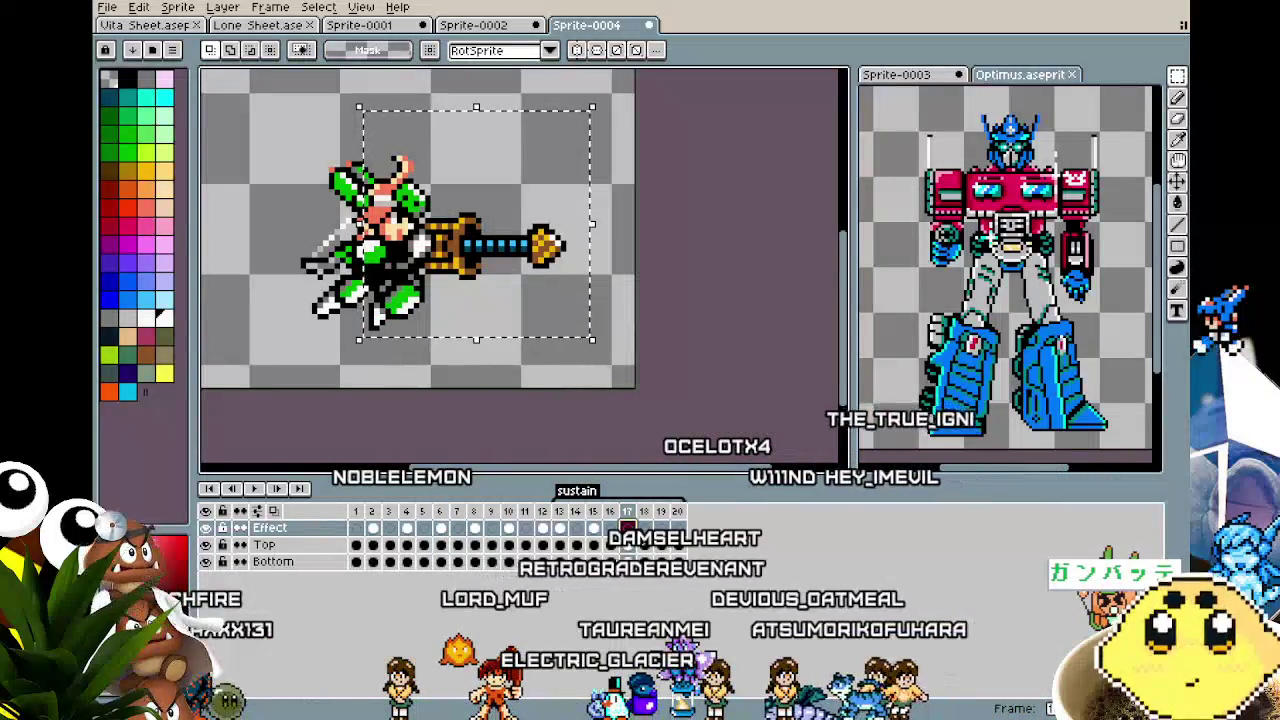
{"action": "key", "text": "ctrl+v"}
{"action": "left_click_drag", "start_coordinate": [504, 322], "coordinate": [549, 322]}
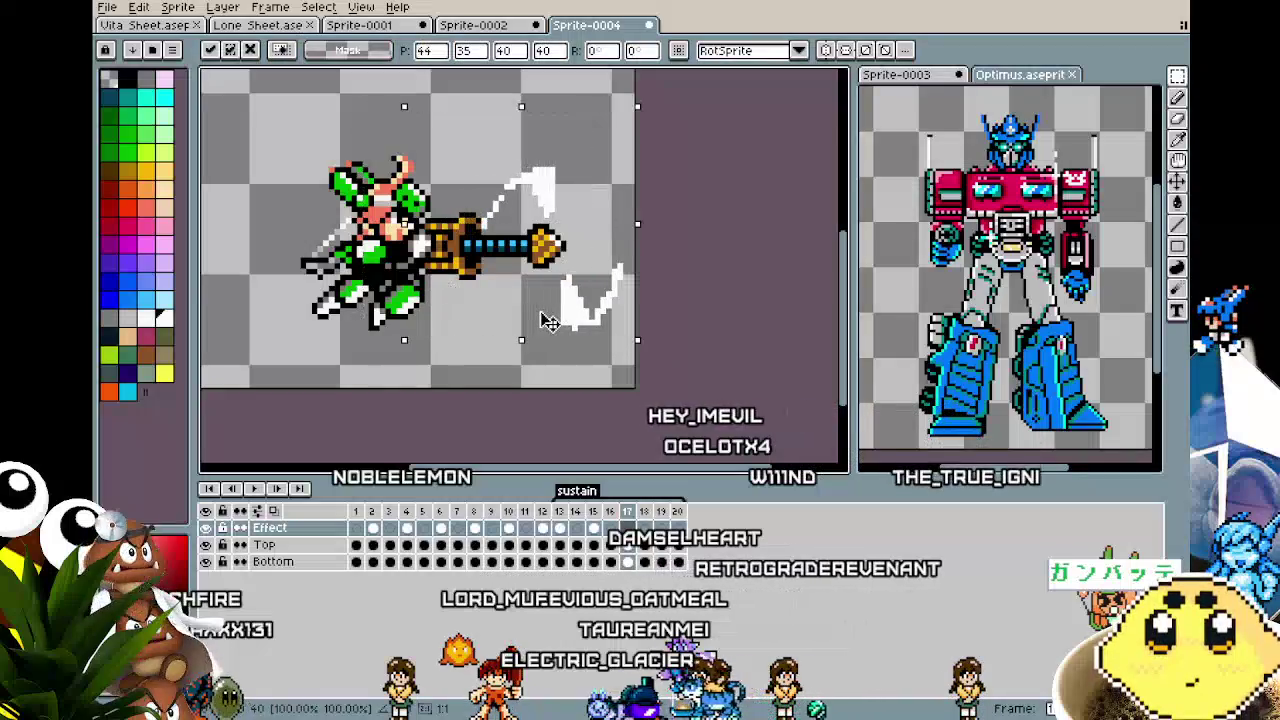
{"action": "left_click", "coordinate": [717, 297]}
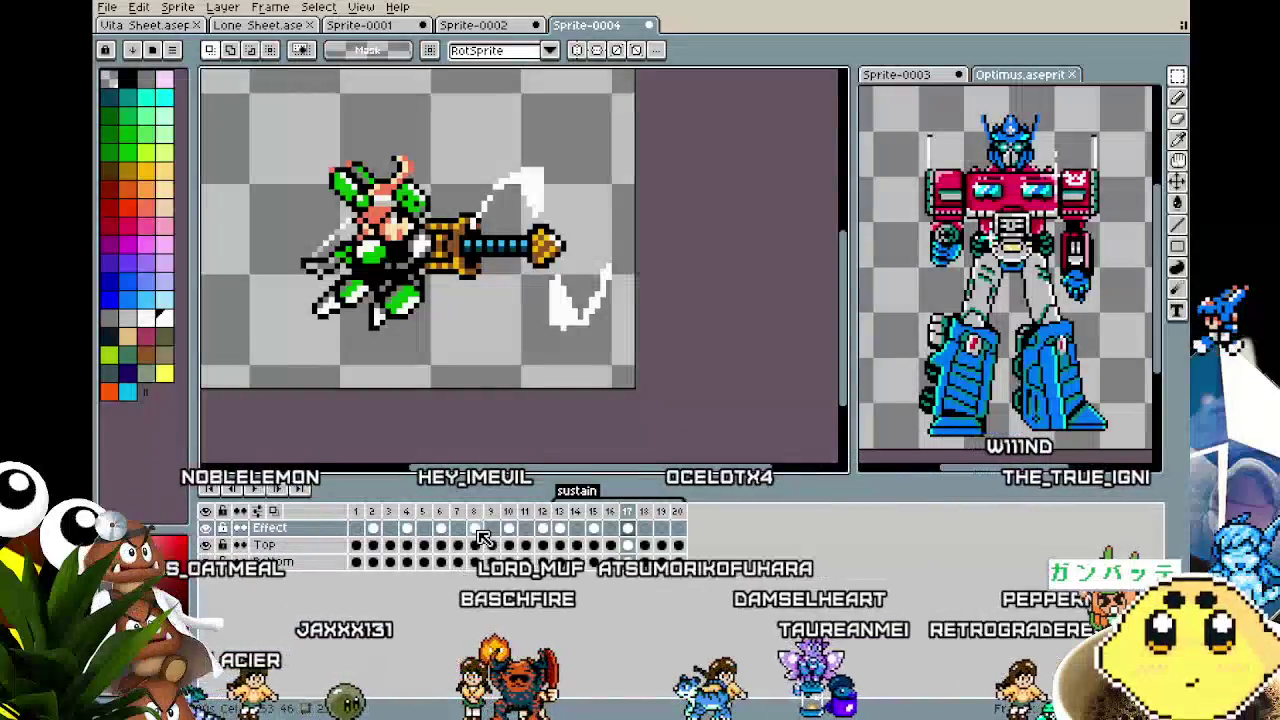
Nudge the Effect layer's slash on frame 8 right and down.
{"action": "left_click", "coordinate": [475, 528]}
{"action": "left_click_drag", "start_coordinate": [400, 120], "coordinate": [620, 368]}
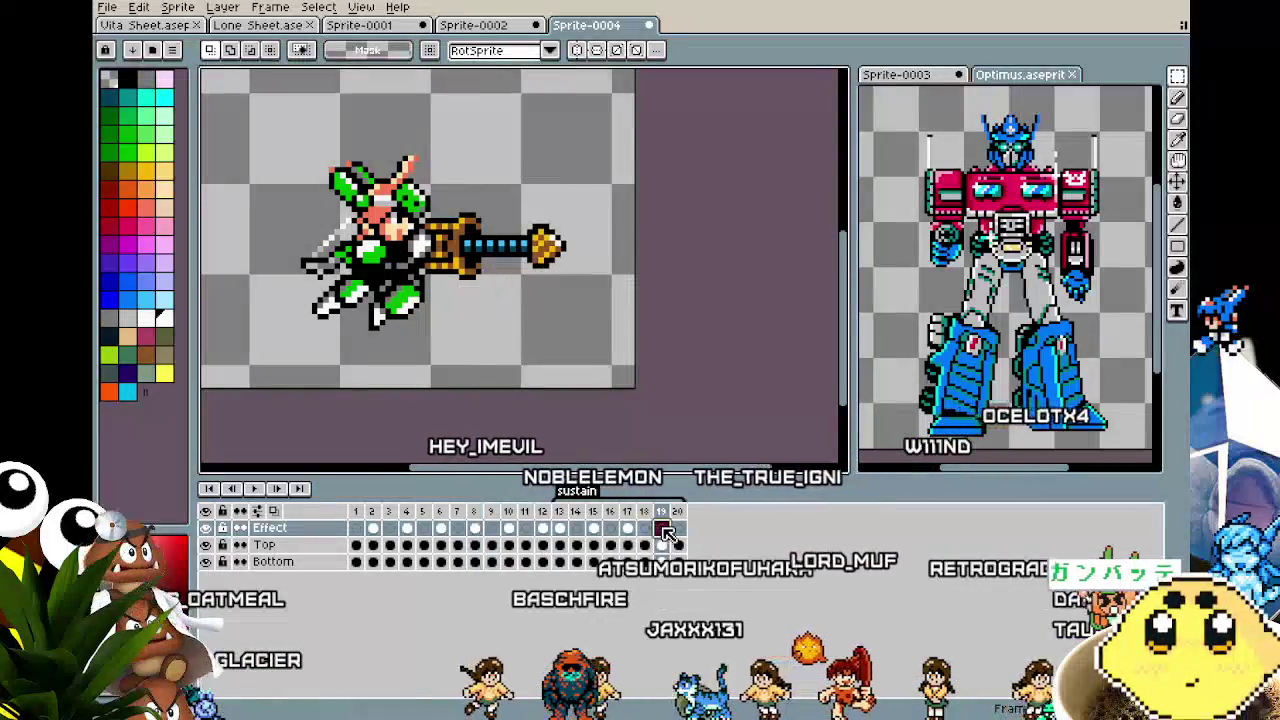
{"action": "left_click_drag", "start_coordinate": [501, 311], "coordinate": [519, 326]}
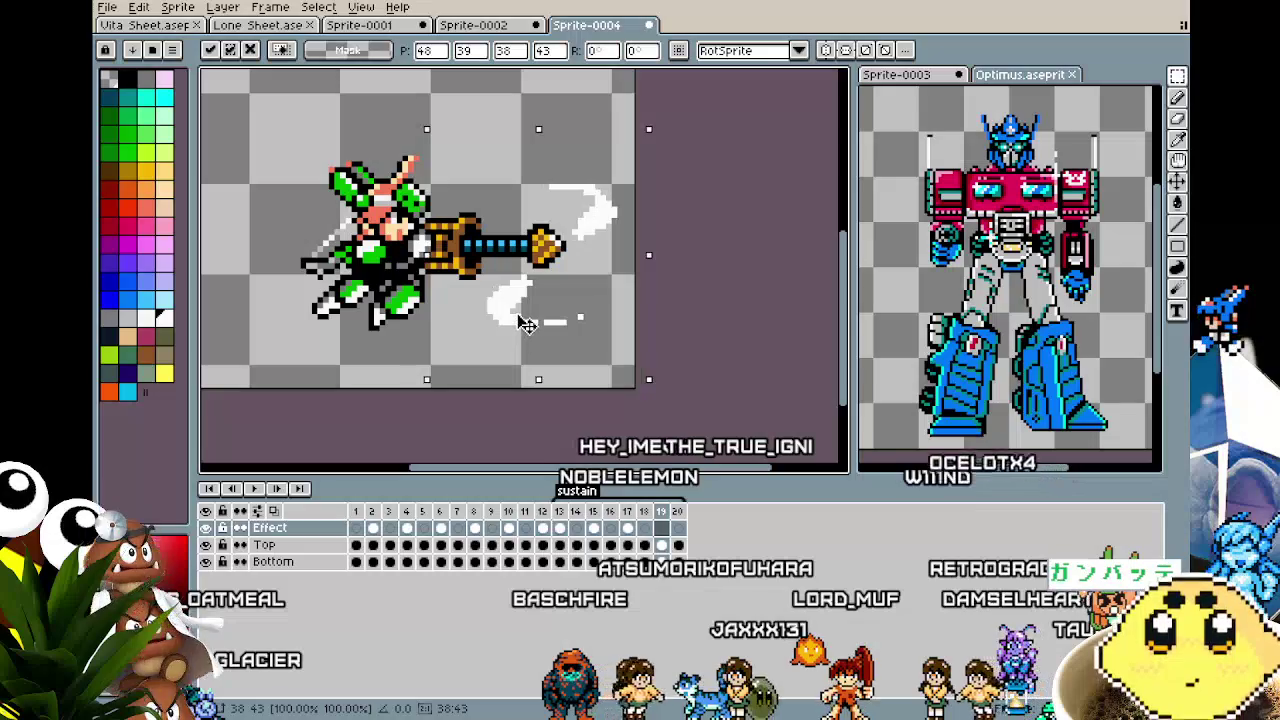
{"action": "left_click", "coordinate": [693, 322]}
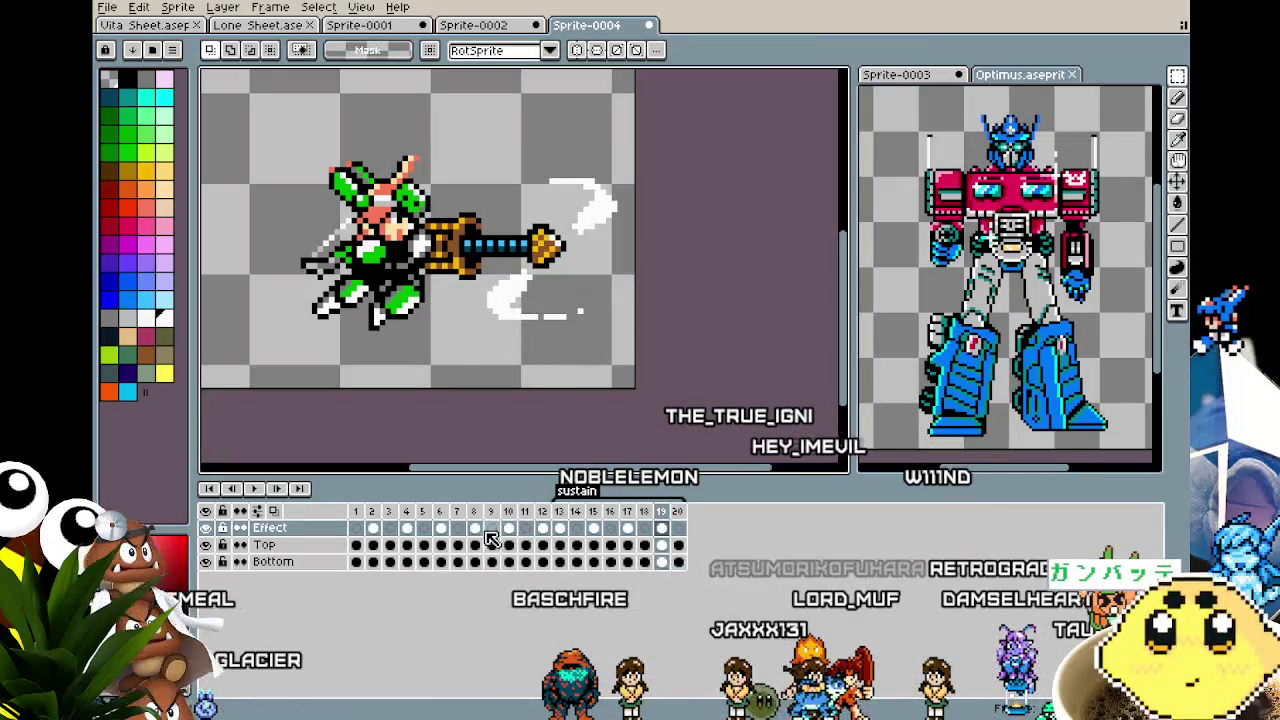
{"action": "left_click", "coordinate": [476, 529]}
Commit the frame 10 slash placement, compare it with frame 12, and add new frame 21.
{"action": "left_click", "coordinate": [510, 530]}
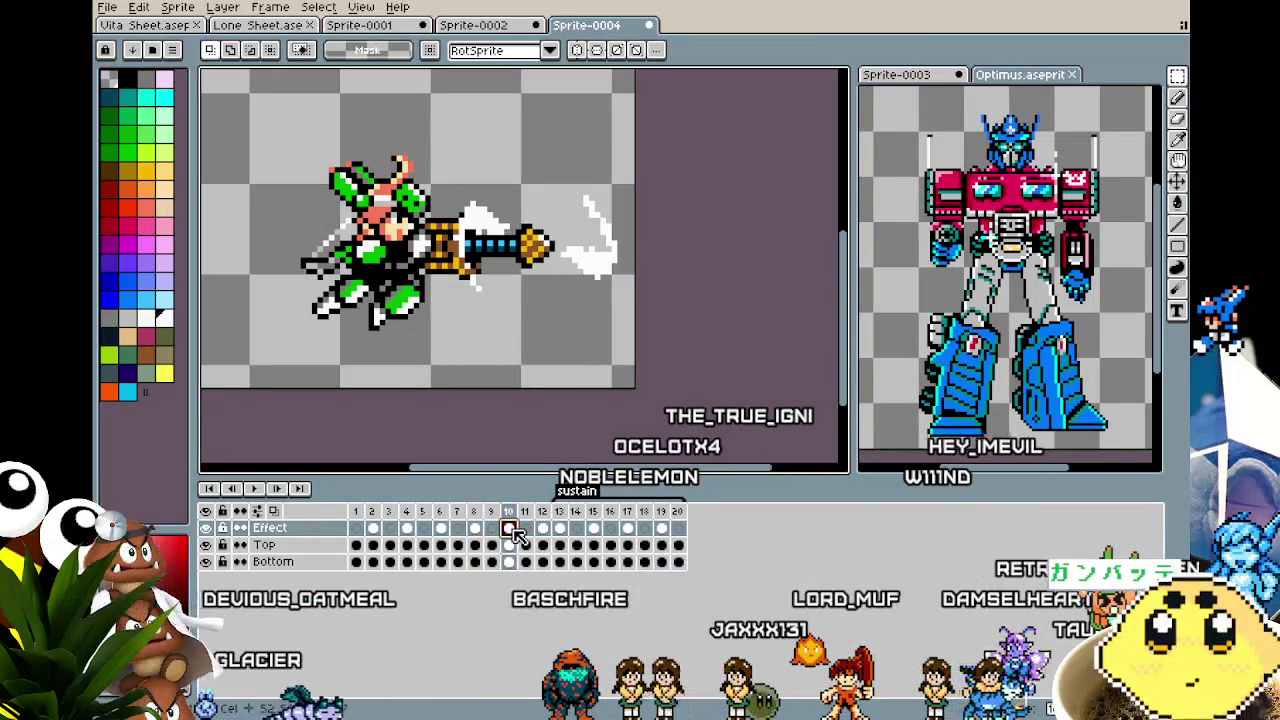
{"action": "key", "text": "ctrl+t"}
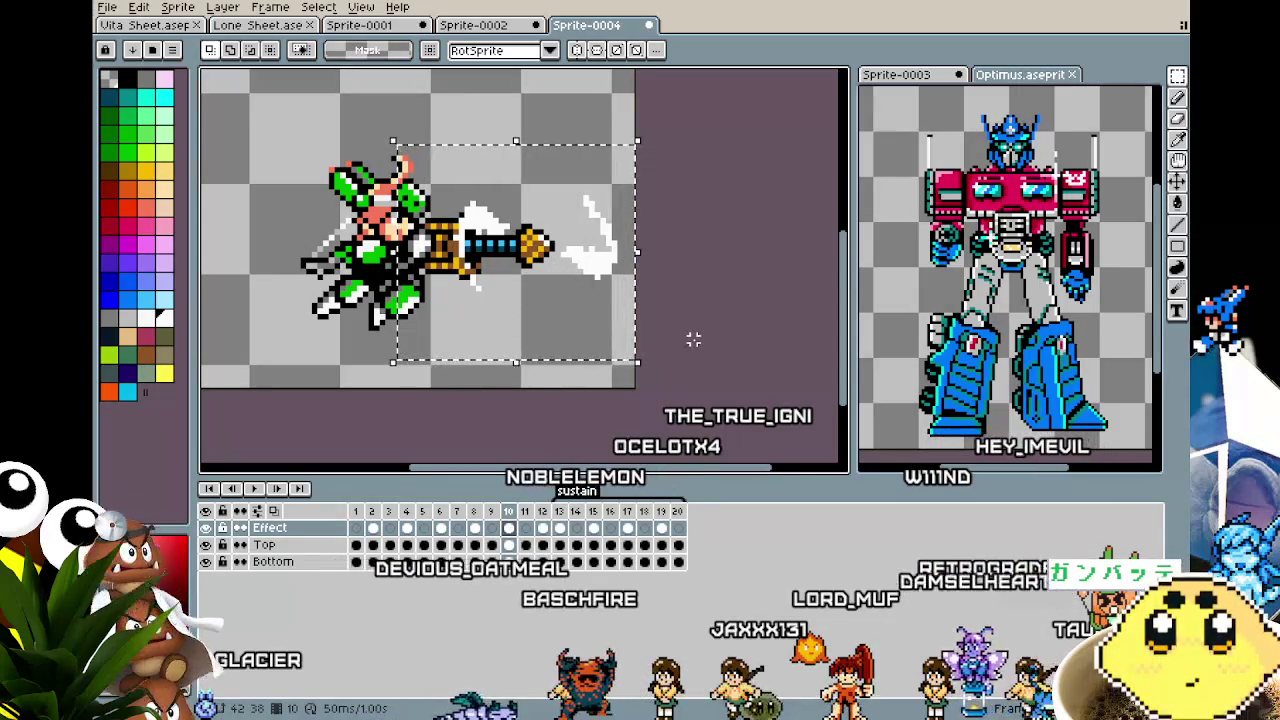
{"action": "left_click", "coordinate": [542, 528]}
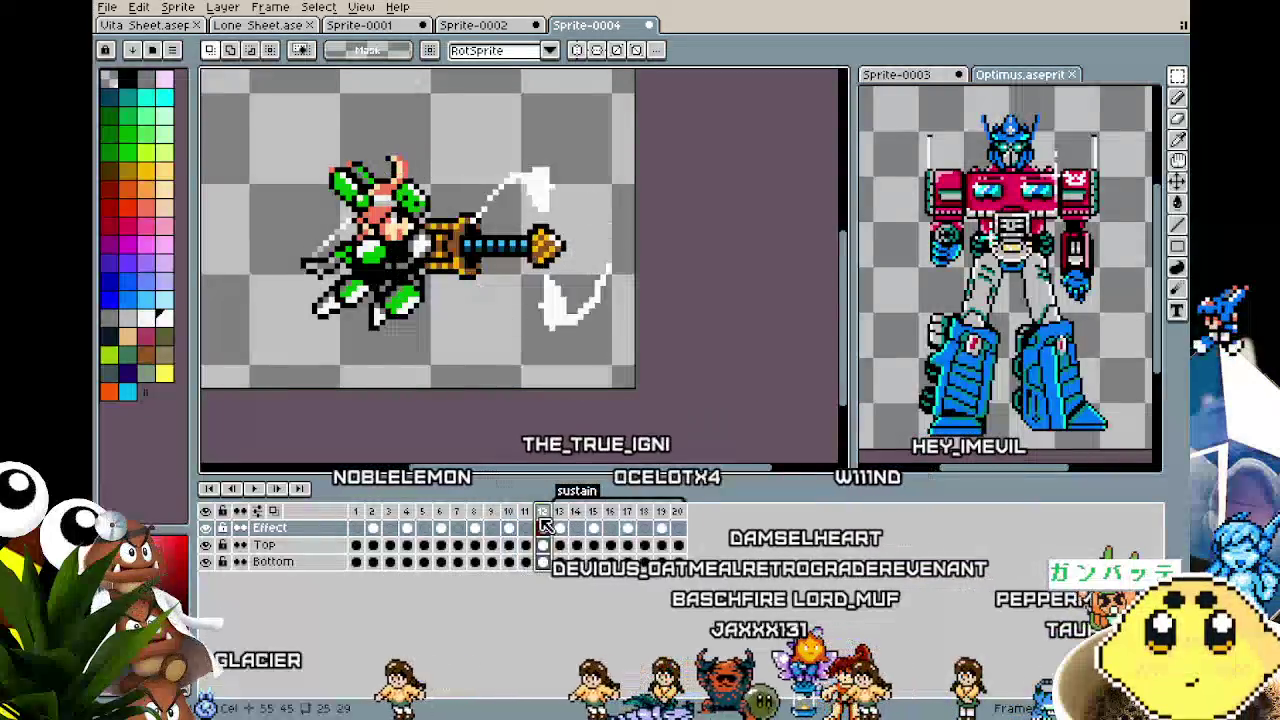
{"action": "left_click", "coordinate": [507, 528]}
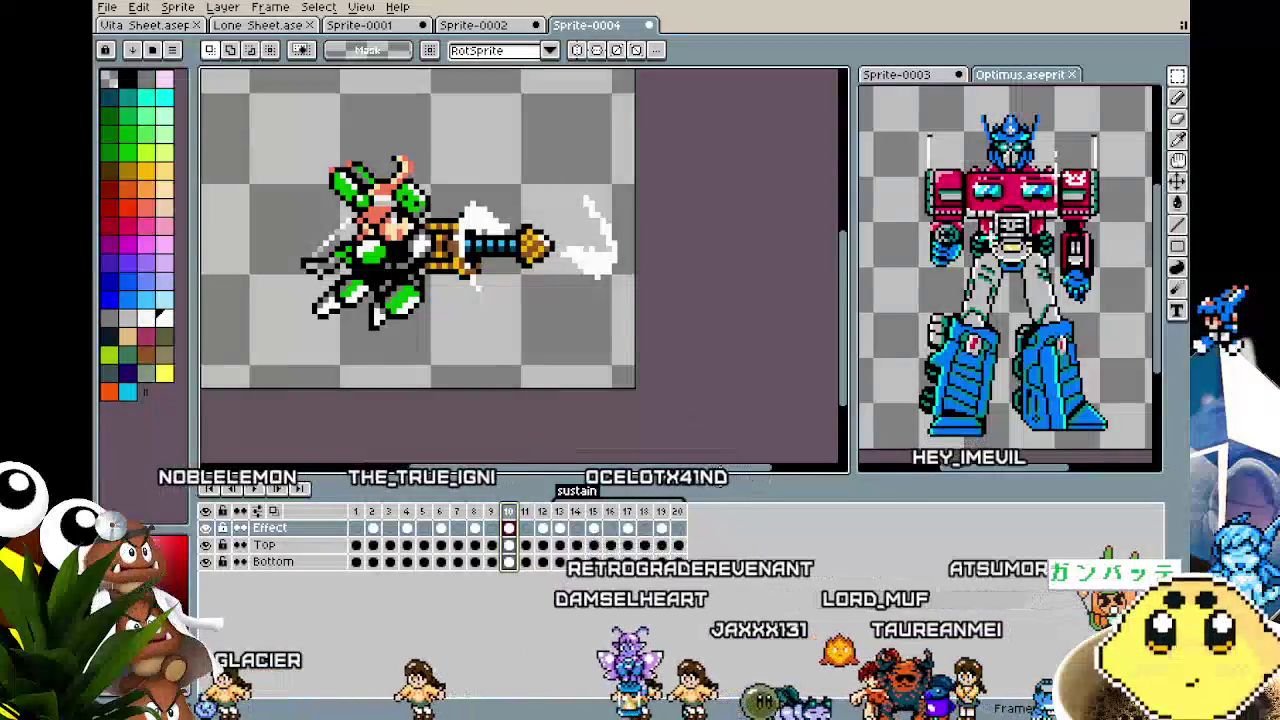
{"action": "right_click", "coordinate": [689, 530]}
{"action": "left_click", "coordinate": [730, 561]}
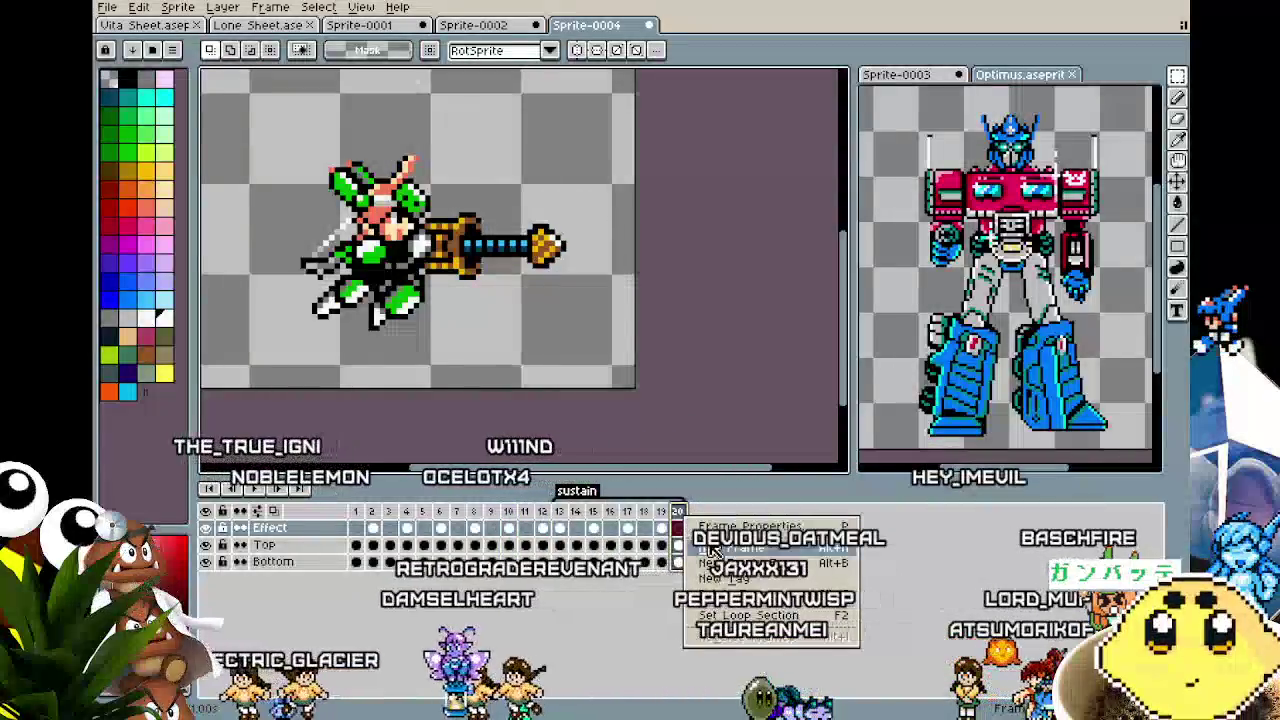
Add frame 22 and paste the slash beside the drill tip.
{"action": "right_click", "coordinate": [697, 530]}
{"action": "left_click", "coordinate": [710, 562]}
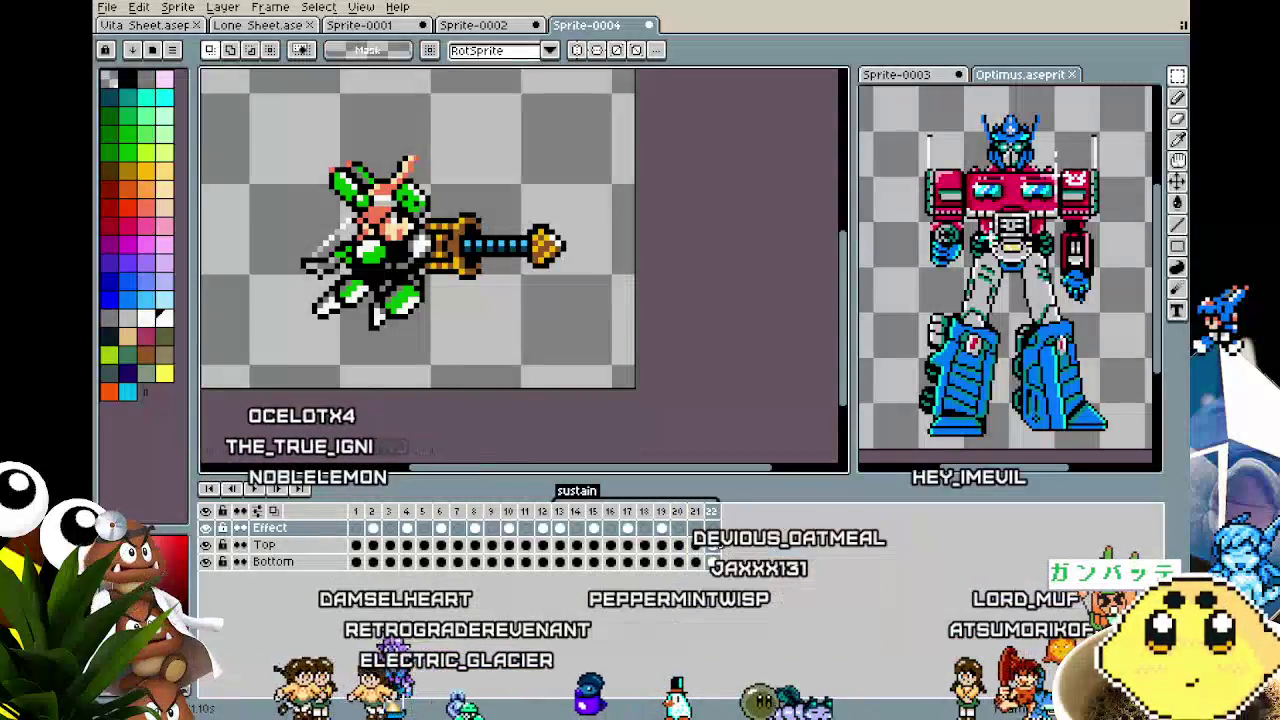
{"action": "key", "text": "ctrl+v"}
{"action": "left_click_drag", "start_coordinate": [457, 309], "coordinate": [606, 268]}
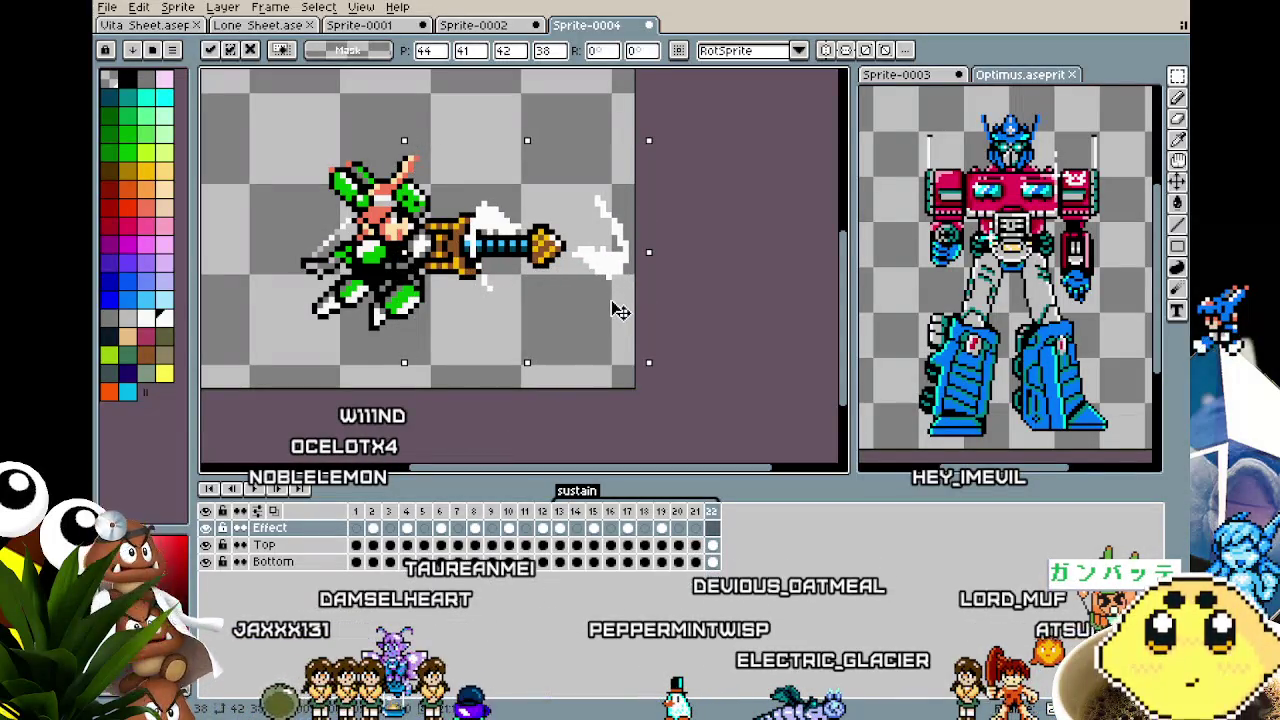
{"action": "left_click", "coordinate": [727, 305]}
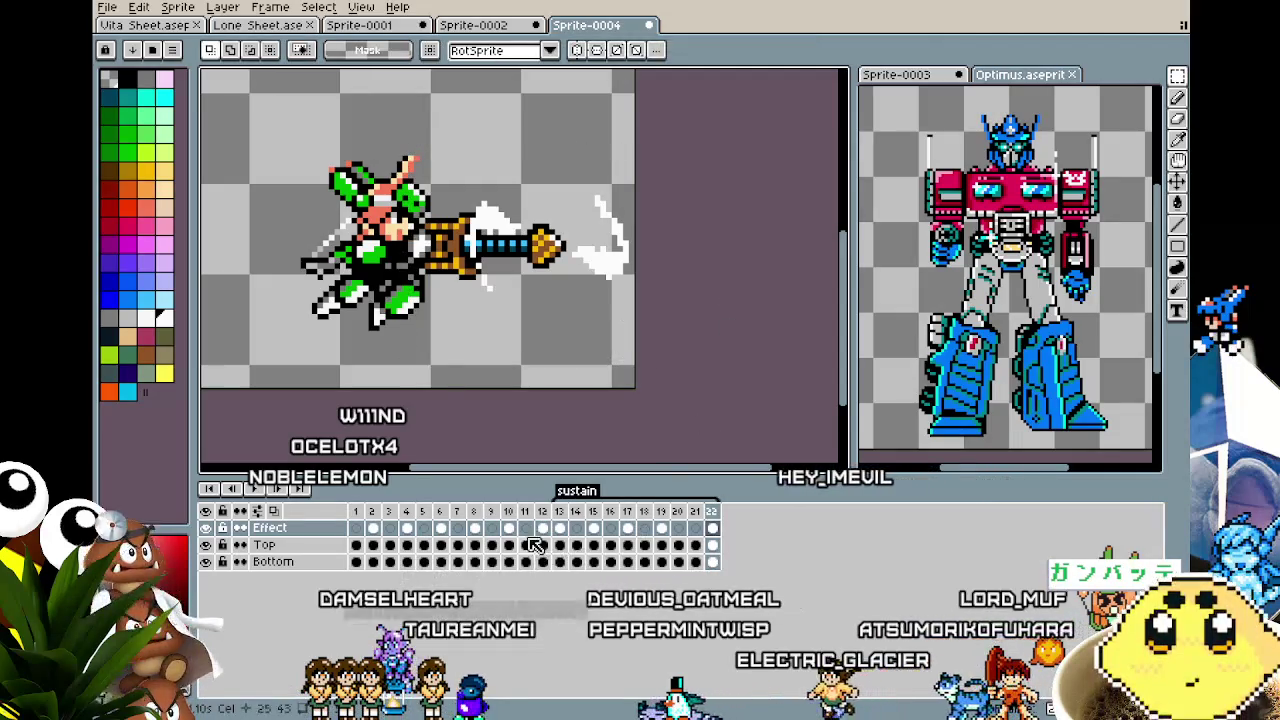
Grab the slash effect from frame 12 and return to frame 21.
{"action": "left_click", "coordinate": [542, 528]}
{"action": "left_click_drag", "start_coordinate": [410, 130], "coordinate": [637, 362]}
{"action": "left_click", "coordinate": [705, 333]}
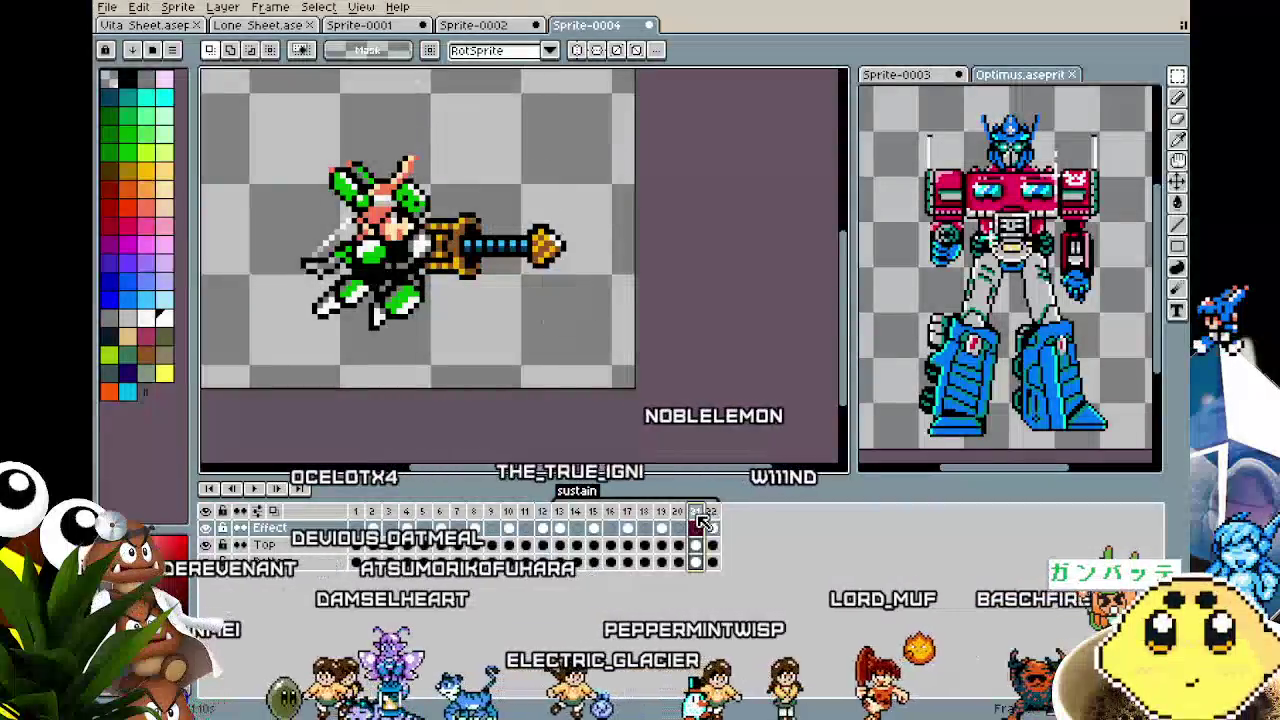
{"action": "left_click", "coordinate": [710, 528]}
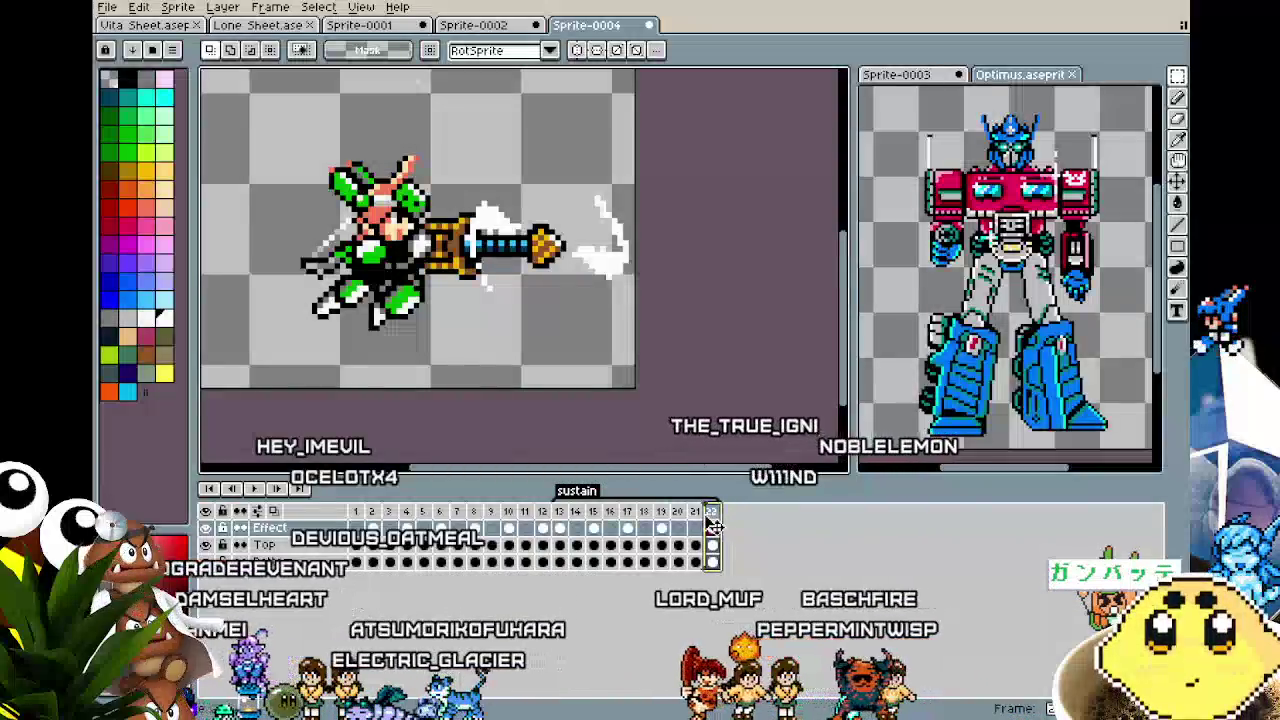
{"action": "key", "text": "Left"}
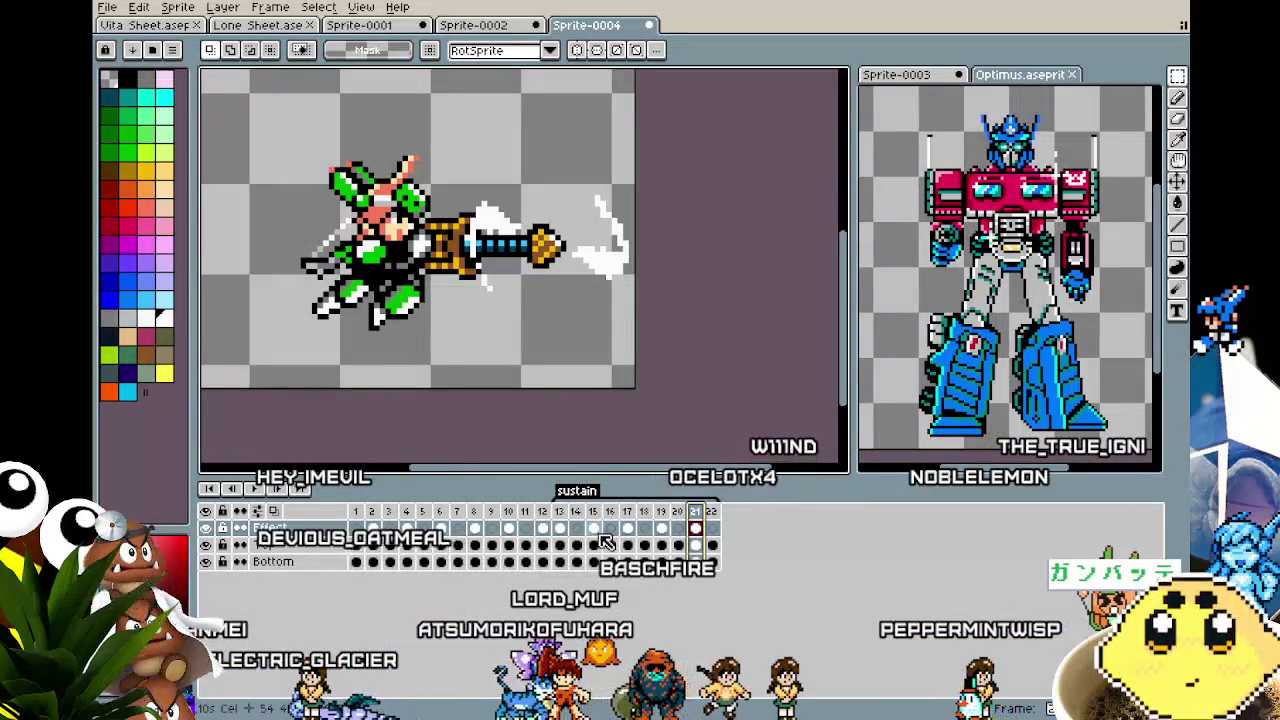
Add frame 23 with the slash pasted about 12 px right, then preview playback.
{"action": "right_click", "coordinate": [711, 512]}
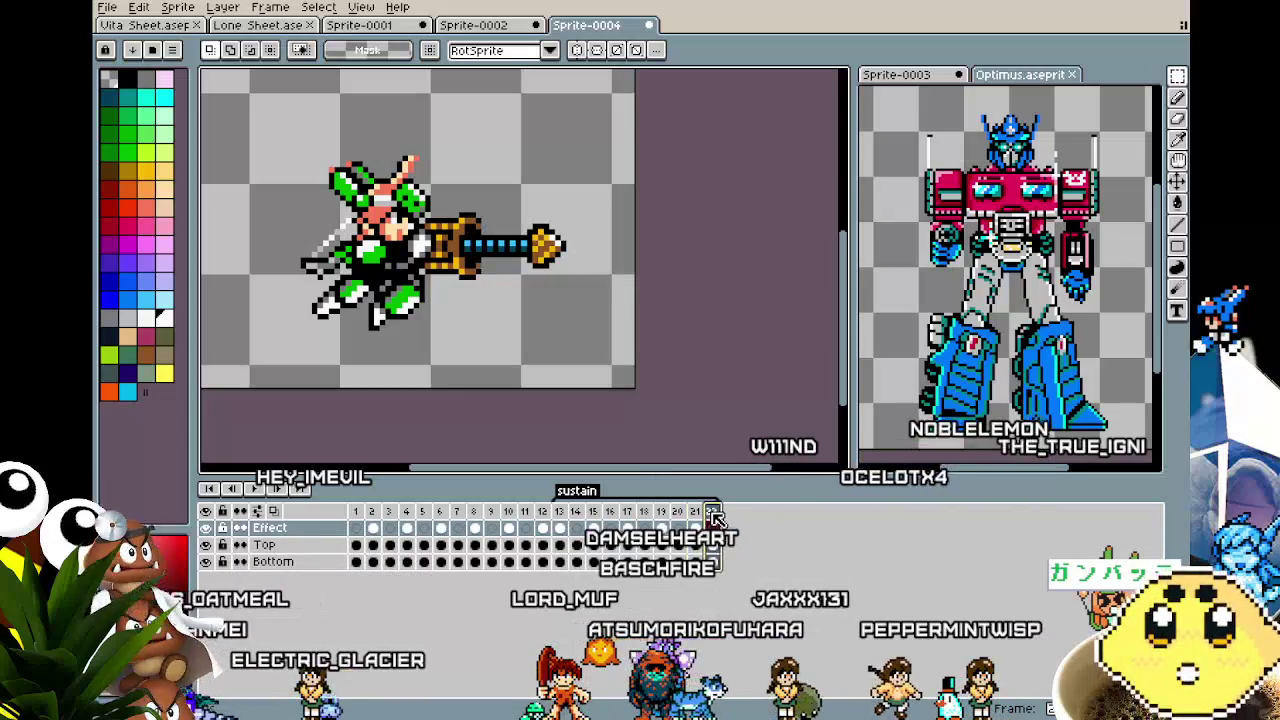
{"action": "left_click", "coordinate": [757, 545]}
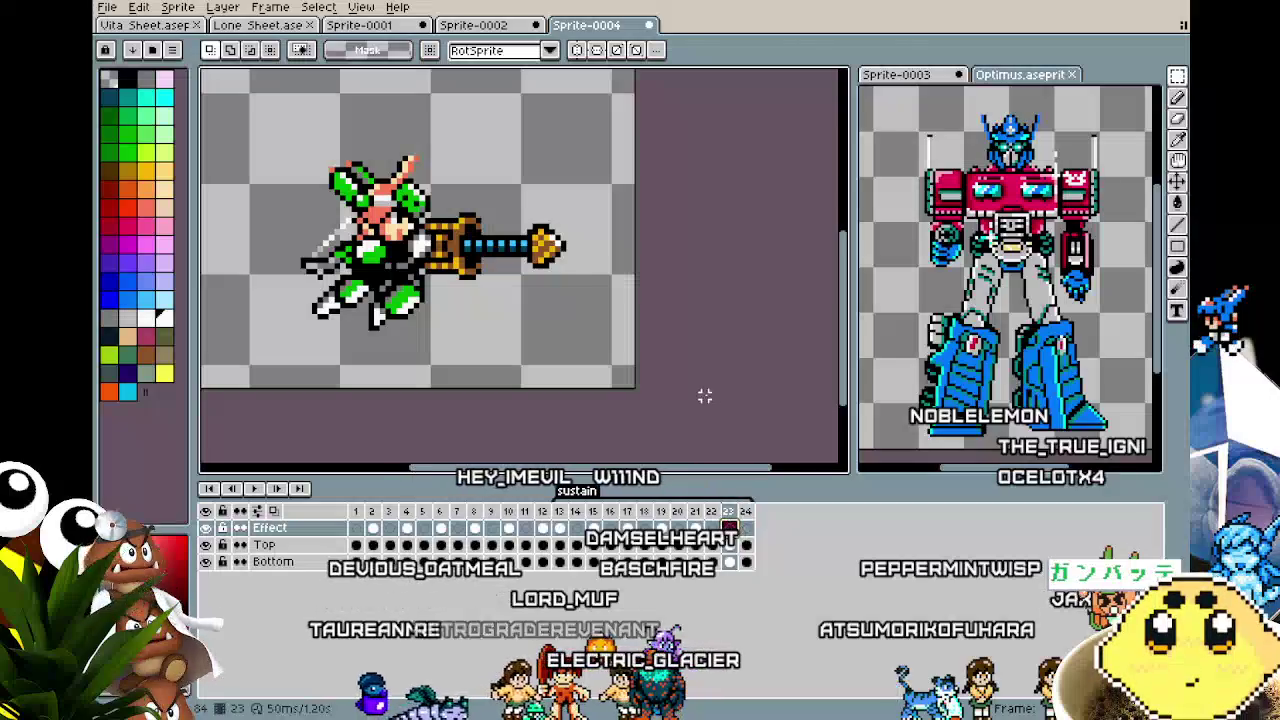
{"action": "key", "text": "ctrl+v"}
{"action": "left_click_drag", "start_coordinate": [572, 318], "coordinate": [584, 318]}
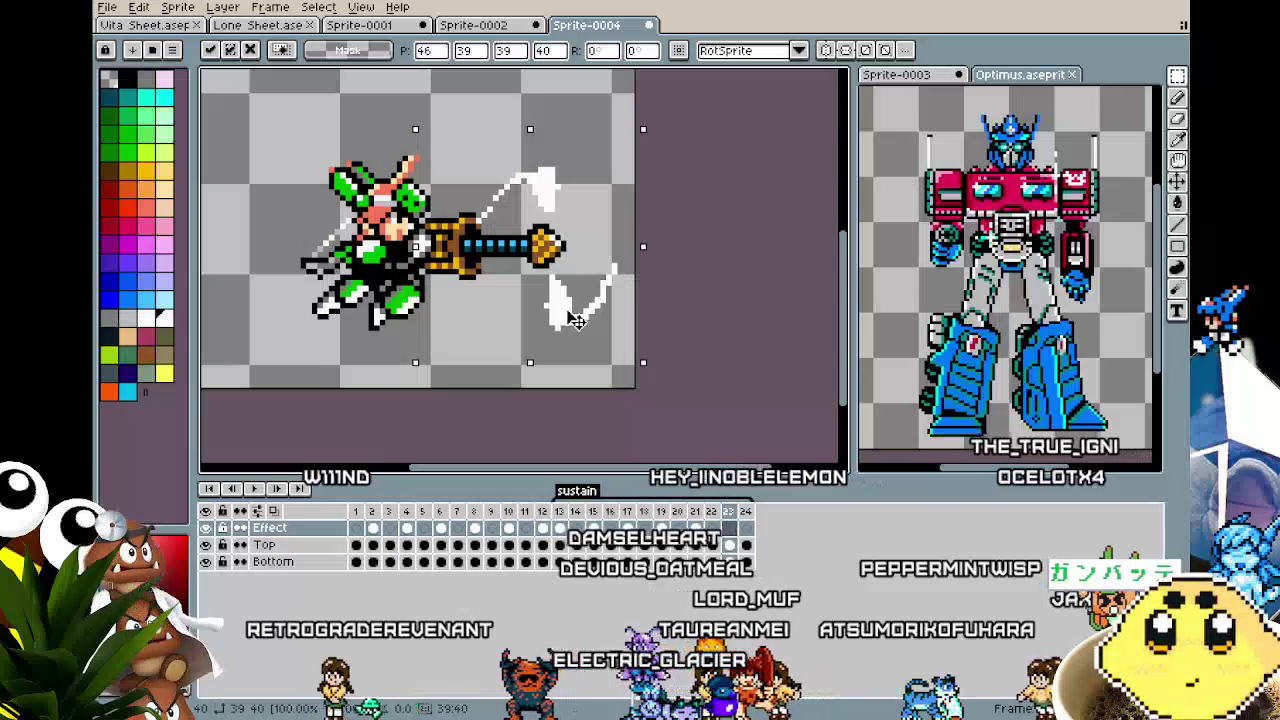
{"action": "left_click", "coordinate": [676, 316]}
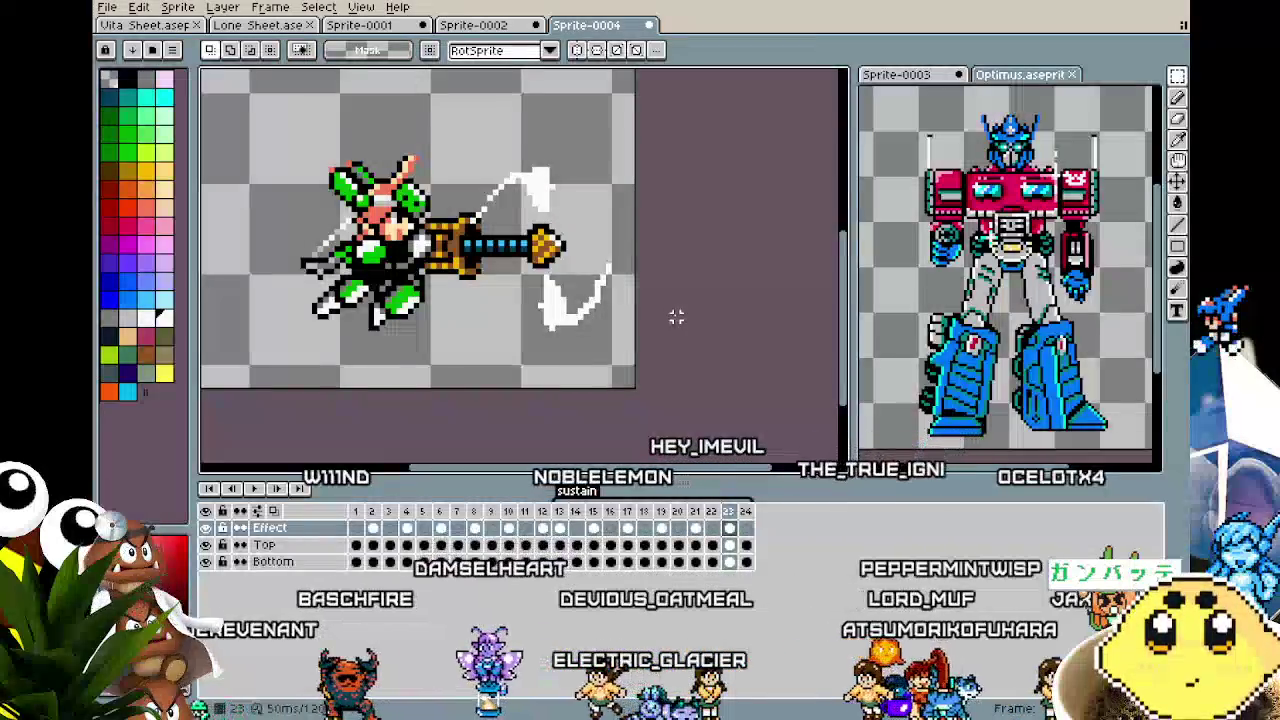
{"action": "key", "text": "Return"}
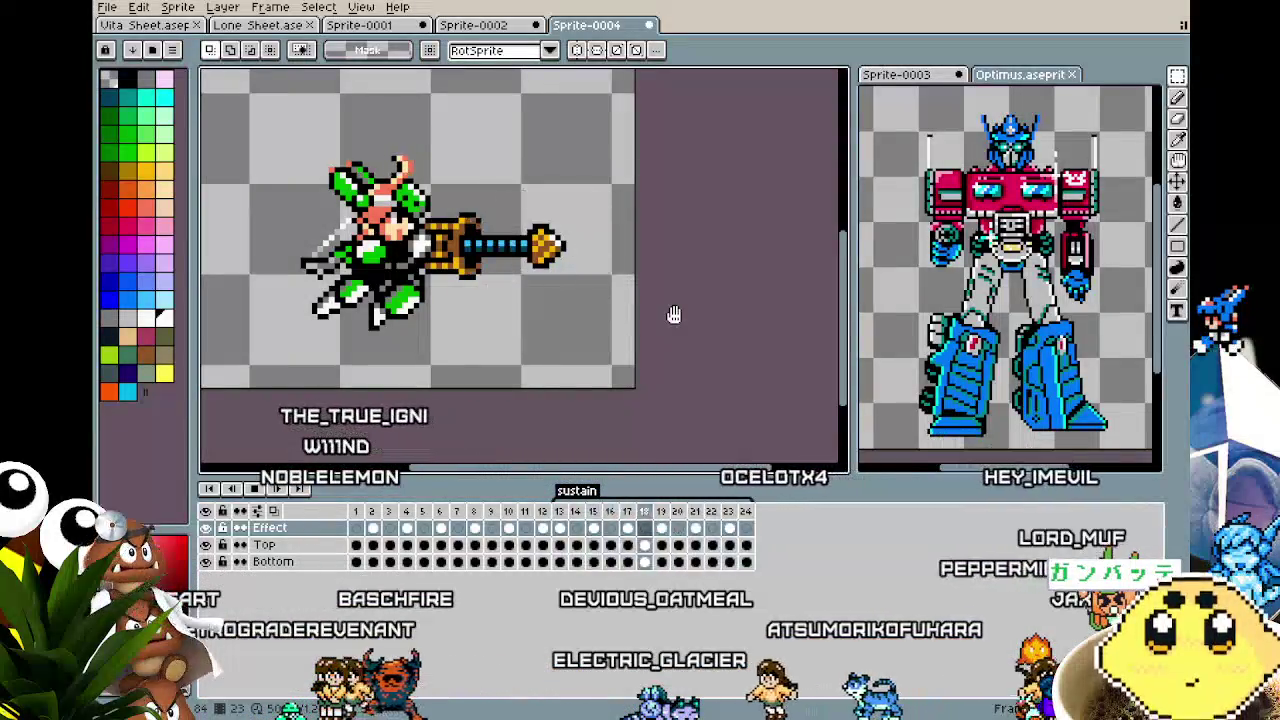
{"action": "left_click_drag", "start_coordinate": [448, 326], "coordinate": [492, 374]}
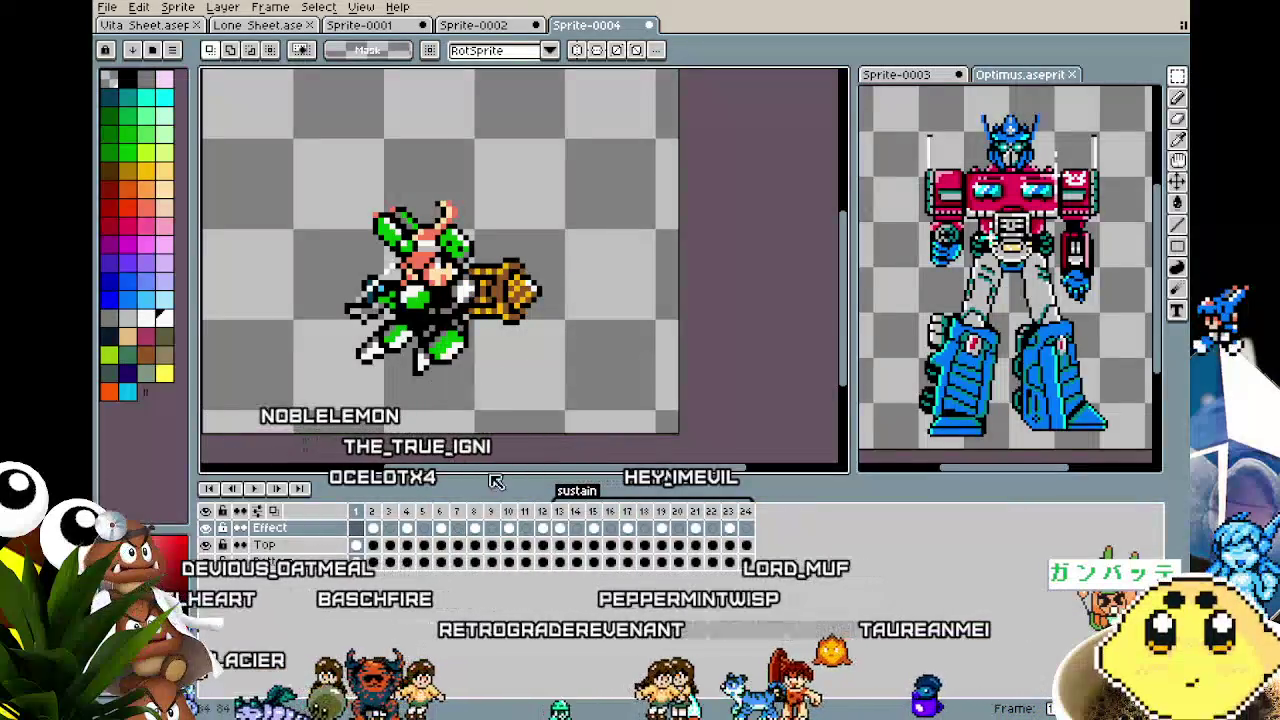
Select frames 1–12 across all layers and create a tag named 'Pile Bunker'.
{"action": "left_click_drag", "start_coordinate": [545, 560], "coordinate": [376, 527]}
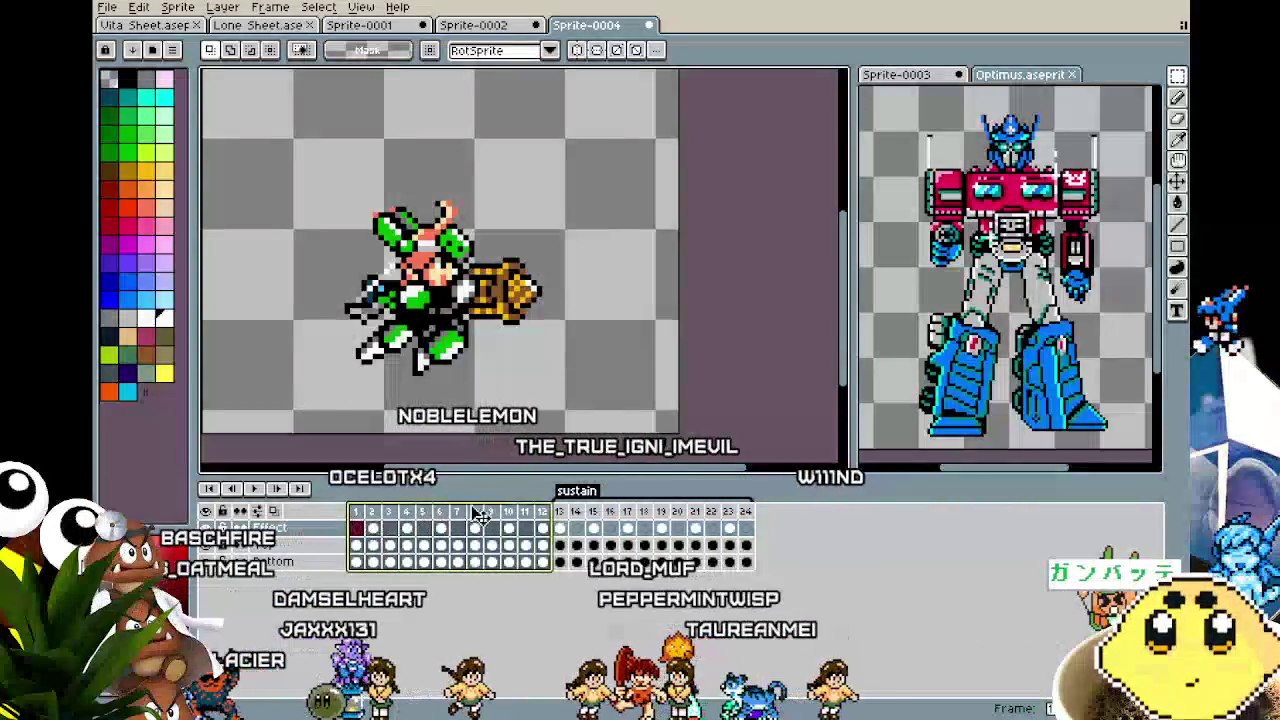
{"action": "right_click", "coordinate": [541, 511]}
{"action": "left_click", "coordinate": [596, 576]}
{"action": "type", "text": "Pile Bun"}
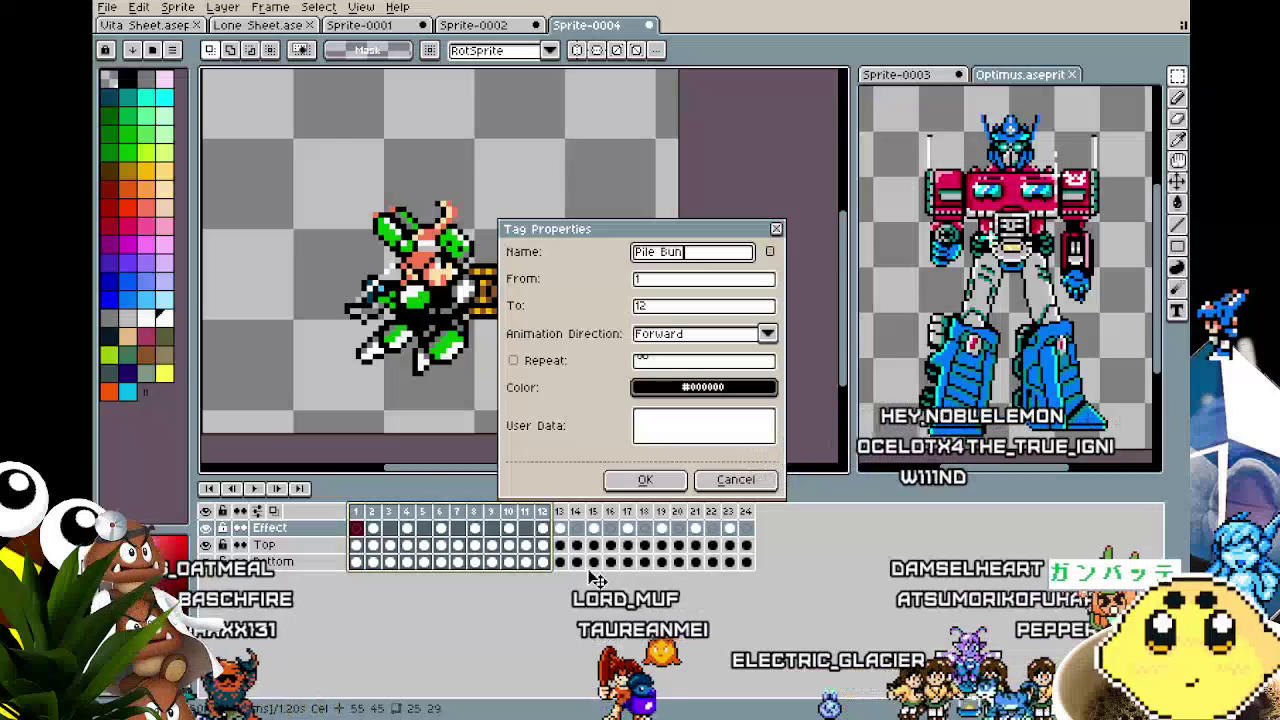
{"action": "type", "text": "ker"}
{"action": "key", "text": "Return"}
{"action": "key", "text": "Return"}
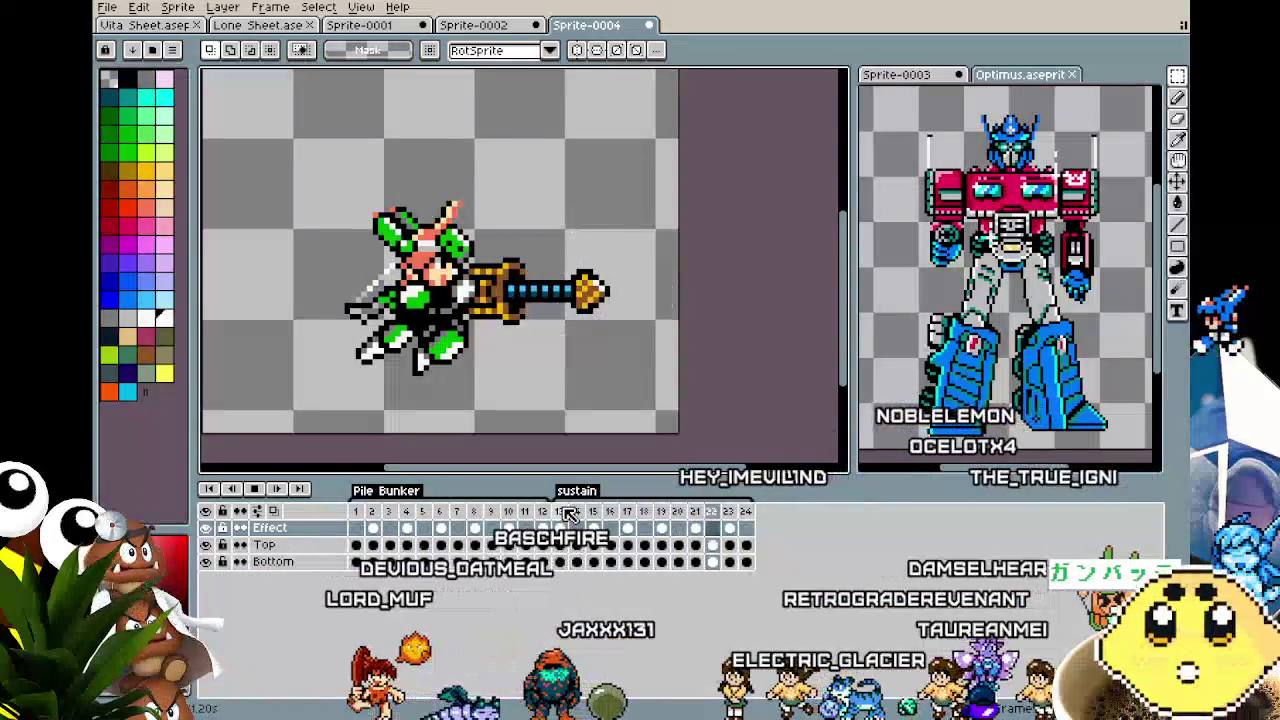
Stop on frames 13–14 and compare the extended drill with the Vita sheet.
{"action": "left_click", "coordinate": [564, 511]}
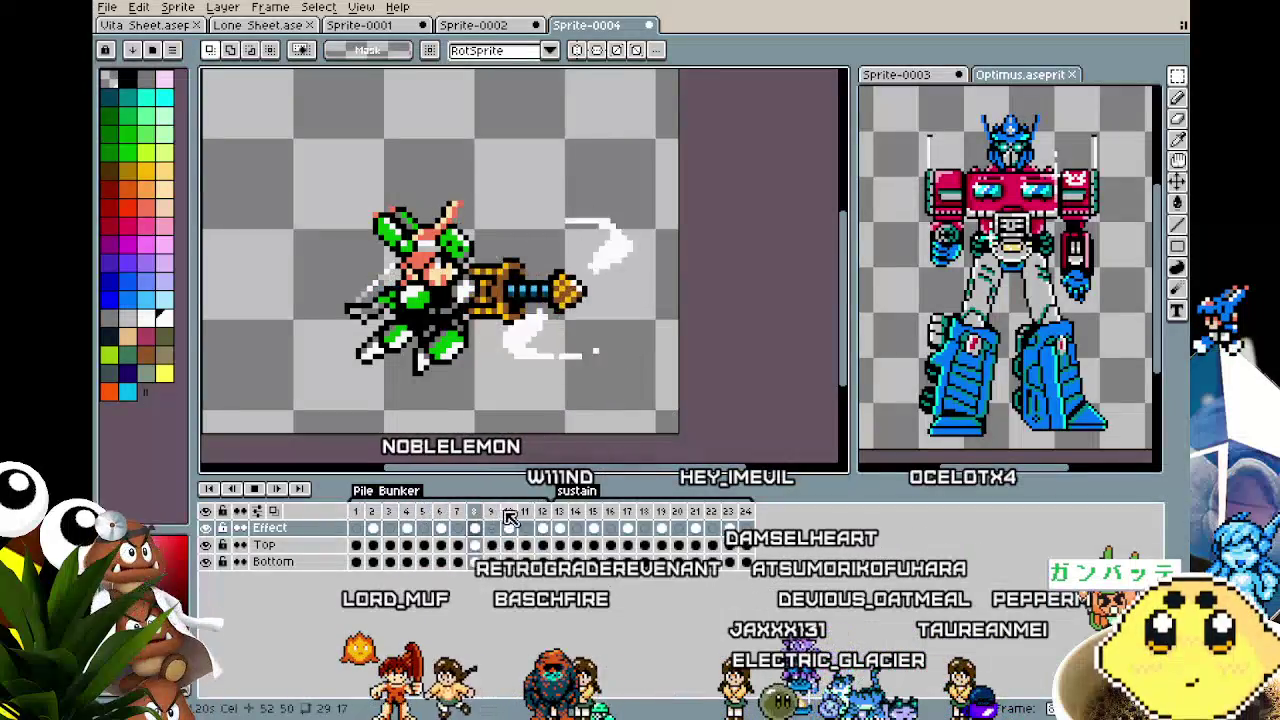
{"action": "left_click", "coordinate": [575, 511]}
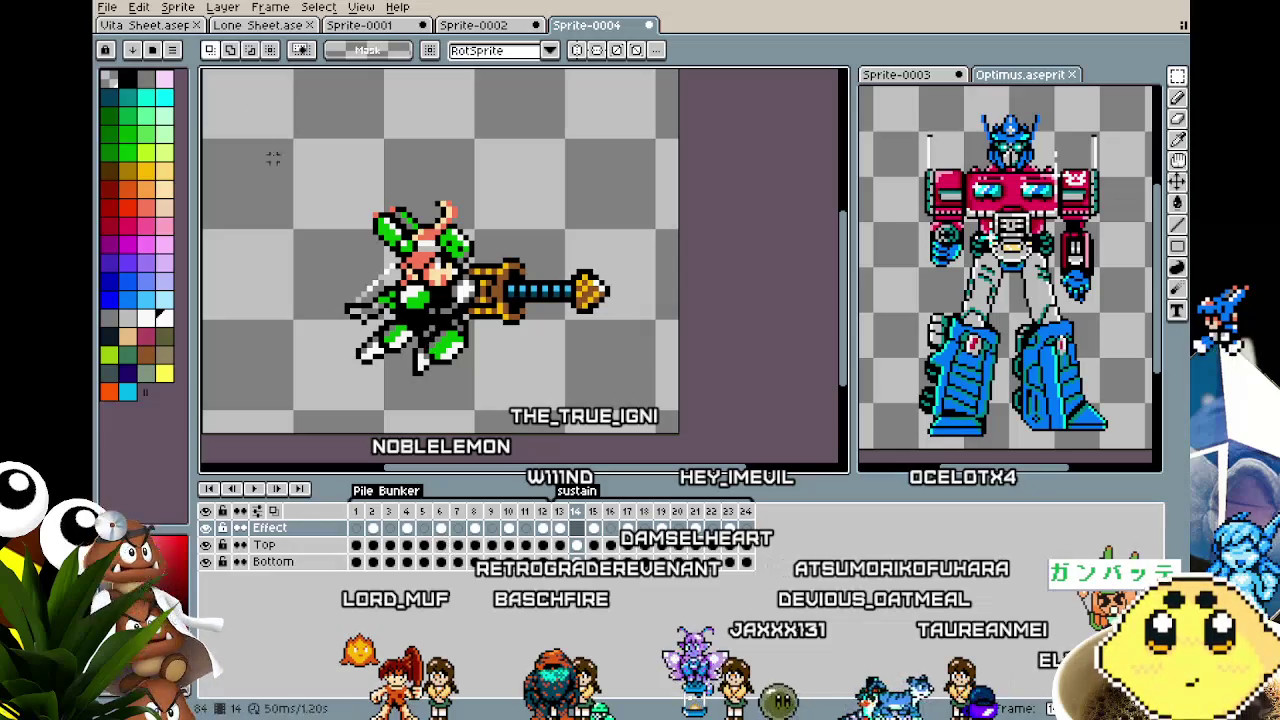
{"action": "left_click", "coordinate": [150, 25]}
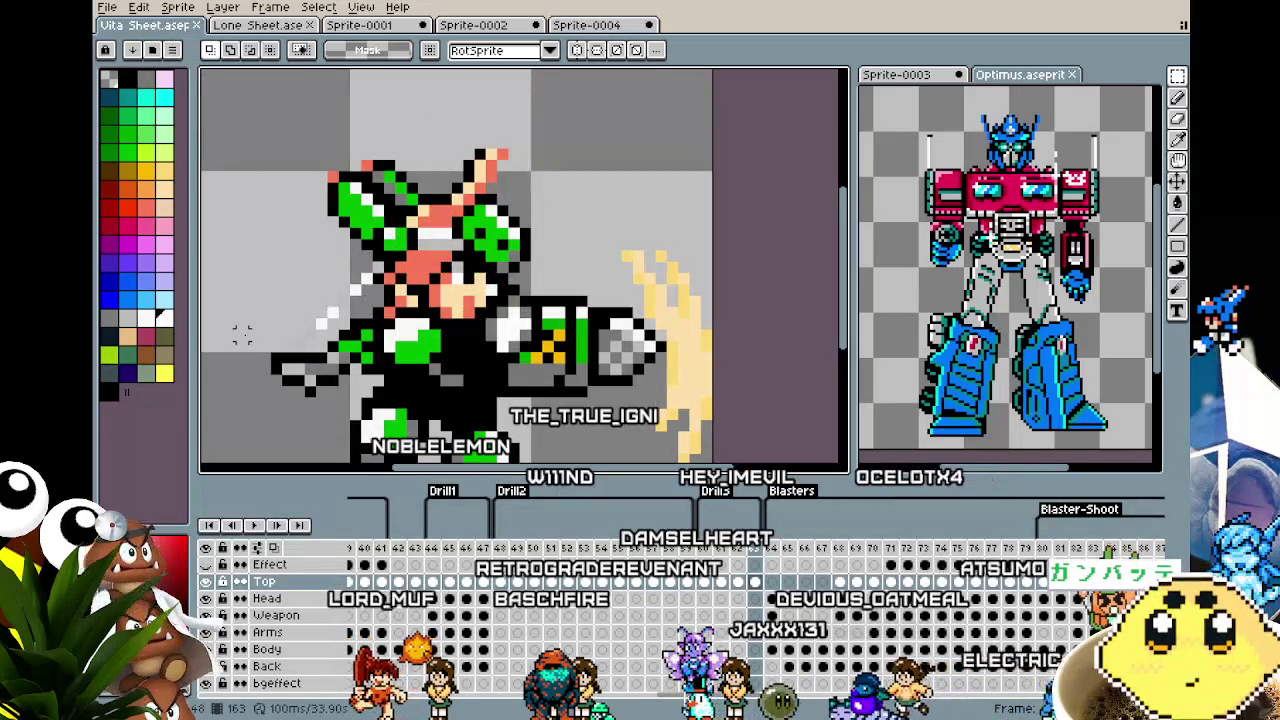
{"action": "scroll", "coordinate": [243, 336], "scroll_direction": "down", "scroll_amount": 2}
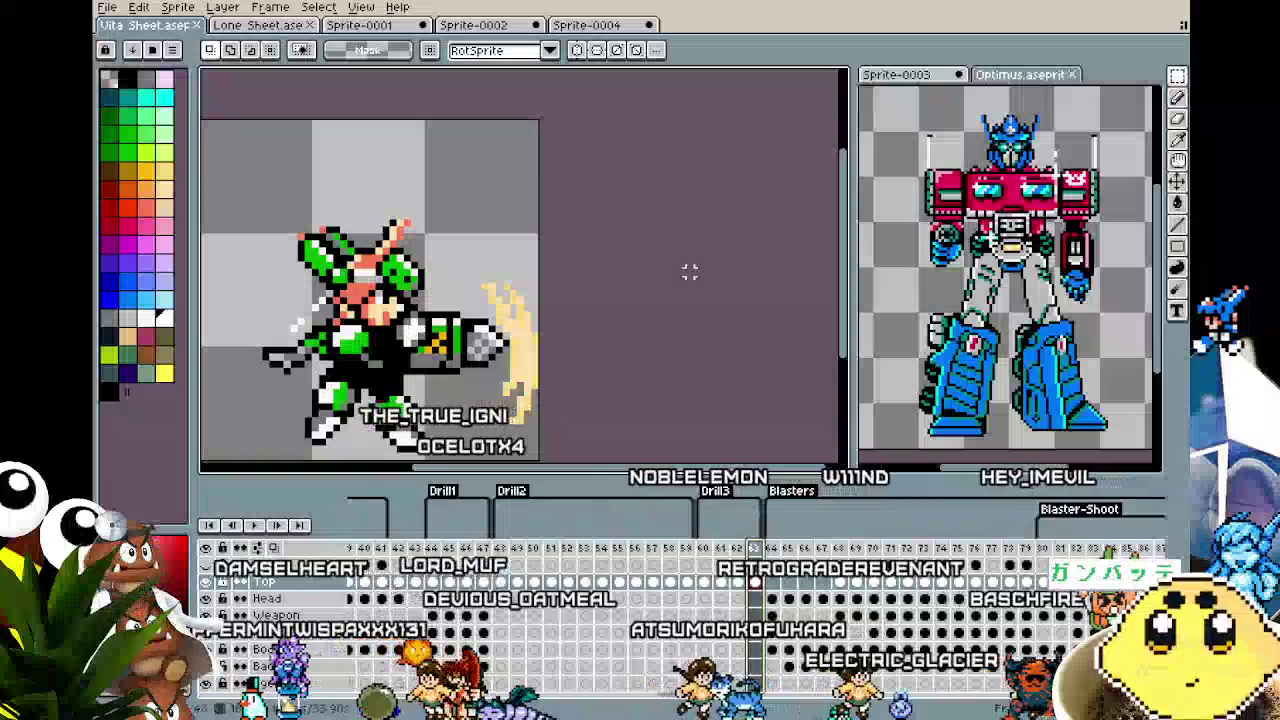
{"action": "left_click", "coordinate": [600, 23]}
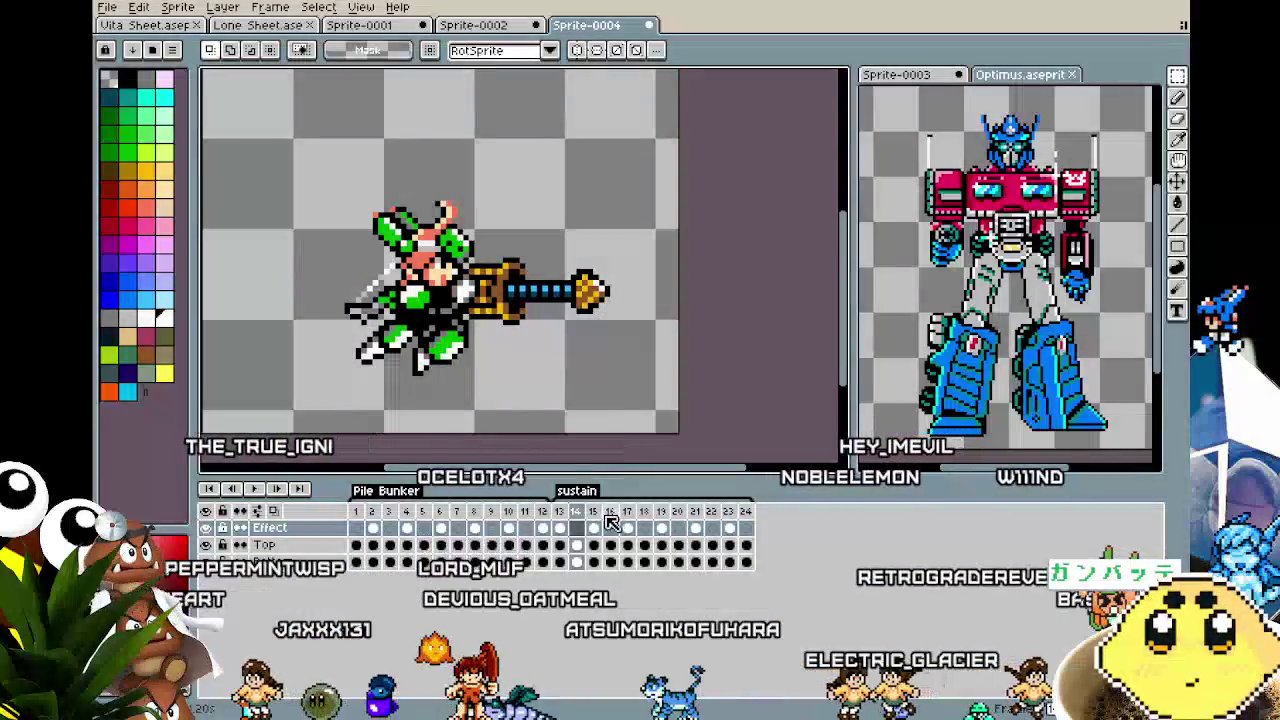
Check frame 13's duration properties and cancel without changes.
{"action": "right_click", "coordinate": [594, 512]}
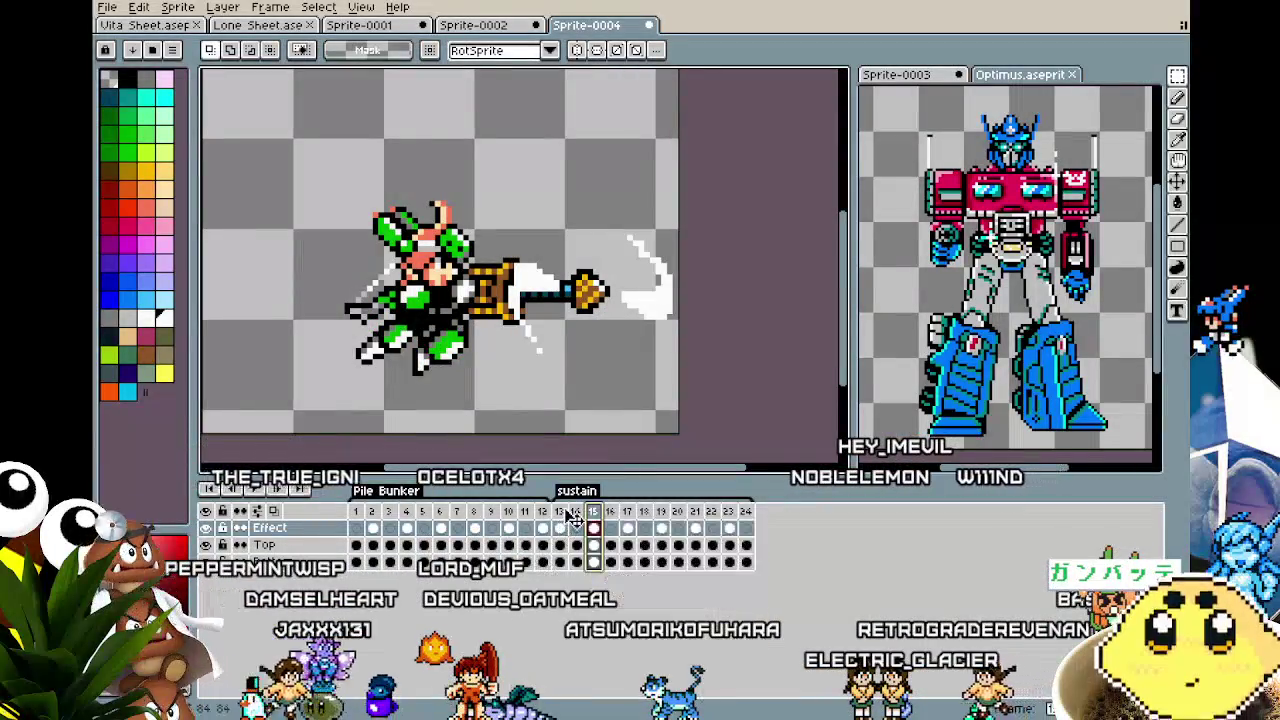
{"action": "left_click", "coordinate": [566, 512]}
{"action": "double_click", "coordinate": [566, 512]}
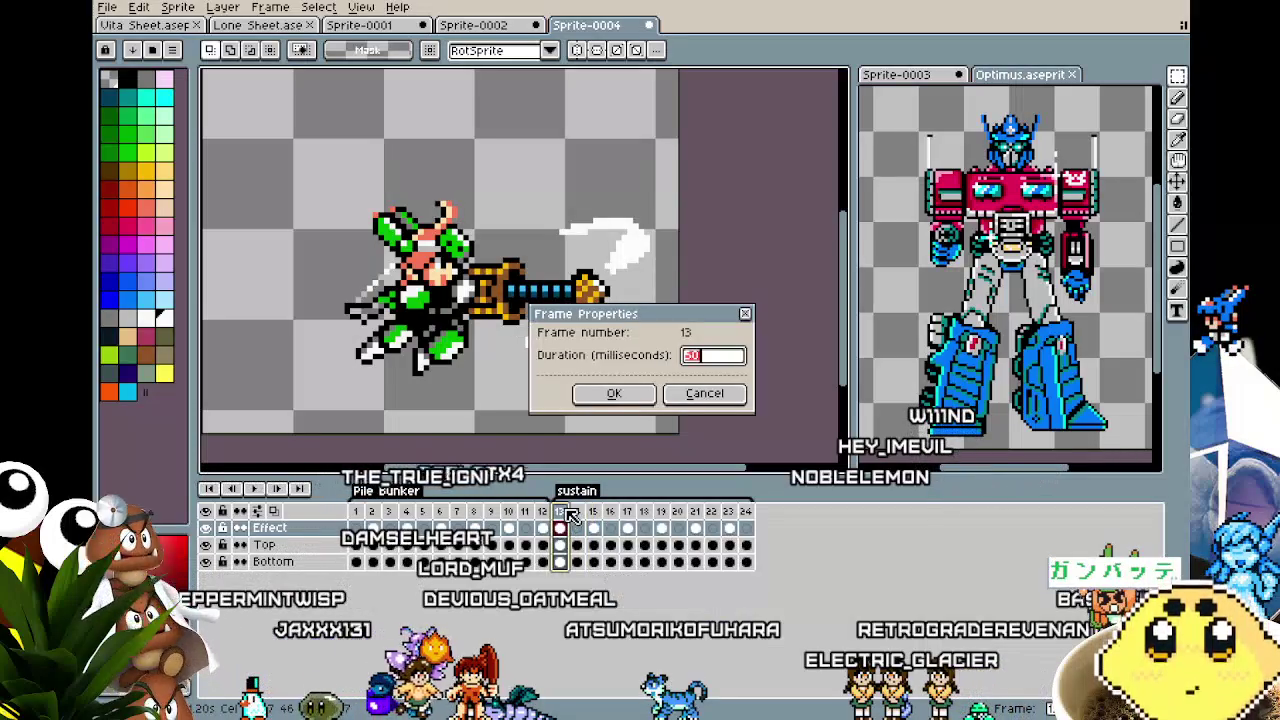
{"action": "left_click", "coordinate": [702, 396]}
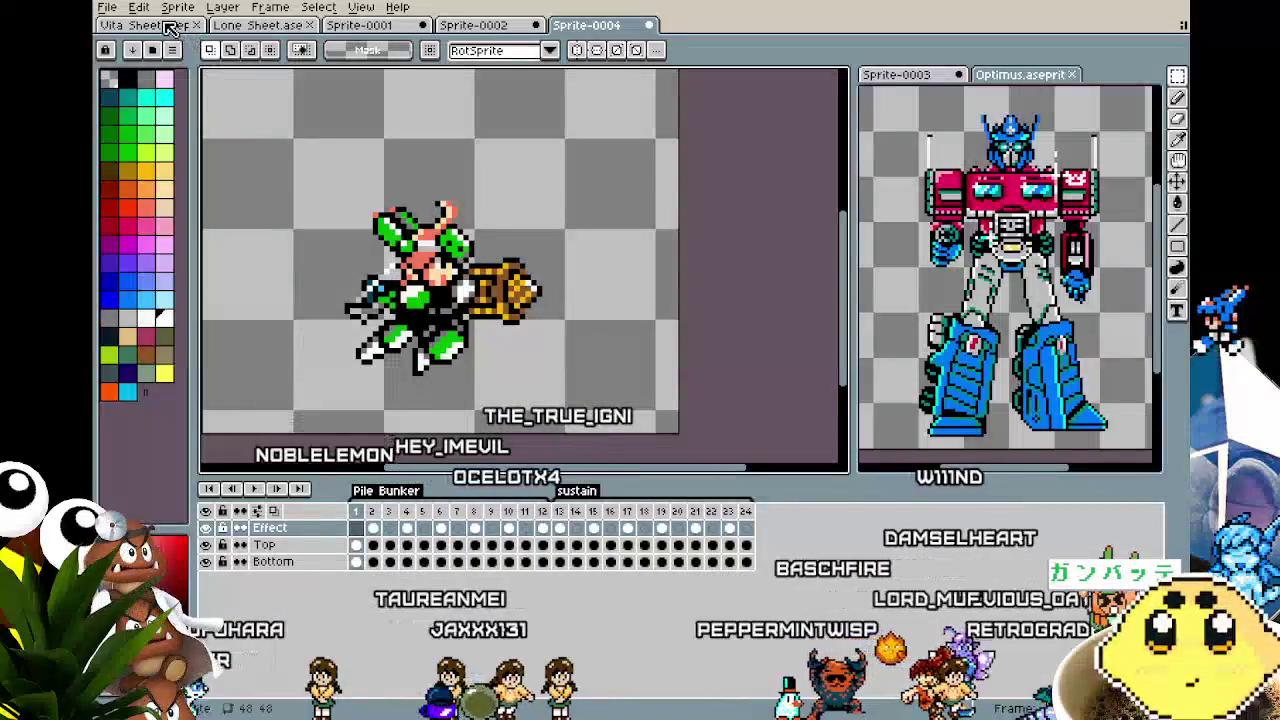
Check the drill frame durations on the Vita sheet, then play Sprite-0004.
{"action": "key", "text": "ctrl+Tab"}
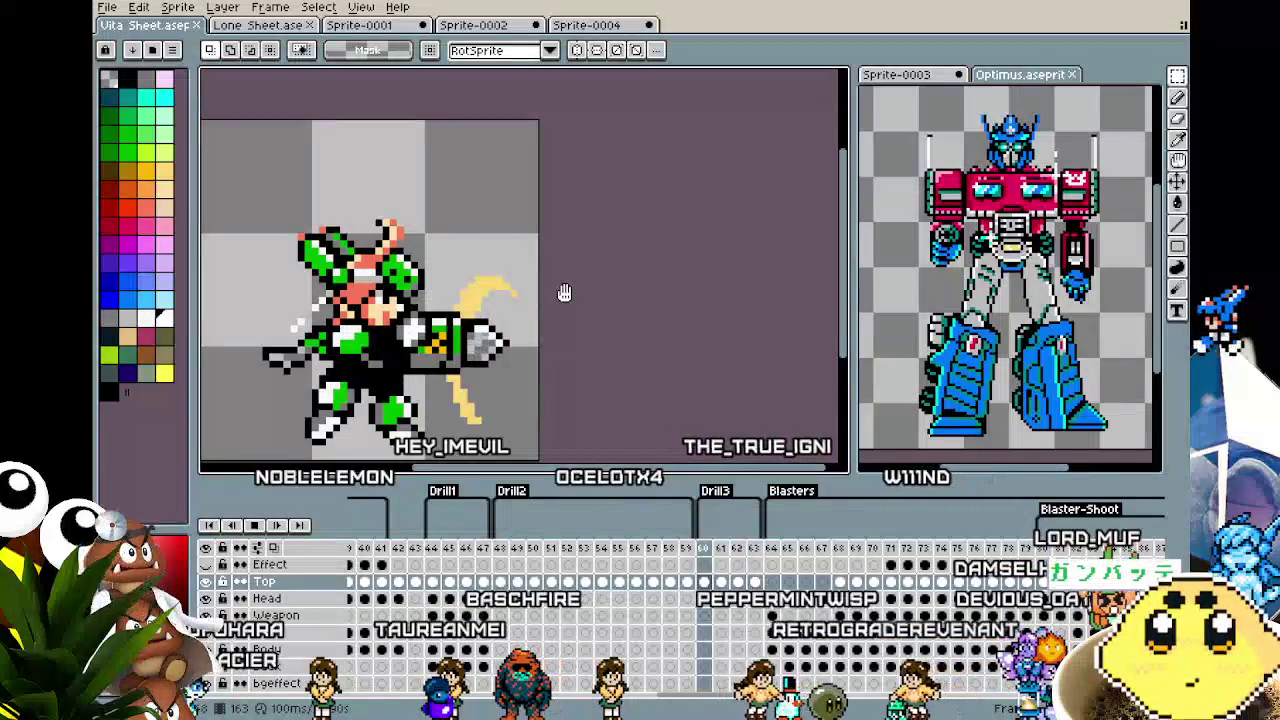
{"action": "double_click", "coordinate": [745, 550]}
{"action": "left_click", "coordinate": [705, 395]}
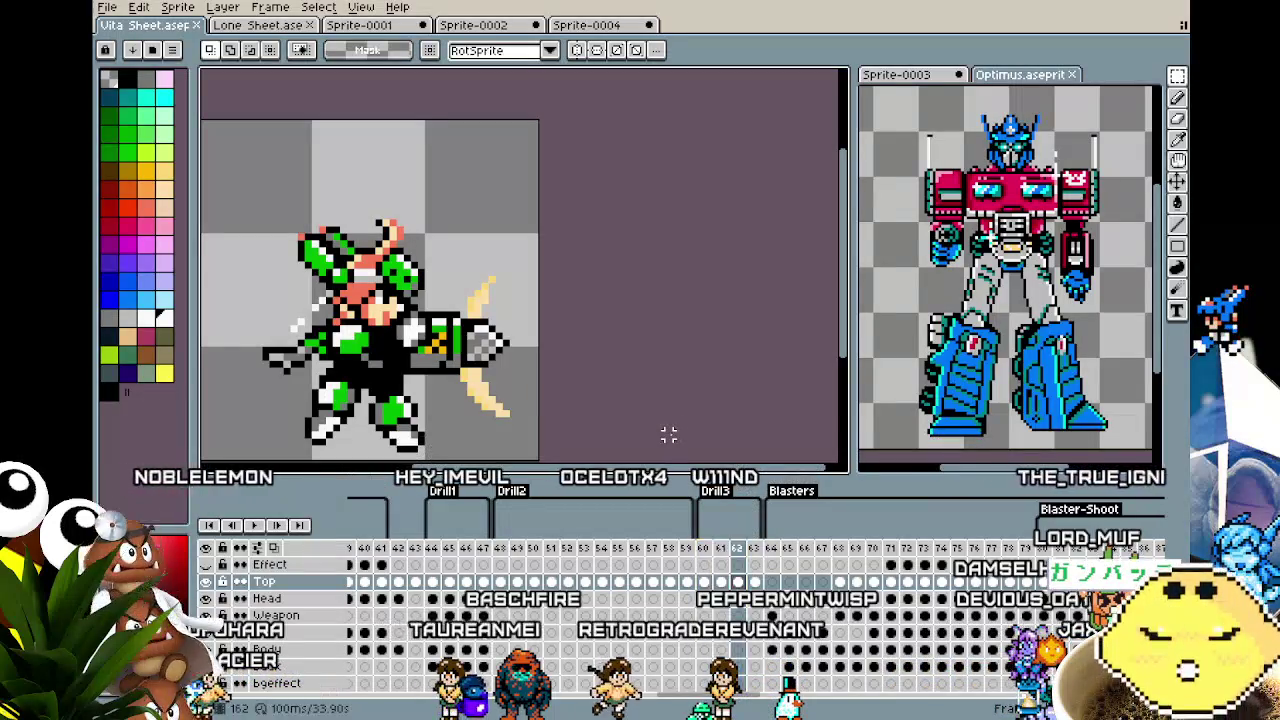
{"action": "left_click", "coordinate": [580, 24]}
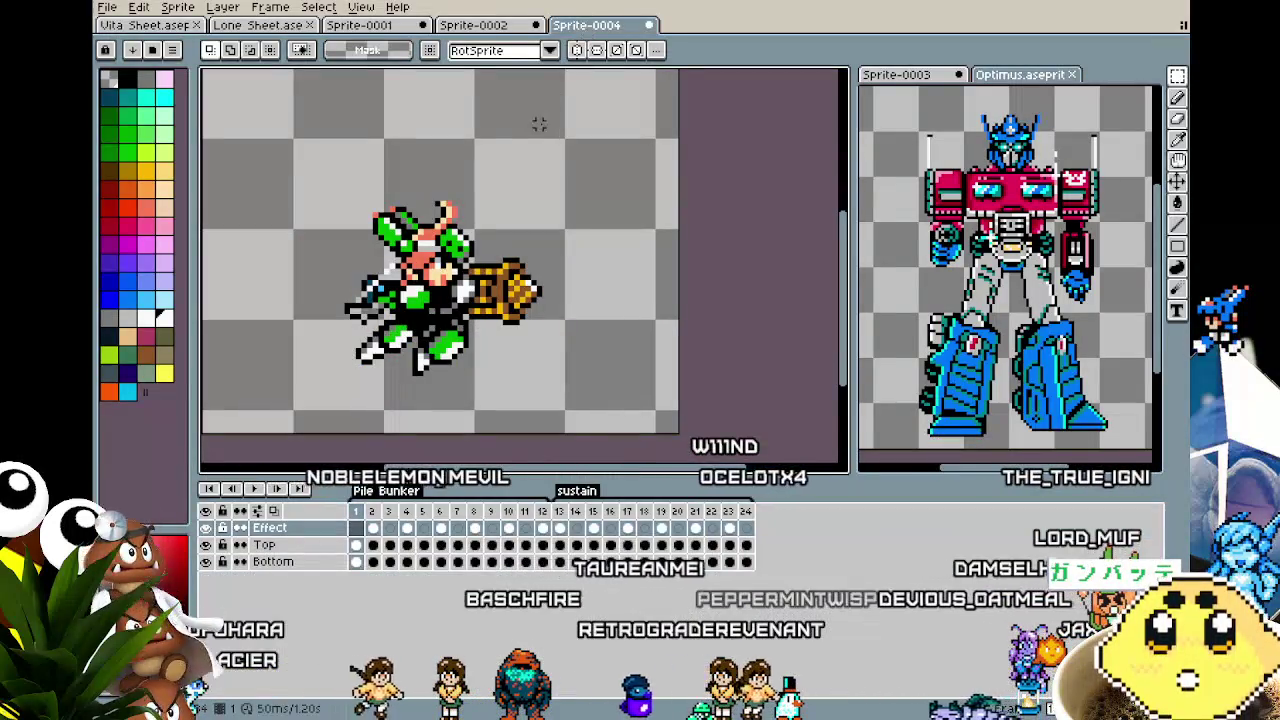
{"action": "left_click_drag", "start_coordinate": [538, 123], "coordinate": [512, 126]}
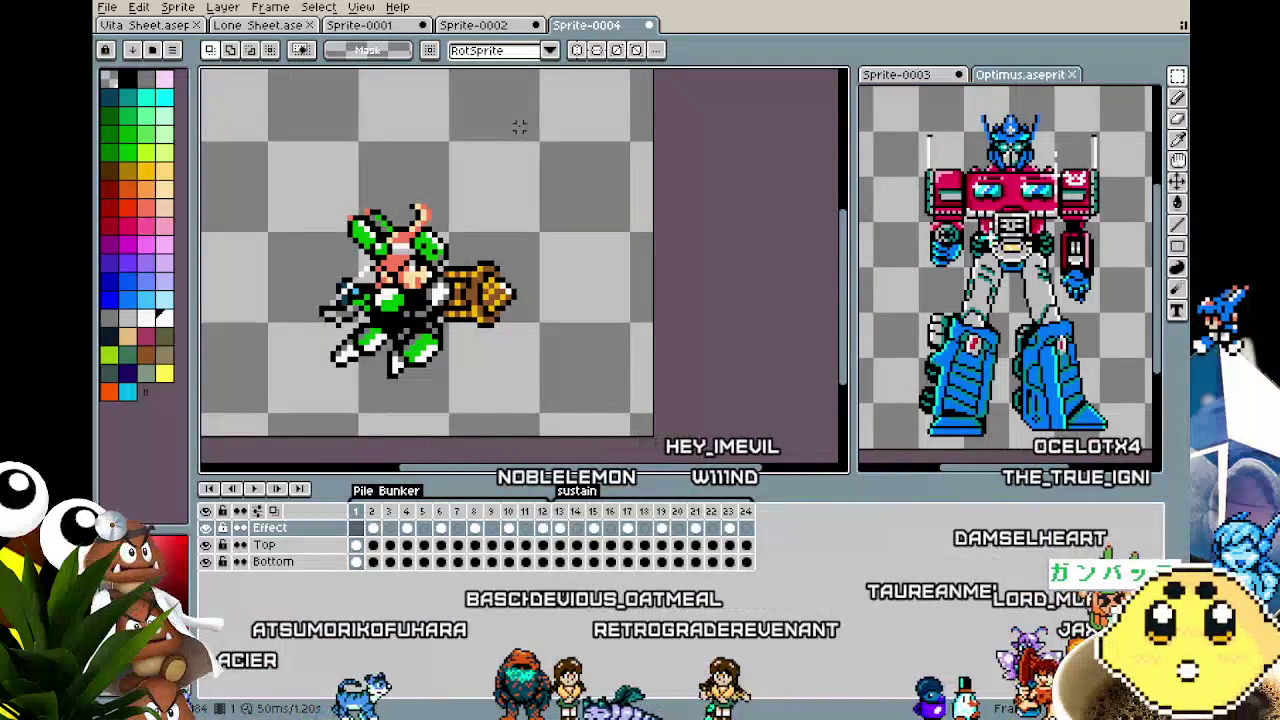
{"action": "key", "text": "Return"}
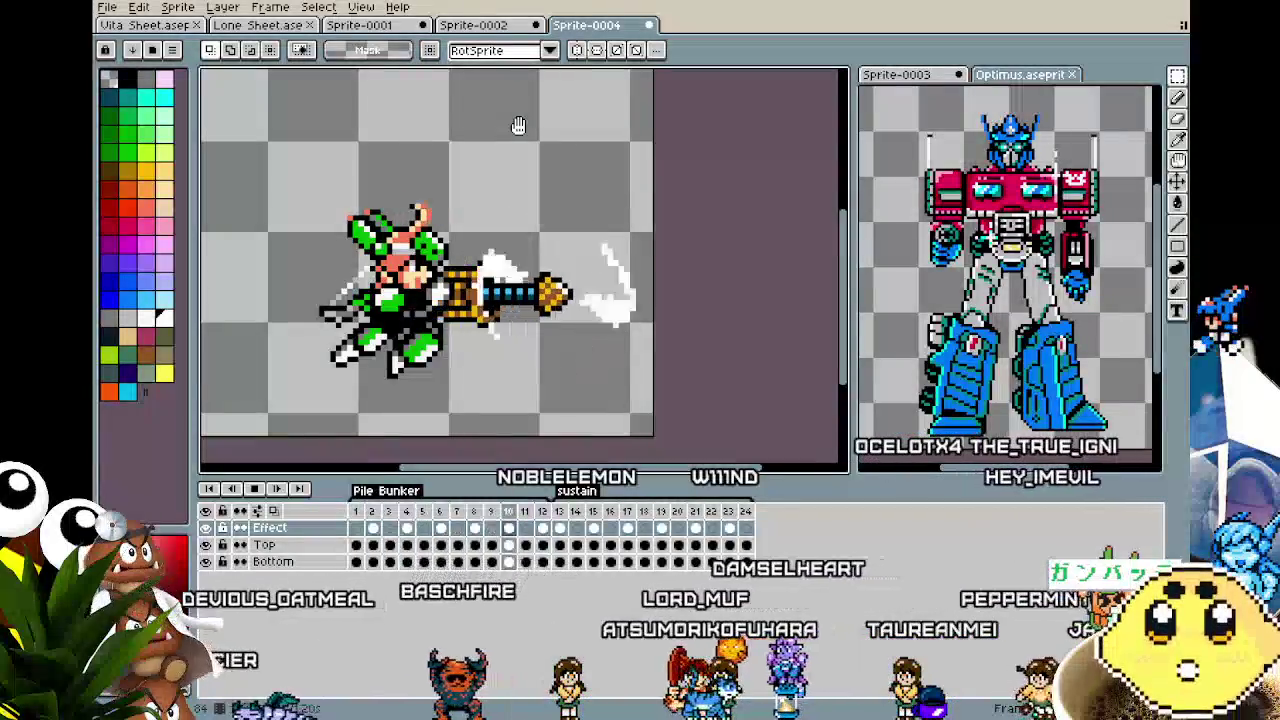
Drag Sprite-0004 into a side-by-side pane and back into the main tab bar.
{"action": "left_click", "coordinate": [140, 26]}
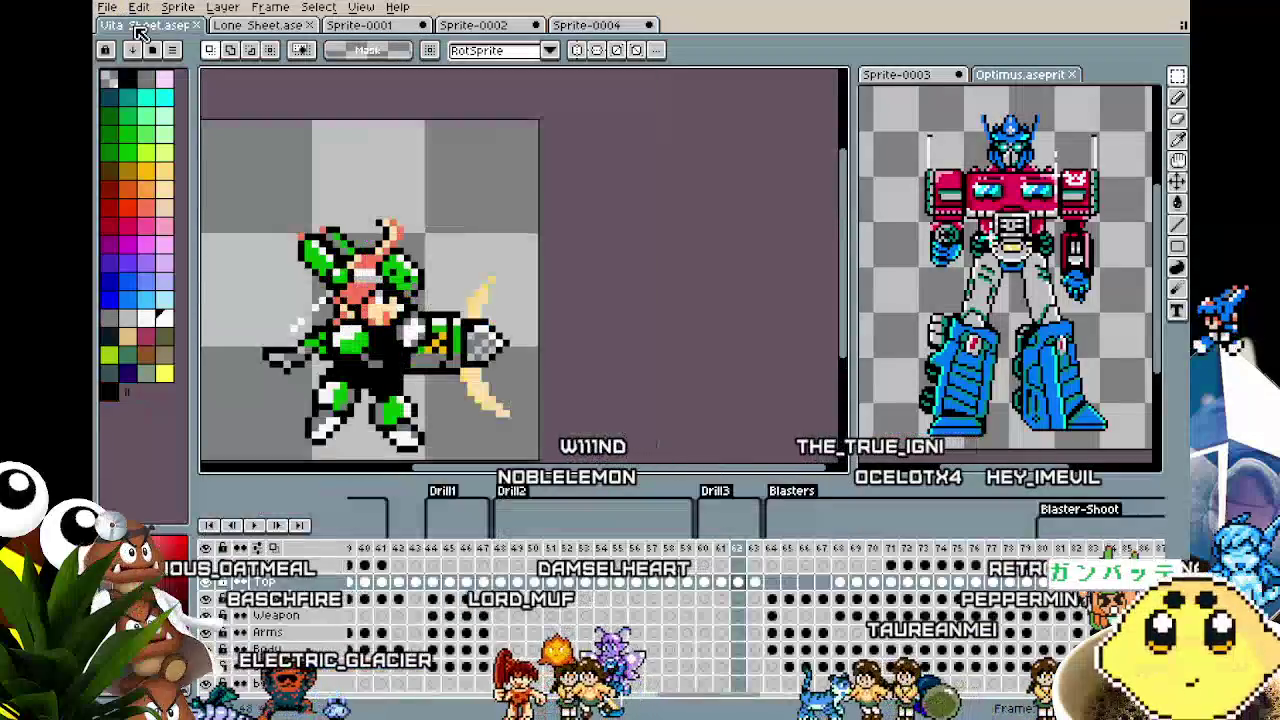
{"action": "mouse_move", "coordinate": [587, 33]}
{"action": "left_mouse_down"}
{"action": "mouse_move", "coordinate": [575, 30]}
{"action": "mouse_move", "coordinate": [813, 215]}
{"action": "left_mouse_up"}
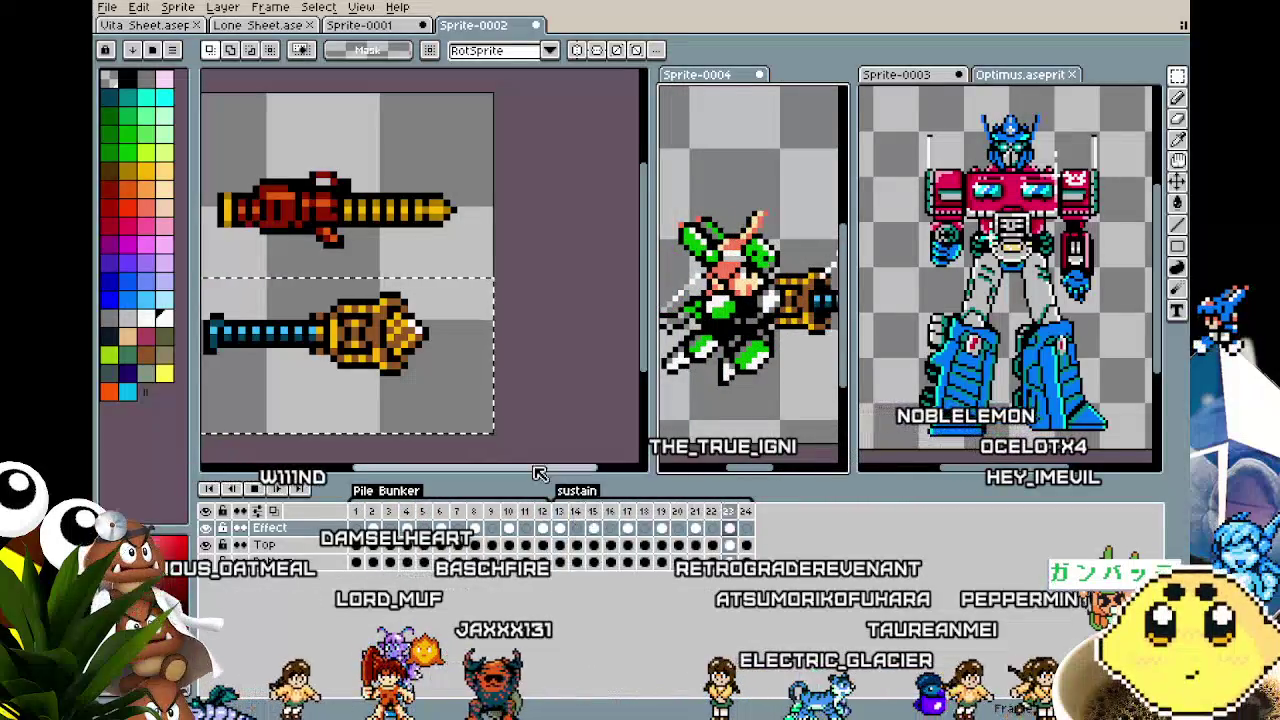
{"action": "left_click", "coordinate": [480, 332]}
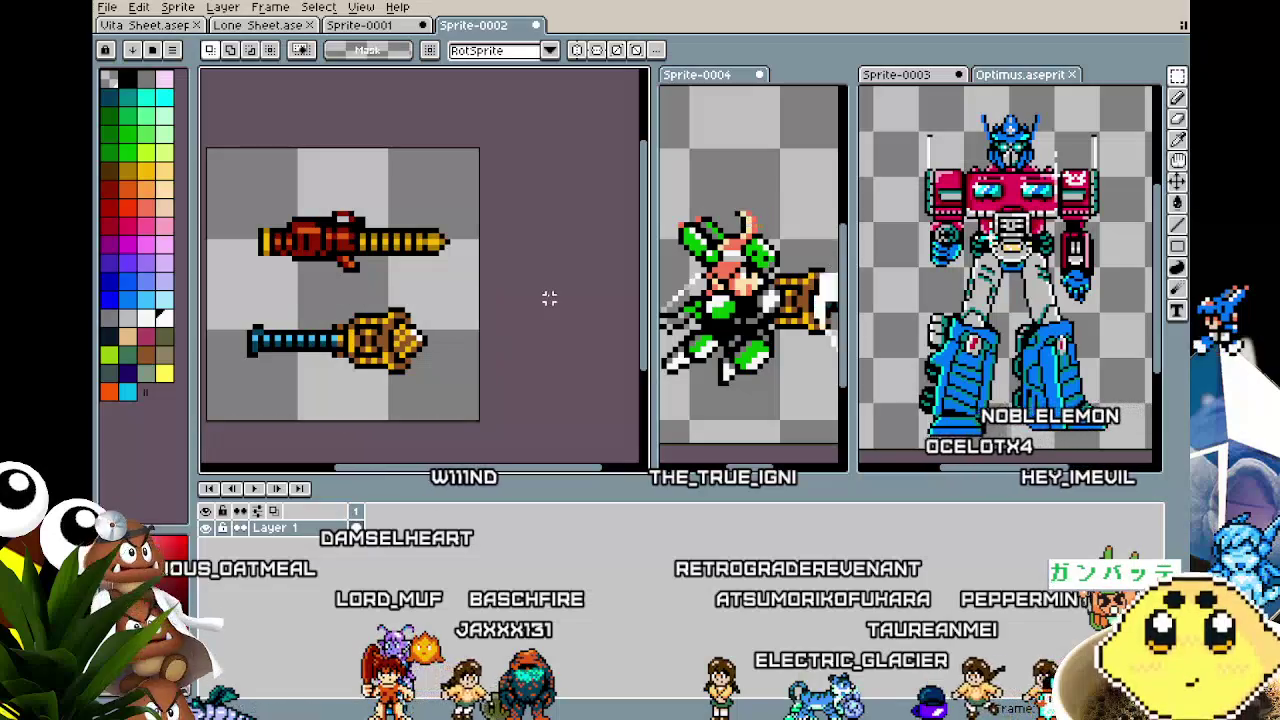
{"action": "left_click", "coordinate": [172, 28]}
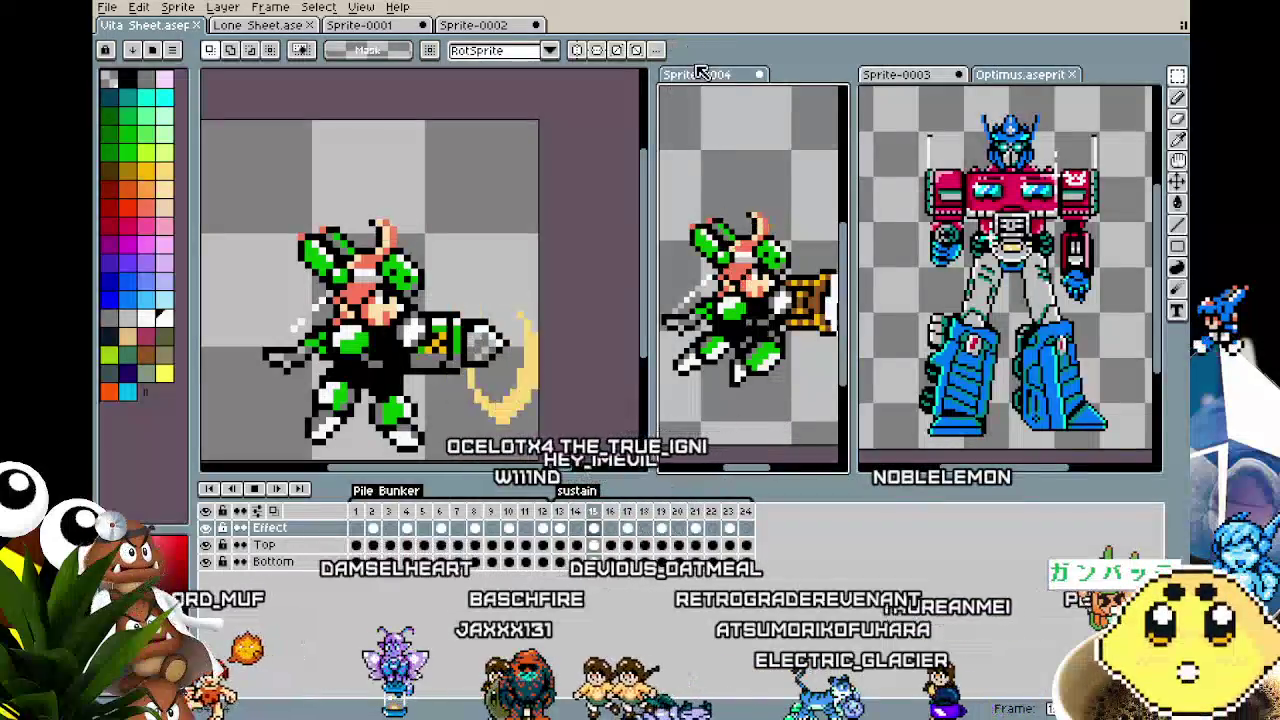
{"action": "left_click_drag", "start_coordinate": [700, 72], "coordinate": [600, 25]}
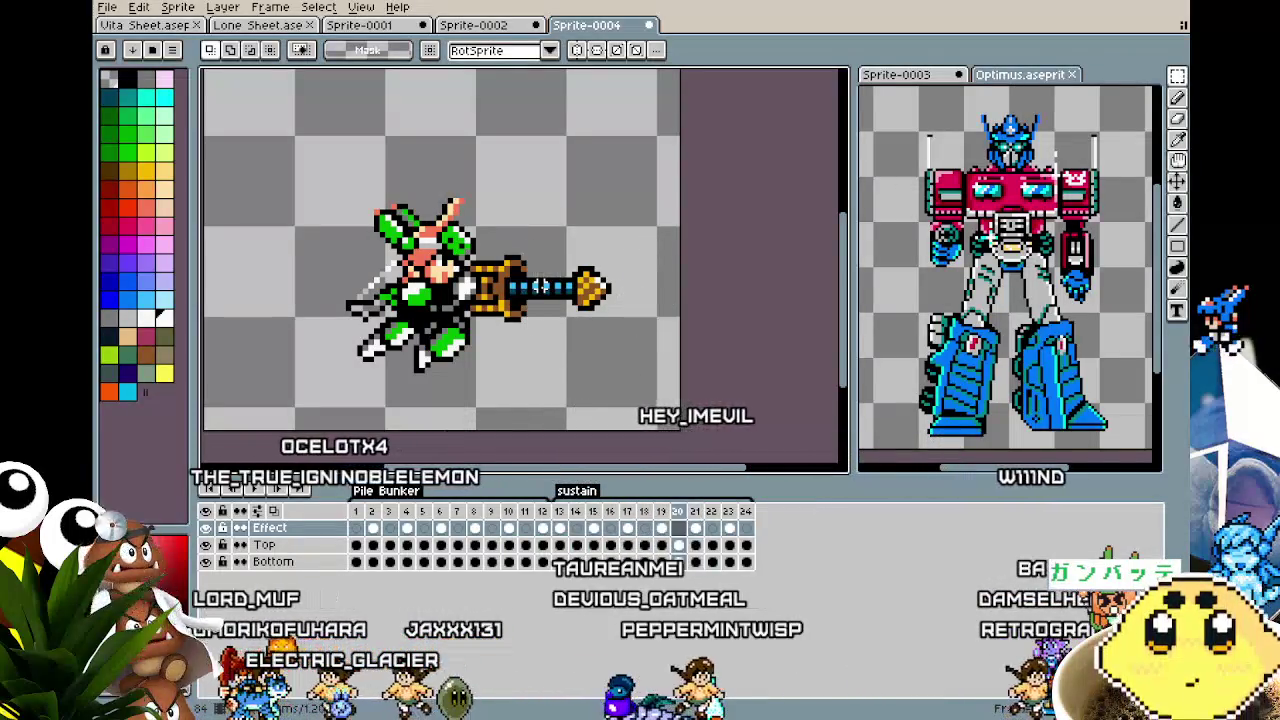
Stop playback on frame 13's slash and move to frame 20.
{"action": "left_click", "coordinate": [559, 528]}
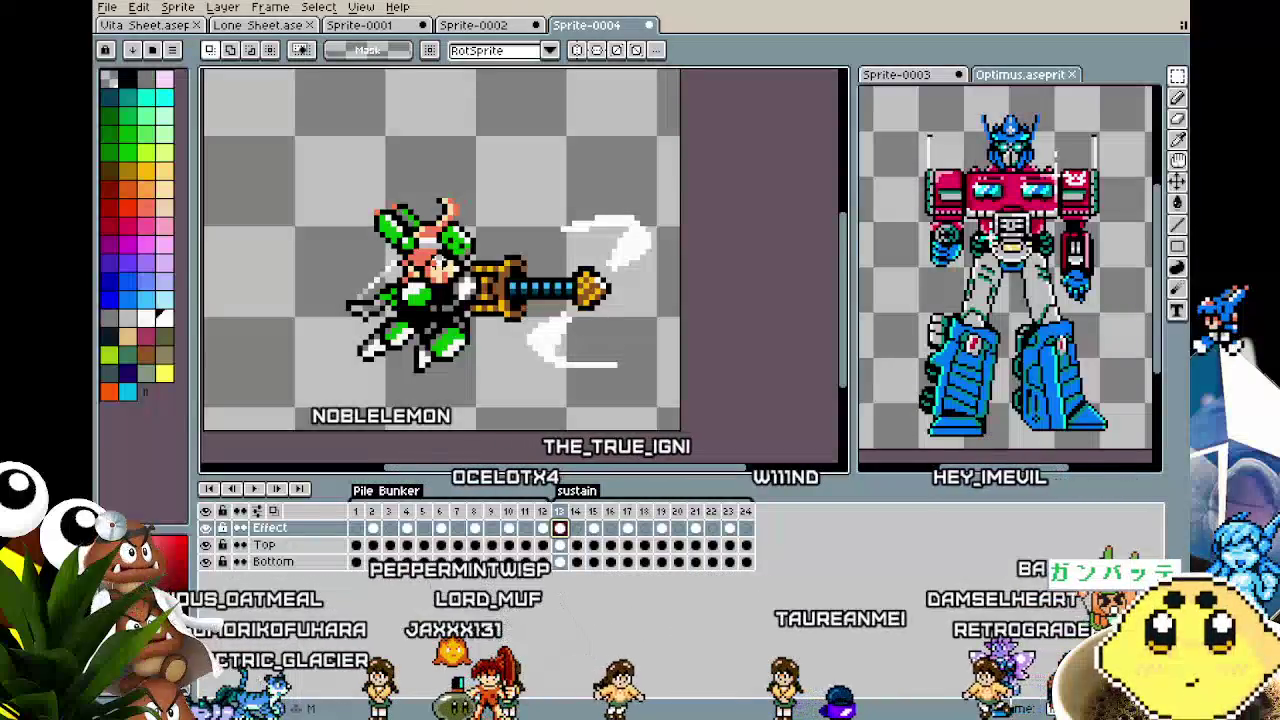
{"action": "scroll", "coordinate": [490, 177], "scroll_direction": "up", "scroll_amount": 1}
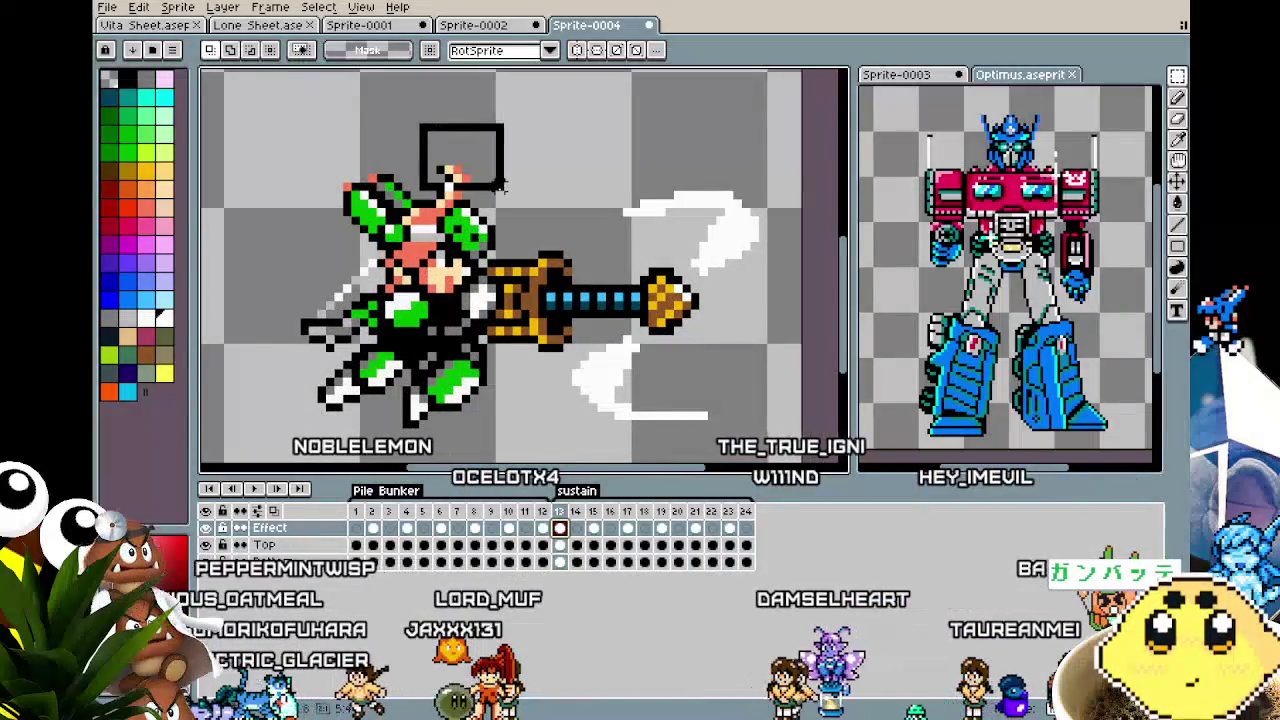
{"action": "left_click", "coordinate": [678, 530]}
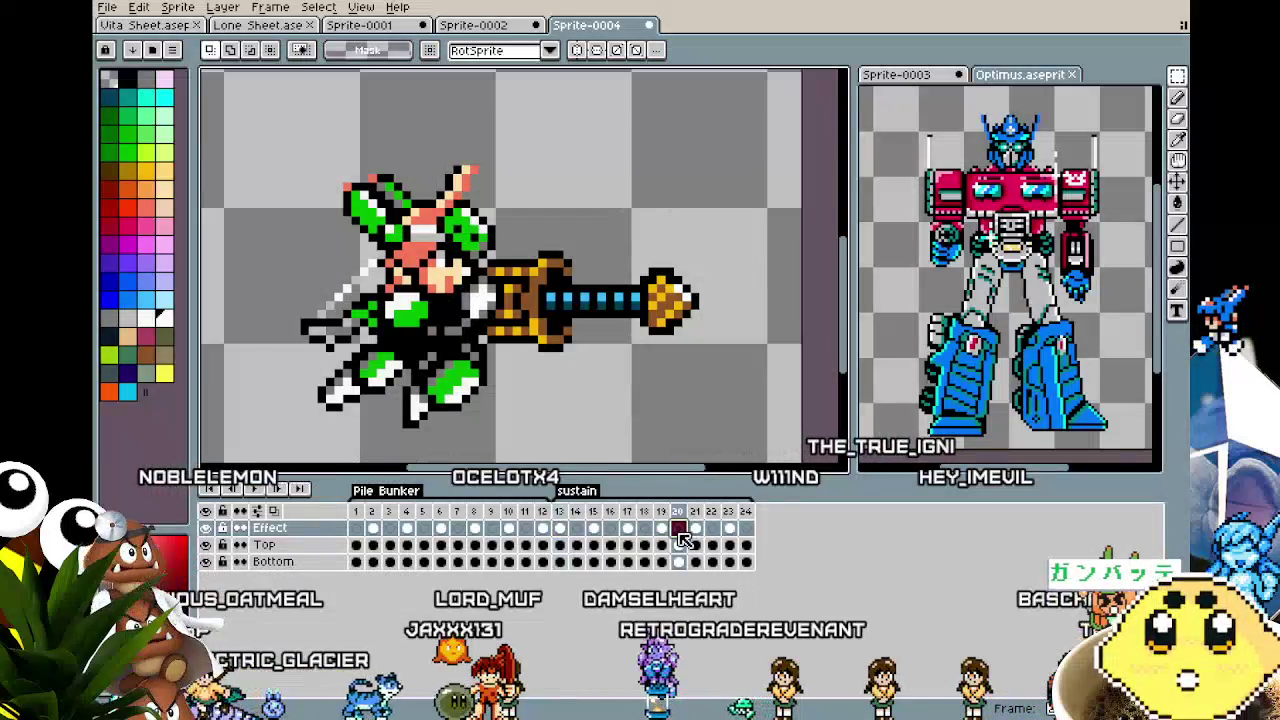
Shift the hair tuft on frame 20's Top layer and compare against frames 13–19.
{"action": "left_click", "coordinate": [680, 545]}
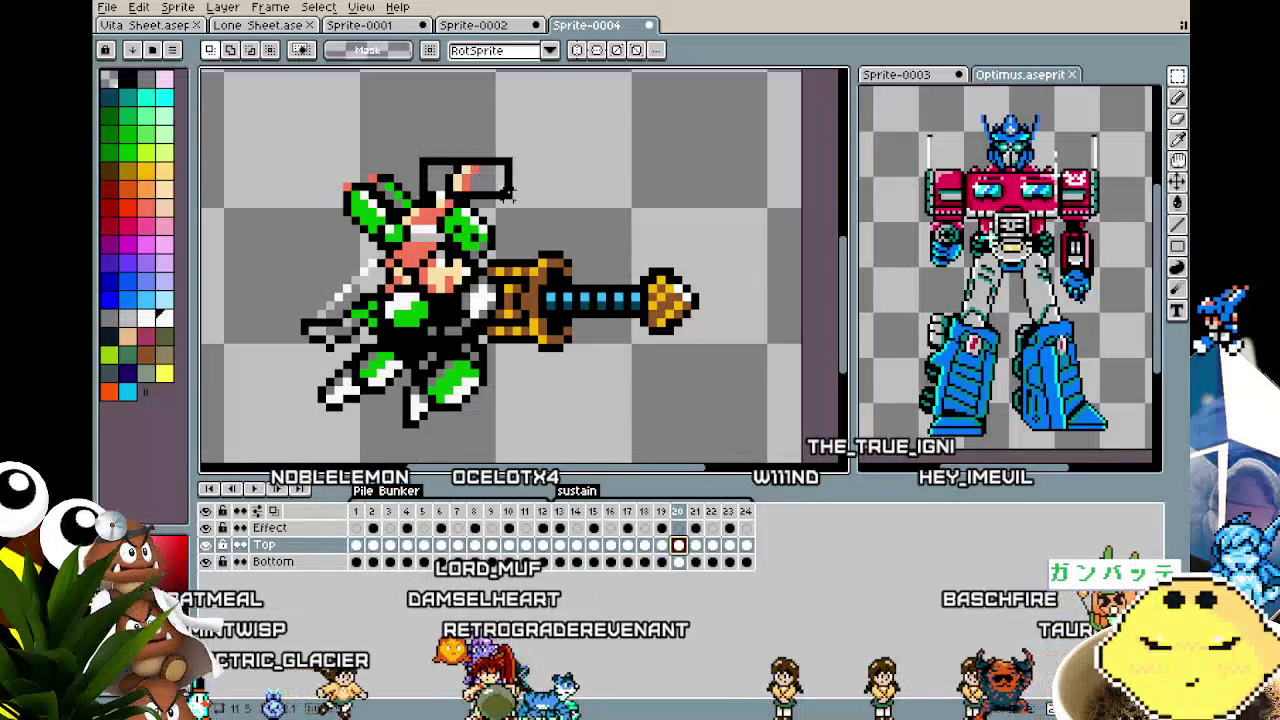
{"action": "left_click_drag", "start_coordinate": [512, 200], "coordinate": [518, 203]}
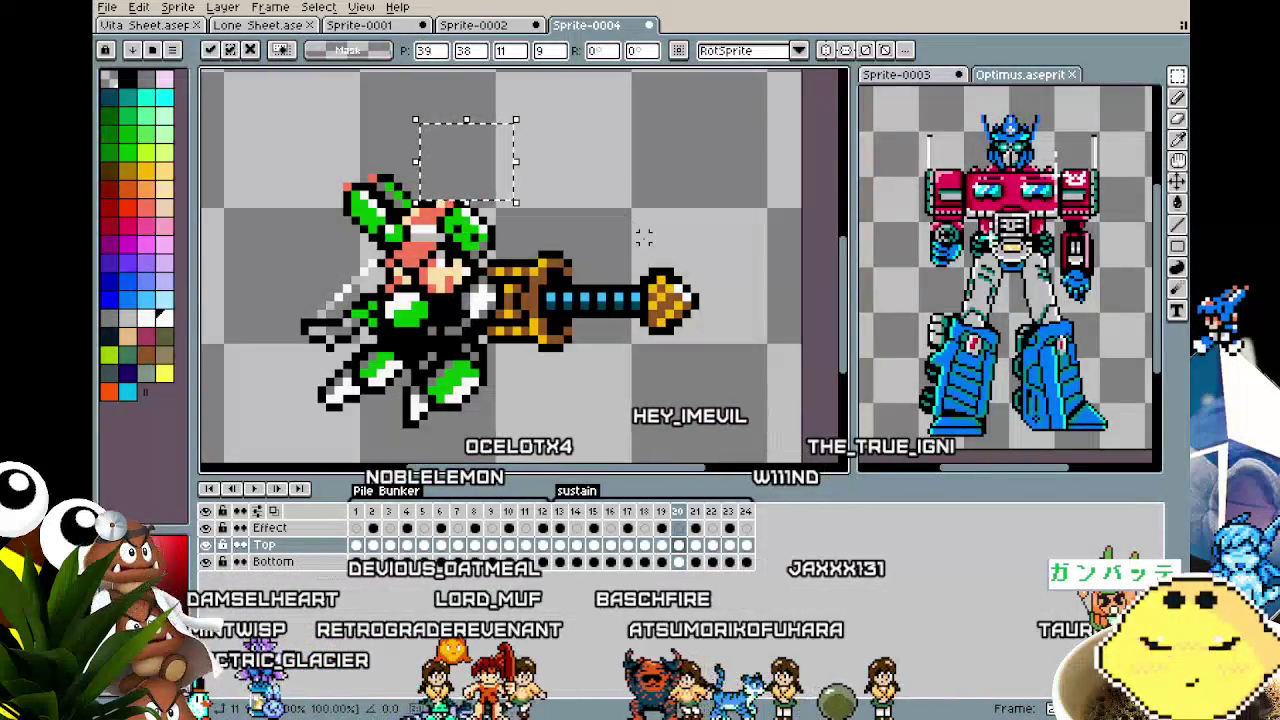
{"action": "key", "text": "ctrl+d"}
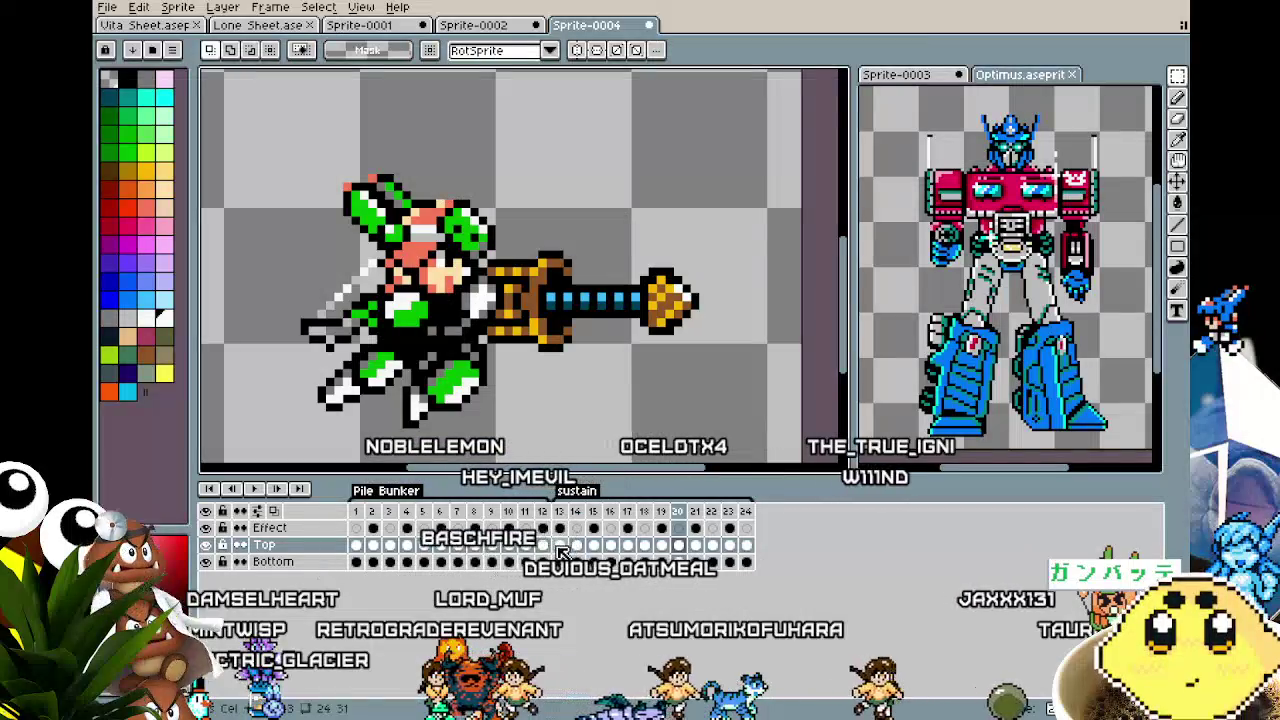
{"action": "left_click", "coordinate": [560, 546]}
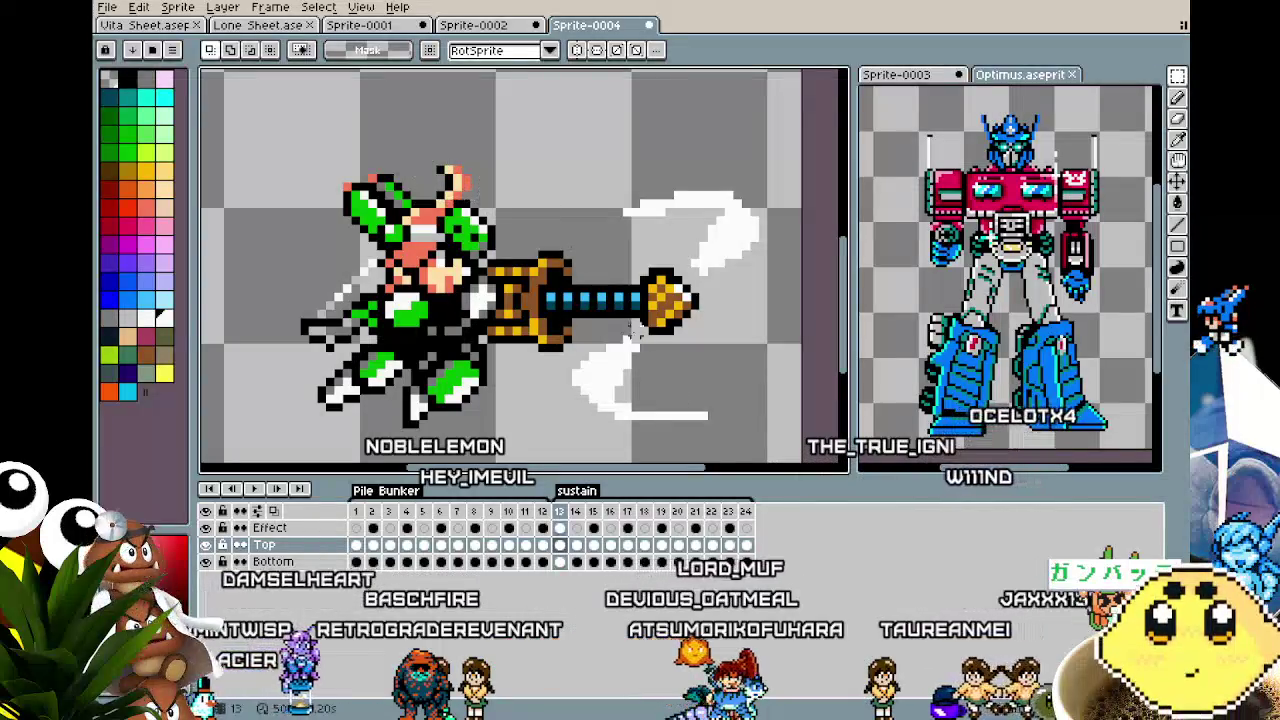
{"action": "key", "text": "Right"}
{"action": "key", "text": "Right"}
{"action": "key", "text": "Right"}
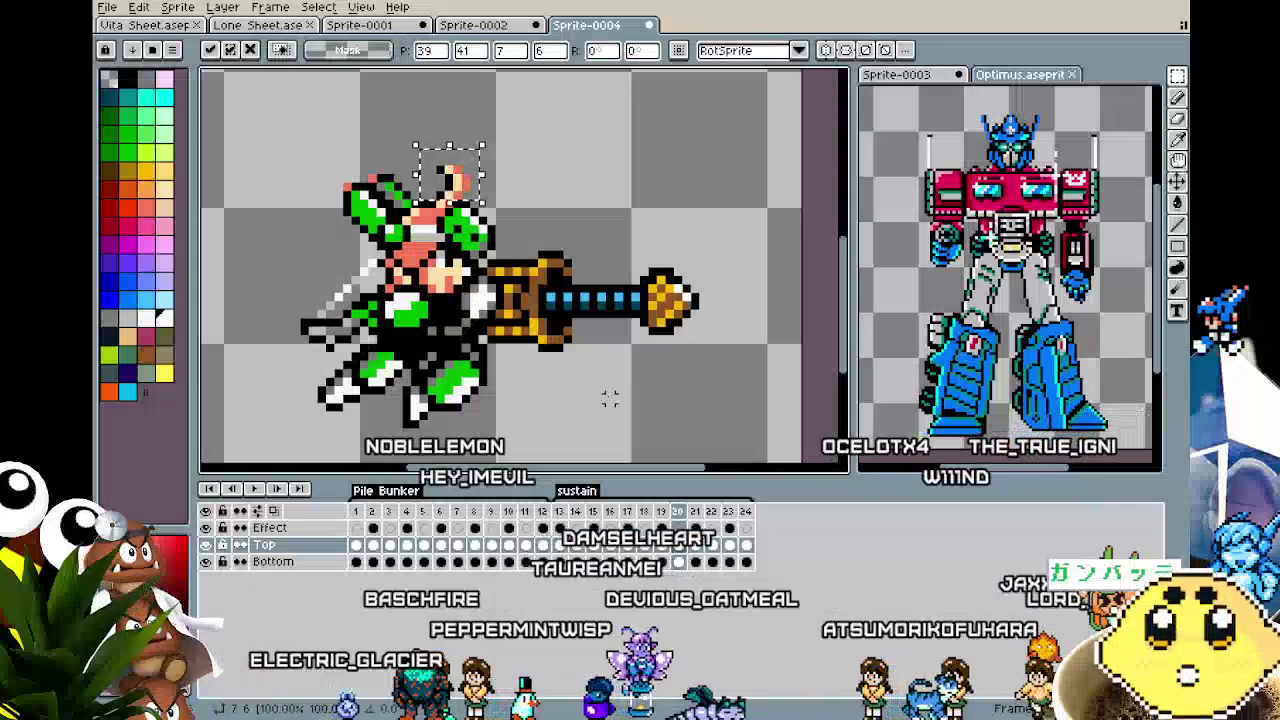
{"action": "left_click", "coordinate": [662, 546]}
Try erasing the hair above the head on frame 21, then undo it.
{"action": "left_click", "coordinate": [678, 545]}
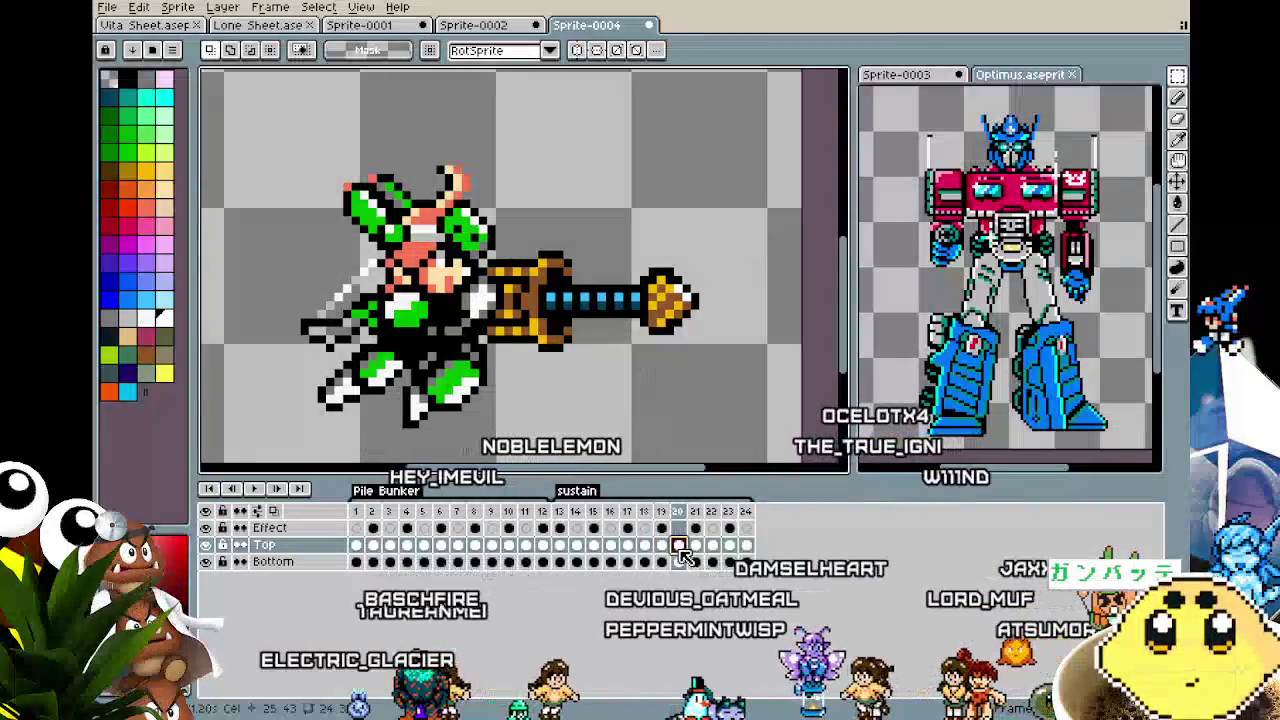
{"action": "left_click", "coordinate": [695, 545]}
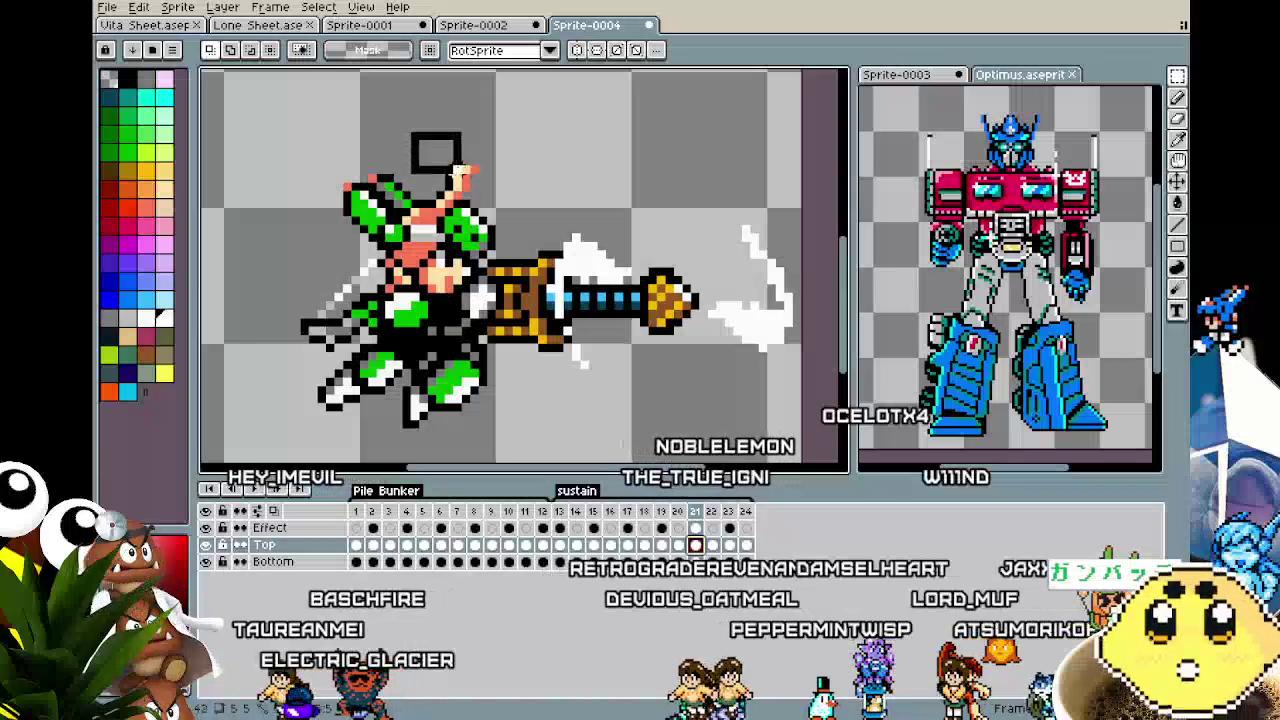
{"action": "left_click_drag", "start_coordinate": [430, 150], "coordinate": [470, 175]}
{"action": "key", "text": "ctrl+z"}
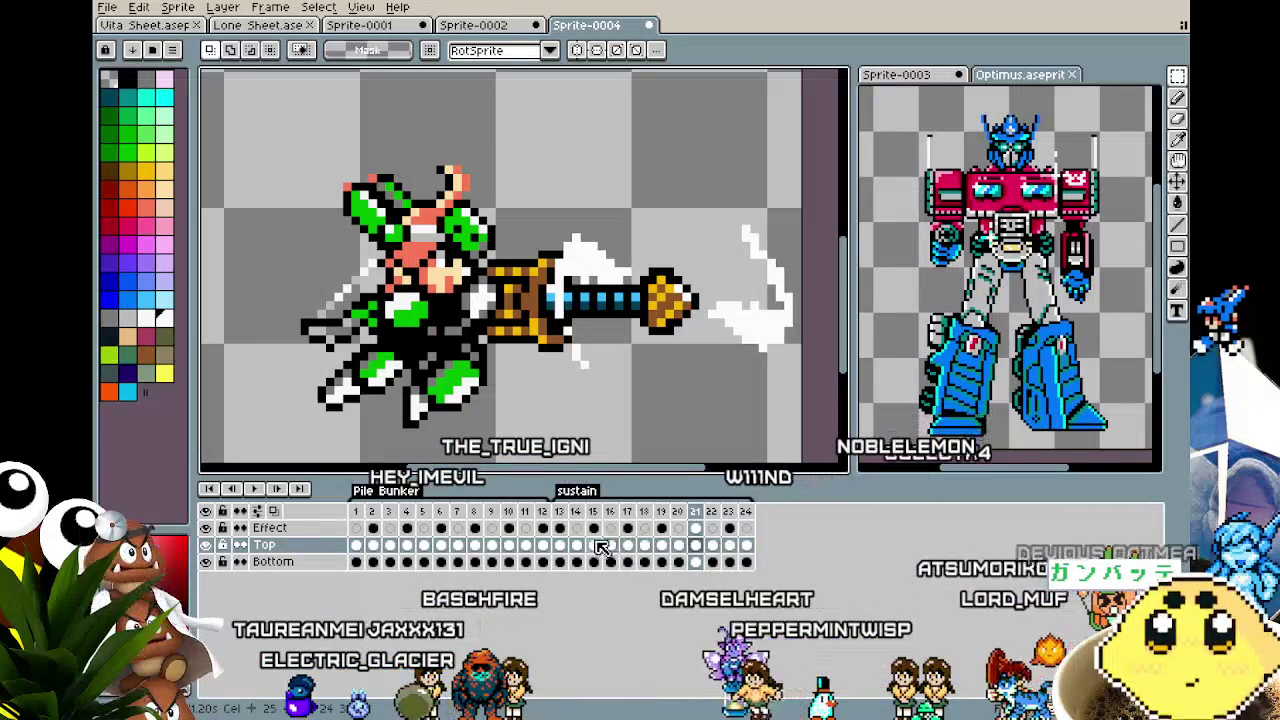
Compare frames 14–15, then select and revert the hair change on frame 22.
{"action": "left_click", "coordinate": [570, 545]}
{"action": "left_click", "coordinate": [595, 545]}
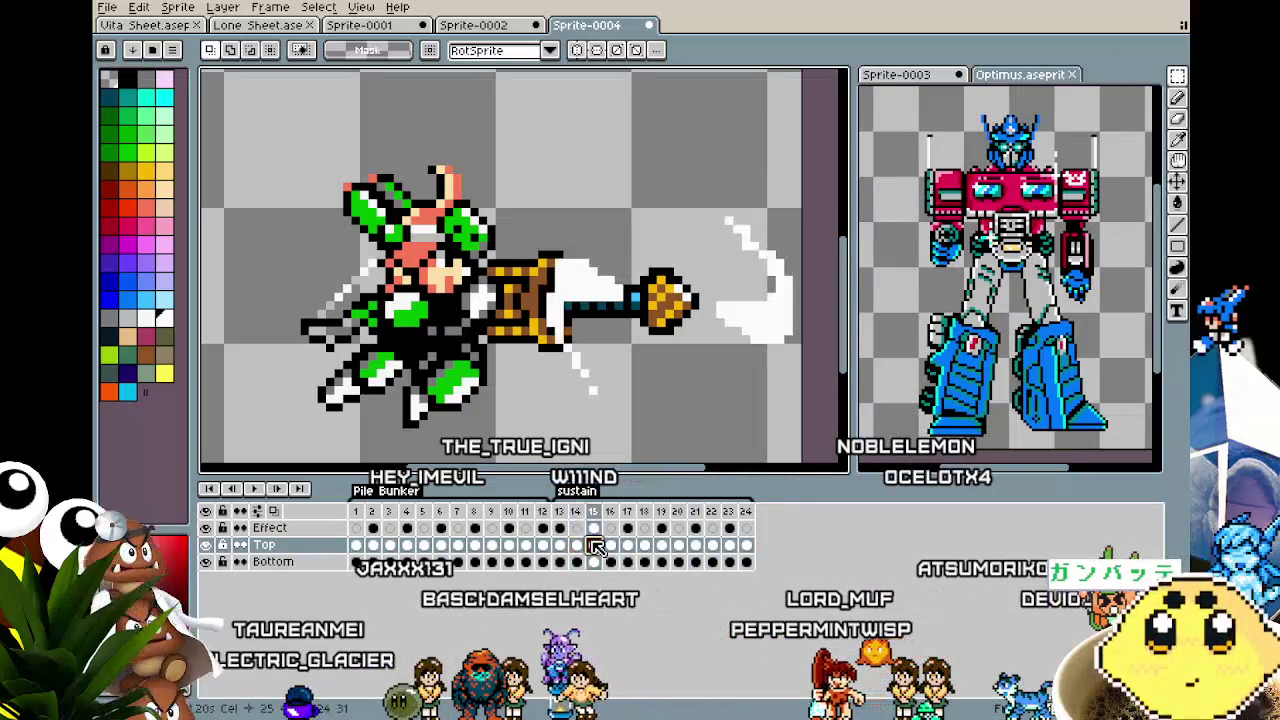
{"action": "left_click", "coordinate": [617, 545]}
{"action": "left_click", "coordinate": [596, 545]}
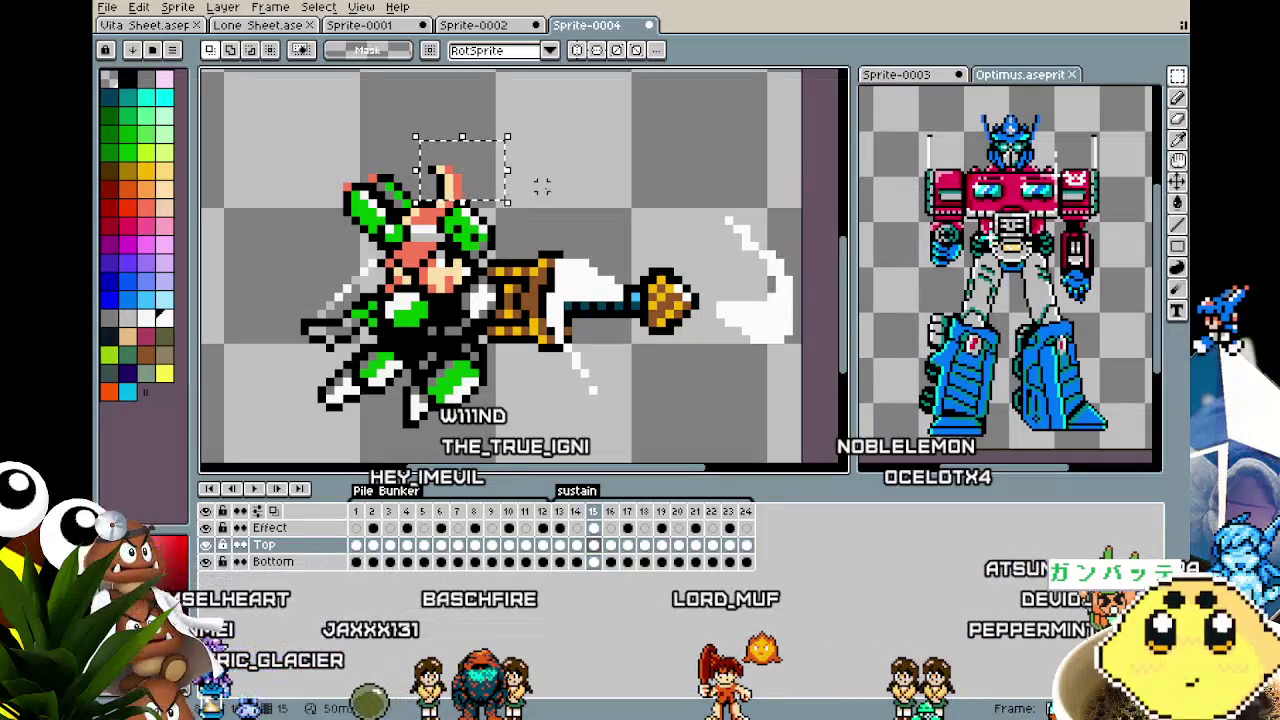
{"action": "left_click", "coordinate": [696, 546]}
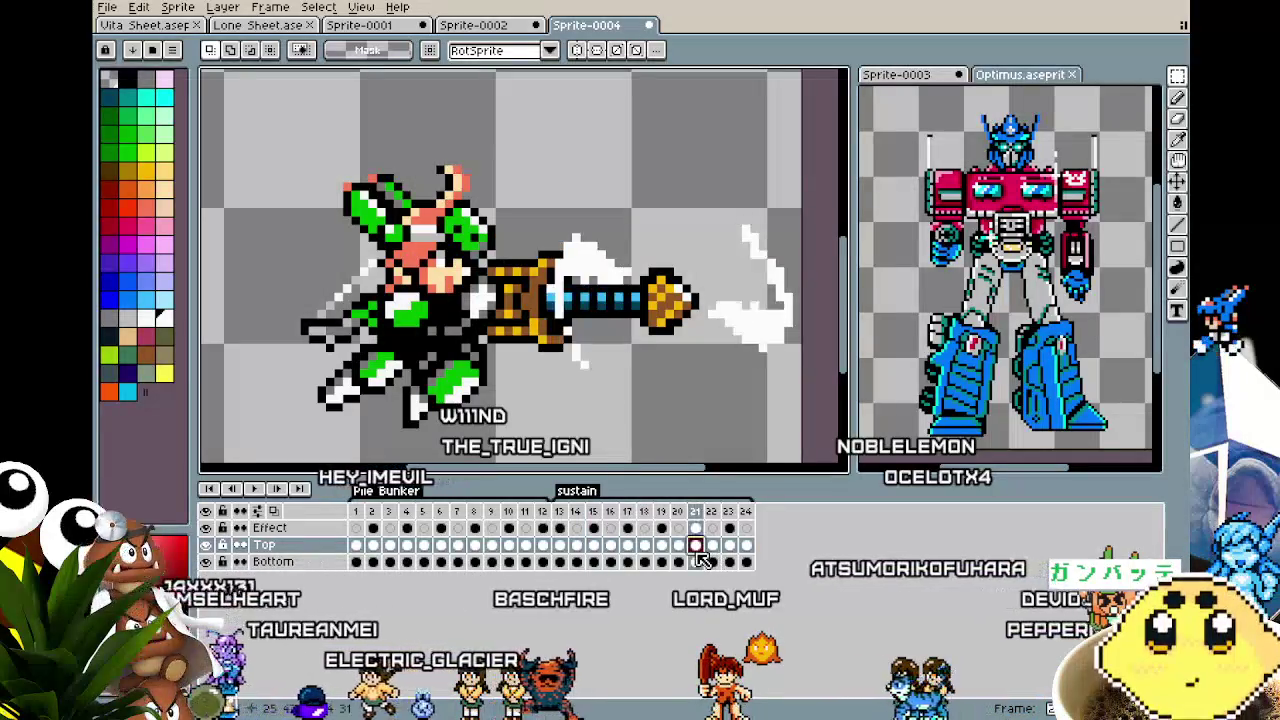
{"action": "left_click", "coordinate": [711, 554]}
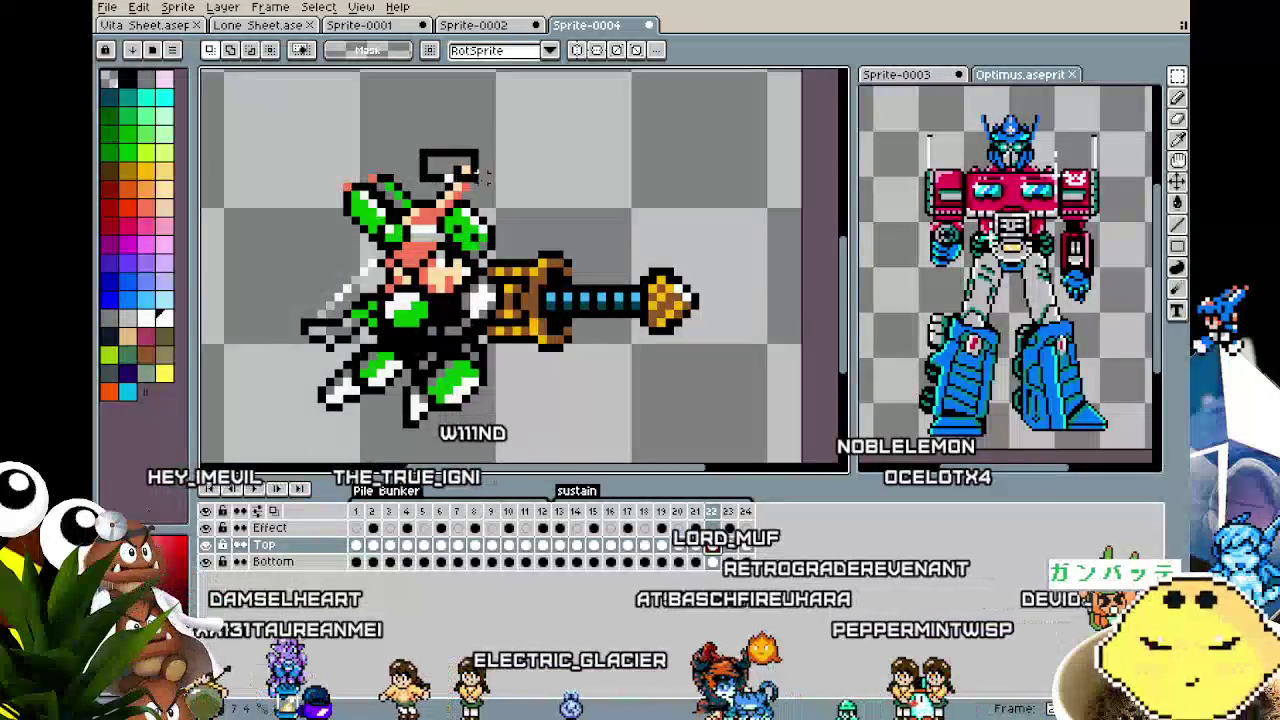
{"action": "left_click_drag", "start_coordinate": [415, 146], "coordinate": [514, 201]}
{"action": "key", "text": "Escape"}
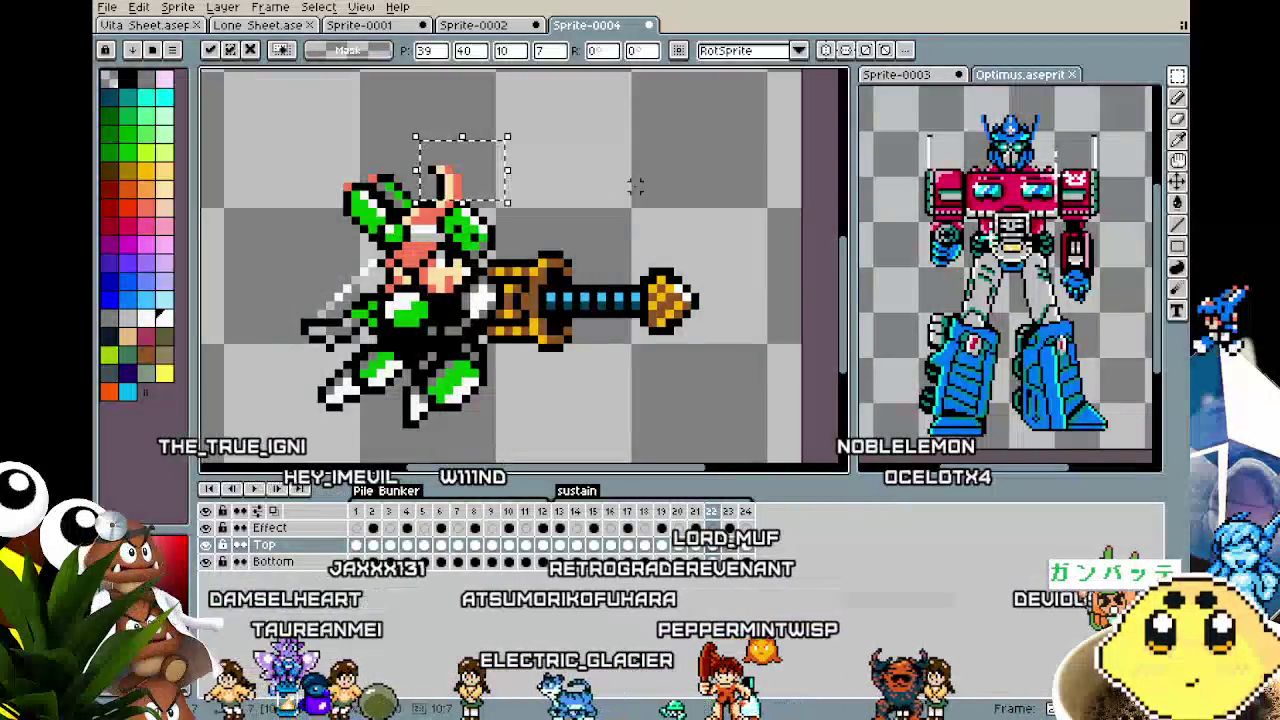
{"action": "key", "text": "ctrl+d"}
Select and adjust the hair tuft on frame 23.
{"action": "left_click", "coordinate": [729, 544]}
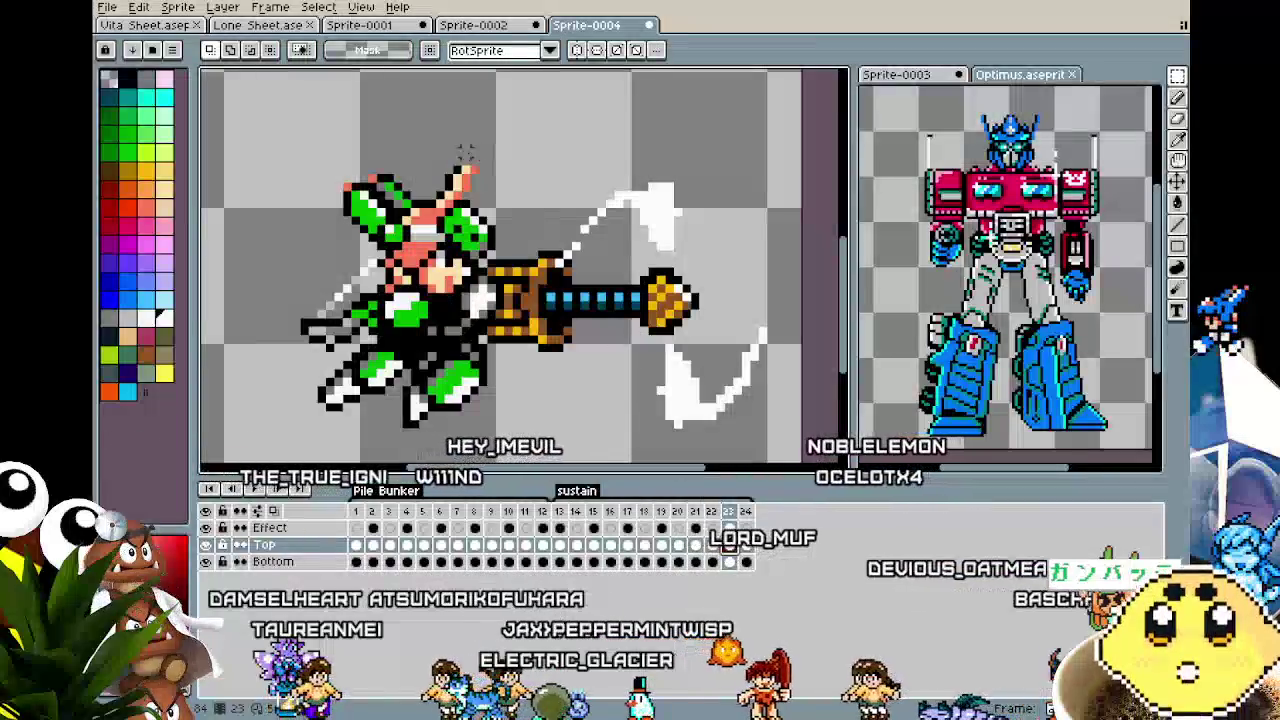
{"action": "mouse_move", "coordinate": [420, 143]}
{"action": "left_mouse_down"}
{"action": "mouse_move", "coordinate": [527, 196]}
{"action": "mouse_move", "coordinate": [508, 201]}
{"action": "left_mouse_up"}
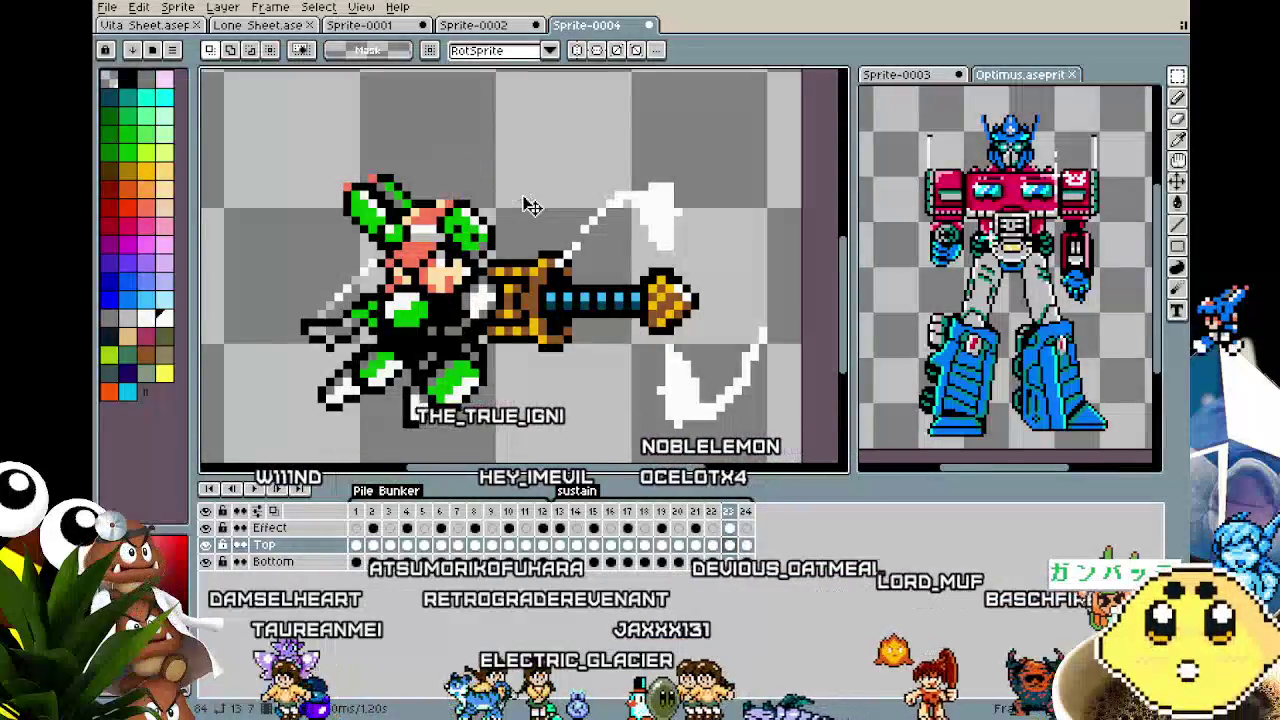
{"action": "left_click", "coordinate": [550, 170]}
{"action": "left_click", "coordinate": [550, 170]}
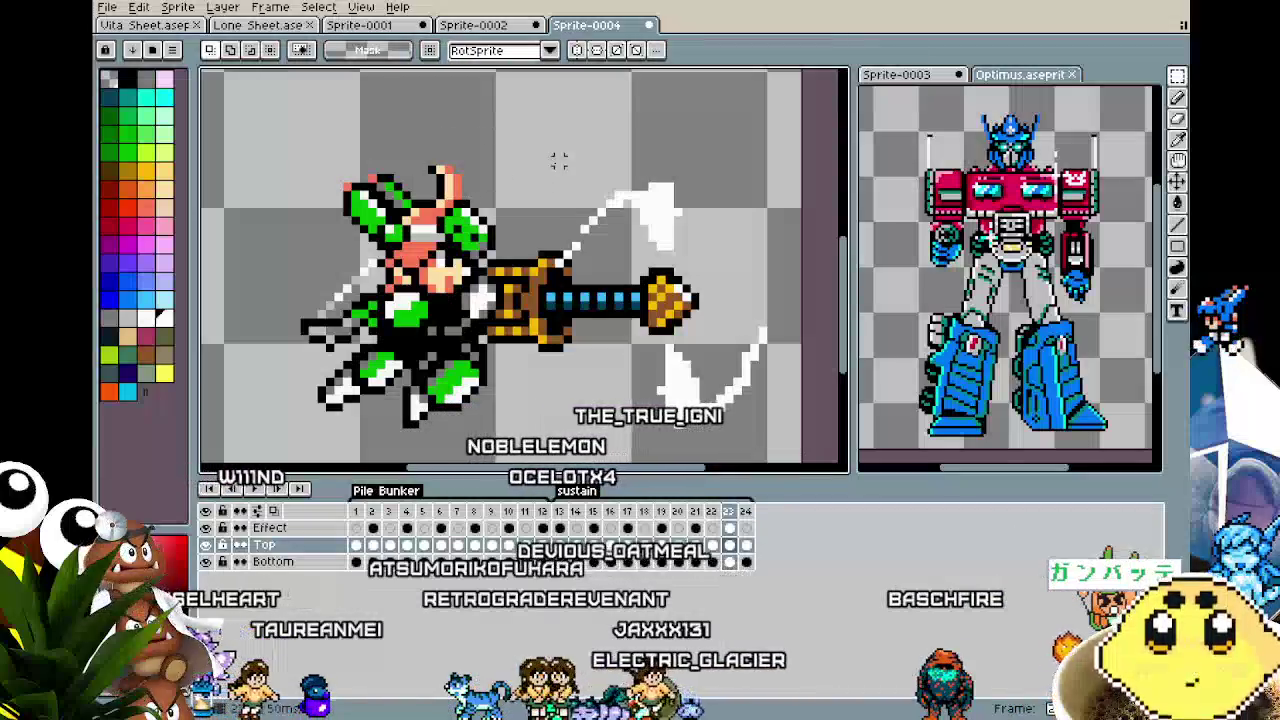
Review frames 24, 23 and 22, then play the animation from frame 13.
{"action": "left_click", "coordinate": [745, 545]}
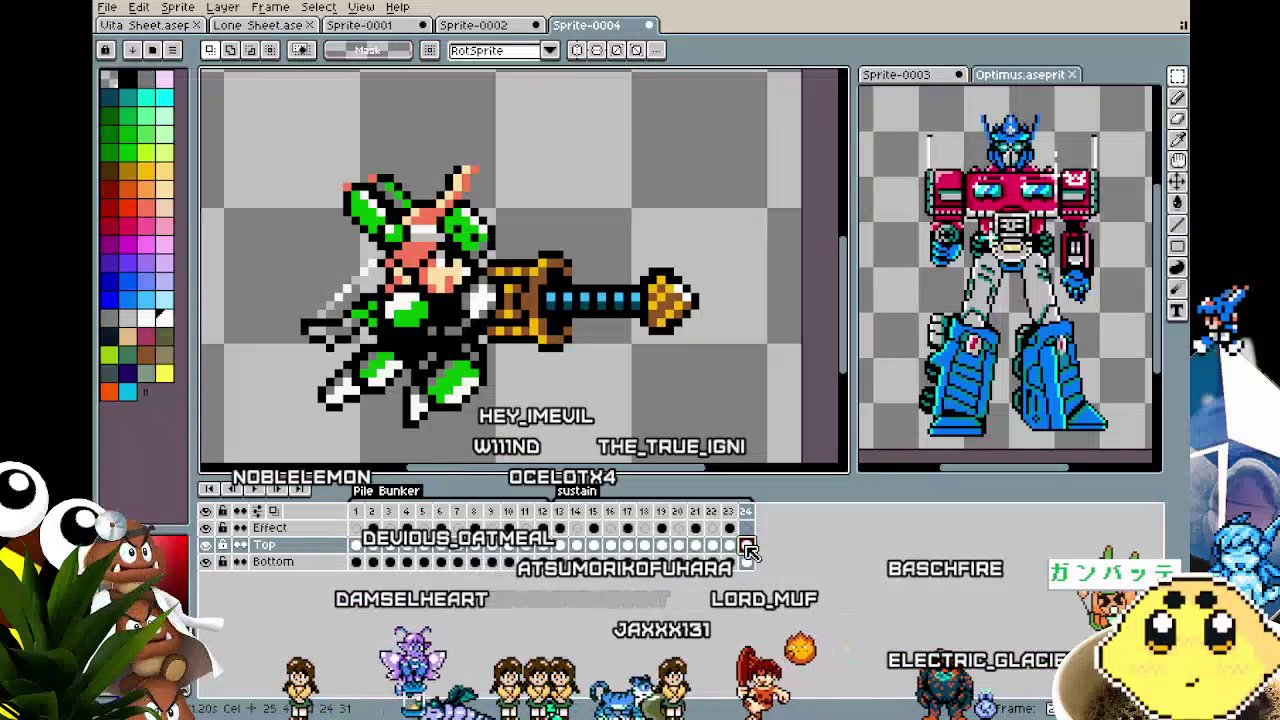
{"action": "left_click", "coordinate": [729, 545]}
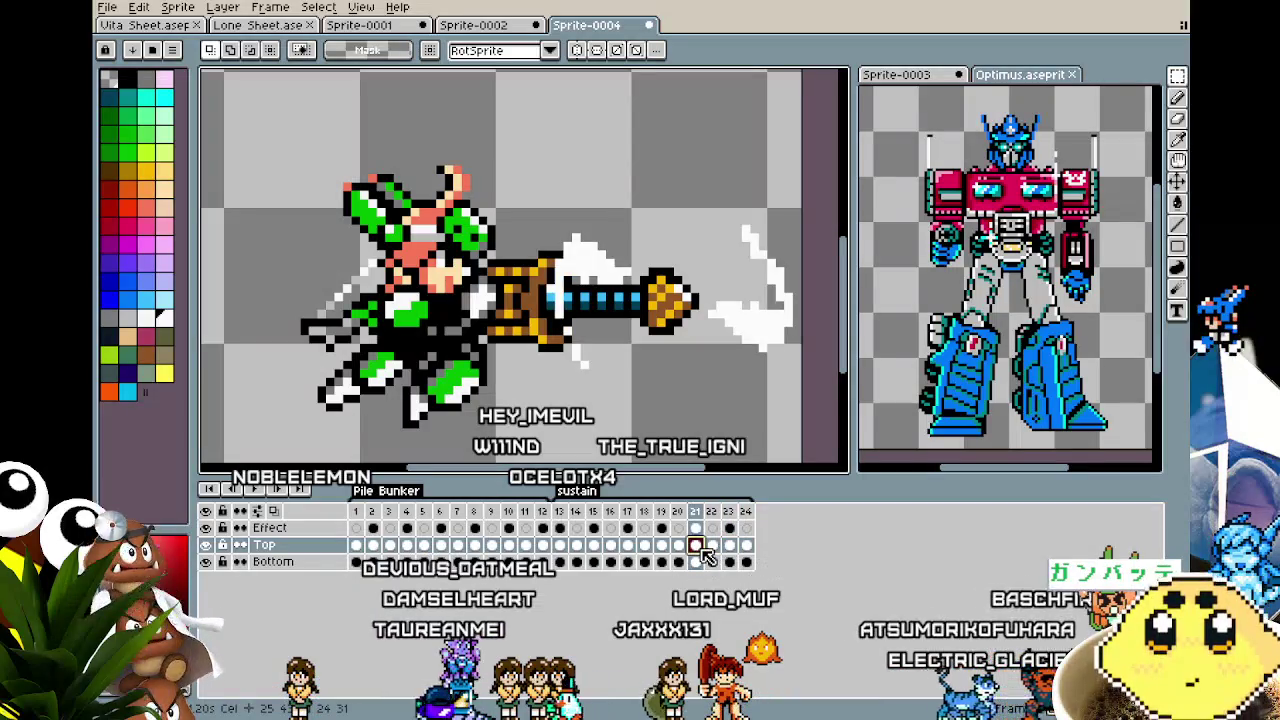
{"action": "left_click", "coordinate": [714, 547]}
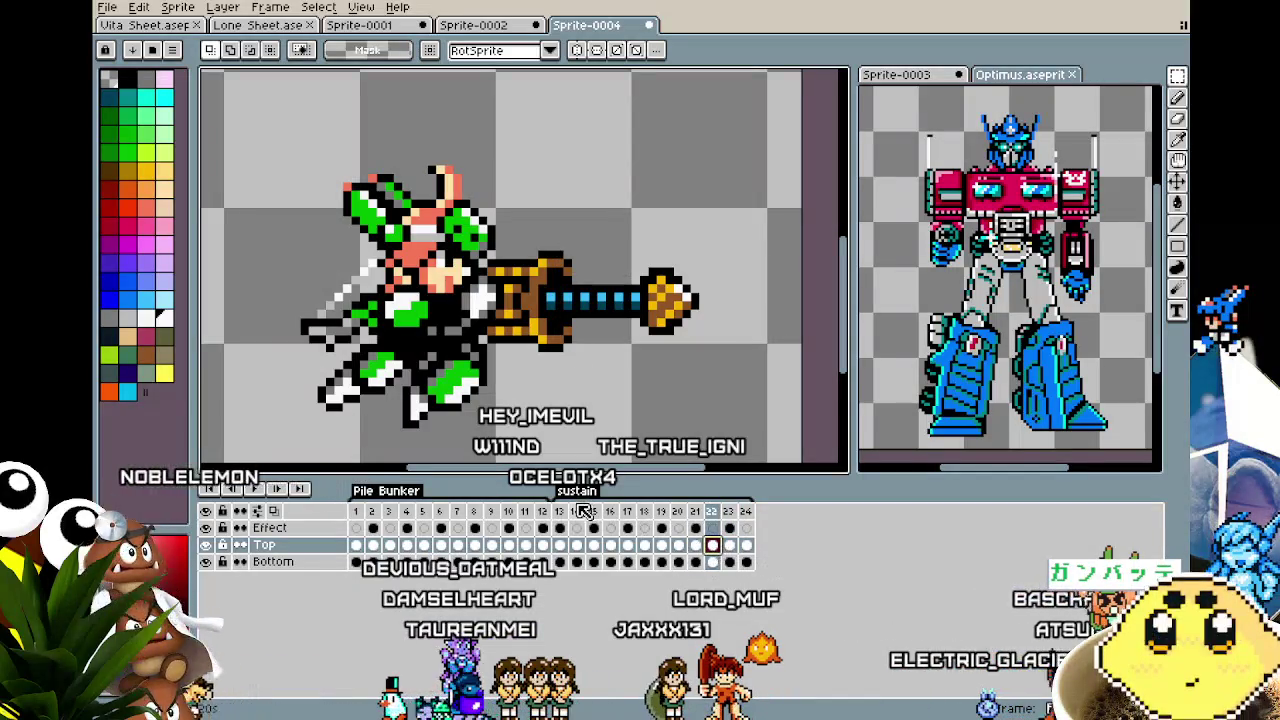
{"action": "left_click", "coordinate": [564, 511]}
{"action": "key", "text": "Return"}
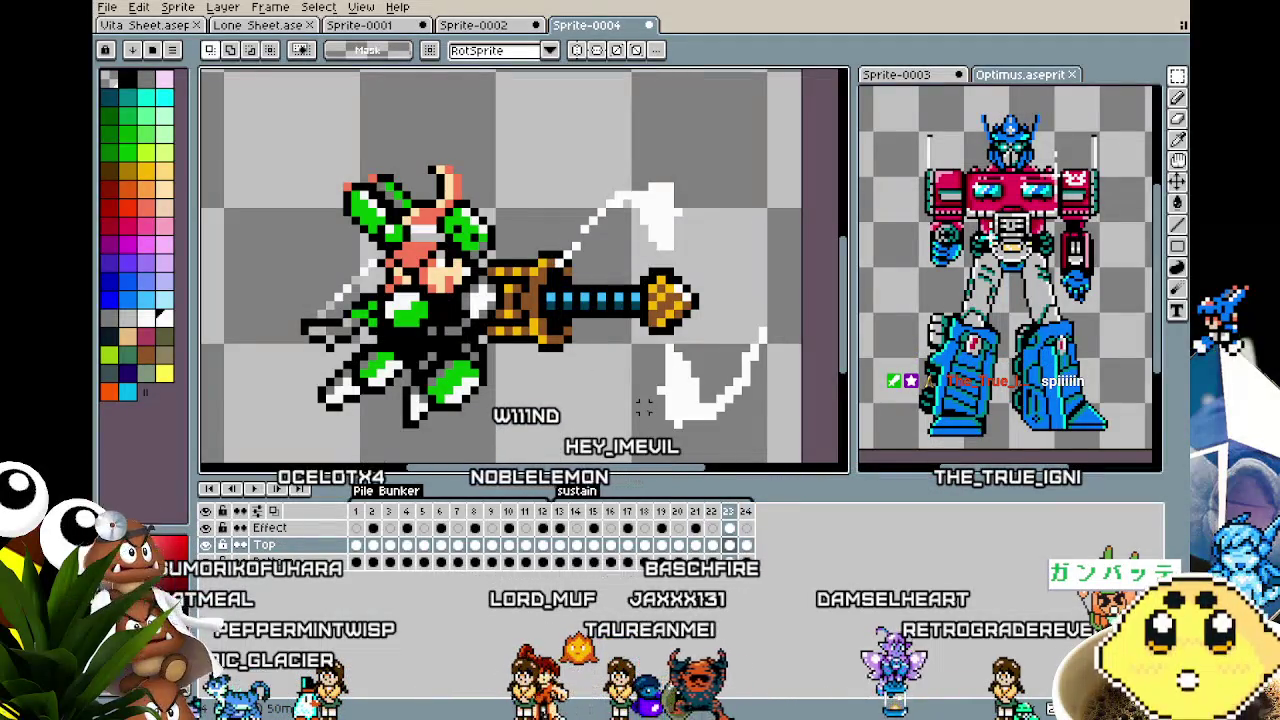
{"action": "left_click", "coordinate": [559, 530]}
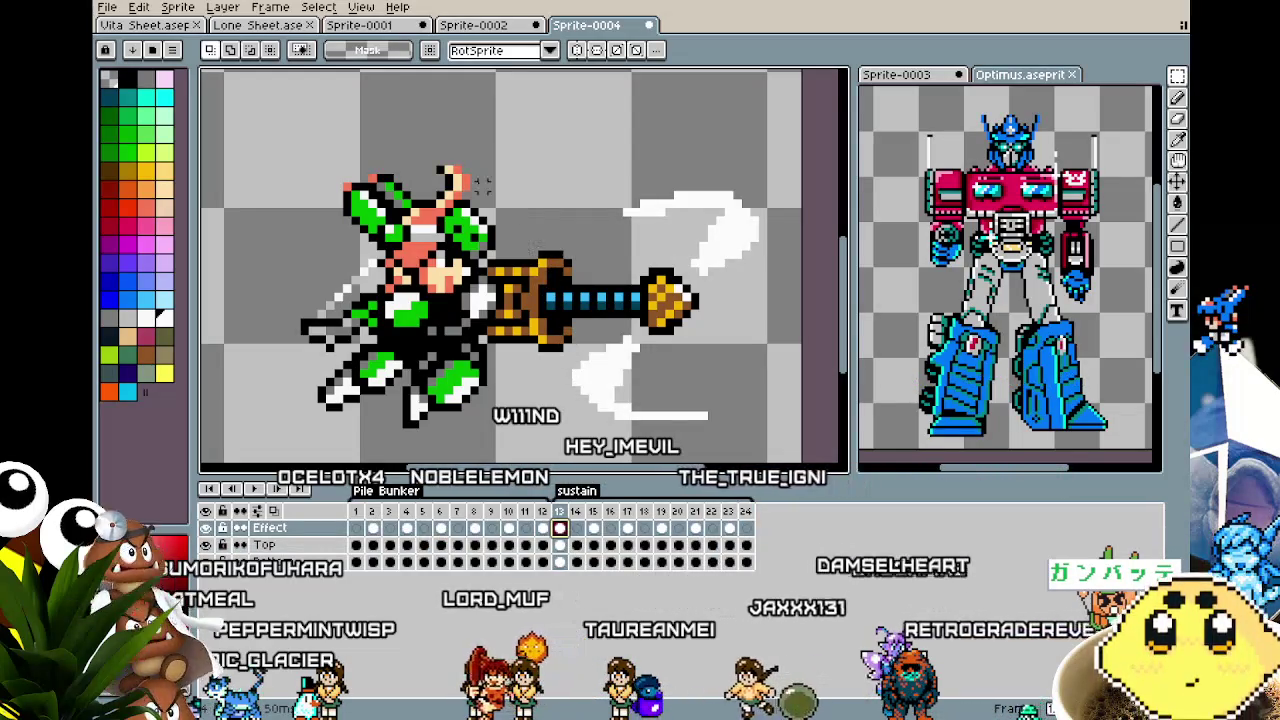
{"action": "left_click_drag", "start_coordinate": [417, 138], "coordinate": [500, 203]}
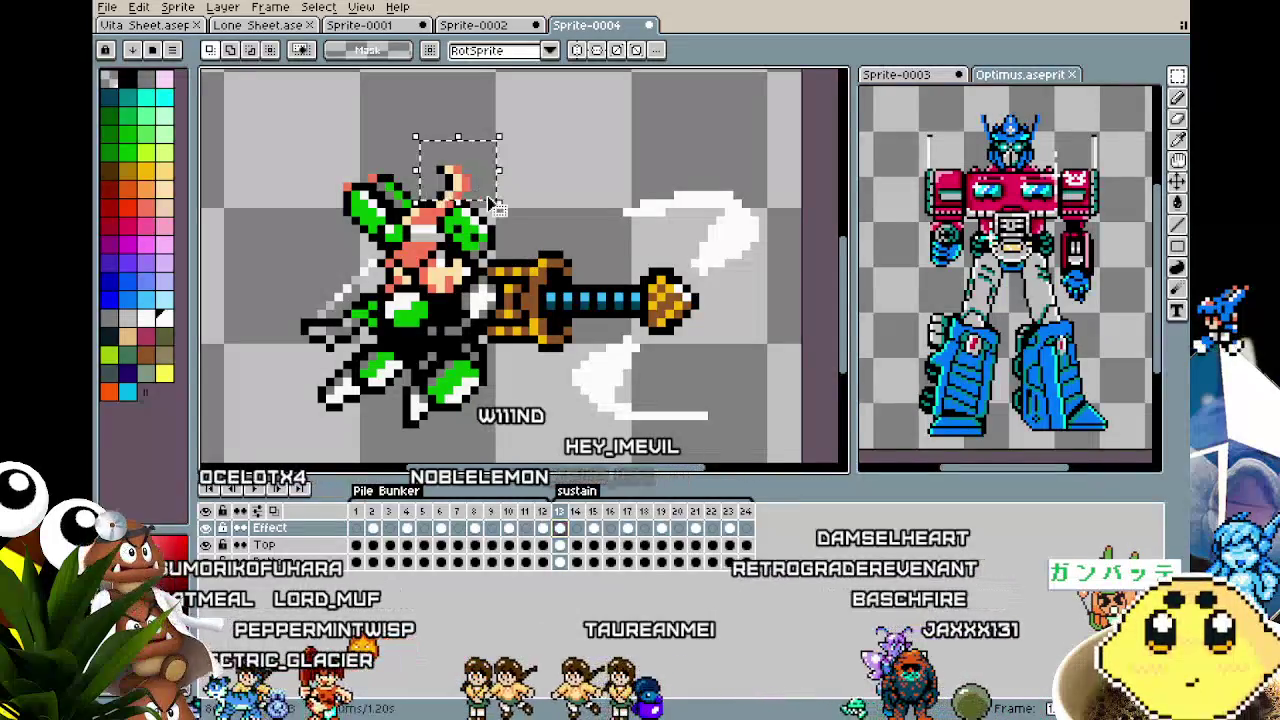
{"action": "left_click", "coordinate": [745, 528]}
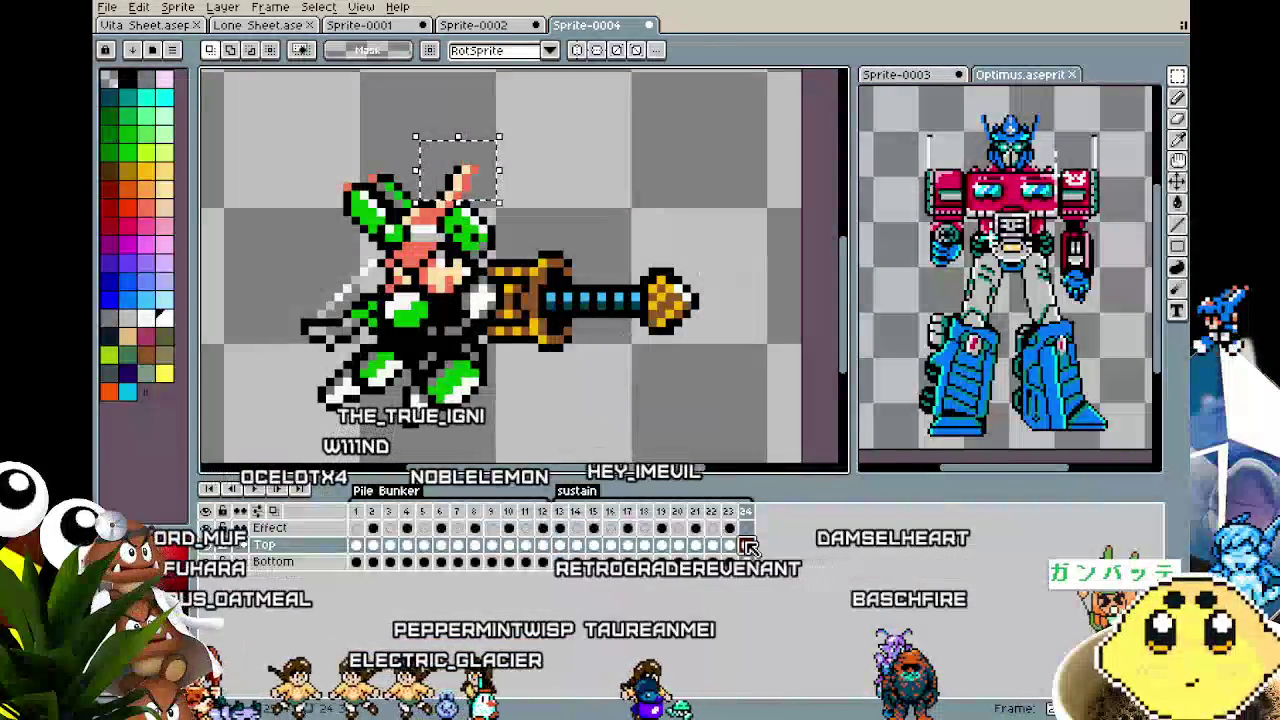
{"action": "left_click", "coordinate": [730, 528]}
{"action": "left_click", "coordinate": [729, 545]}
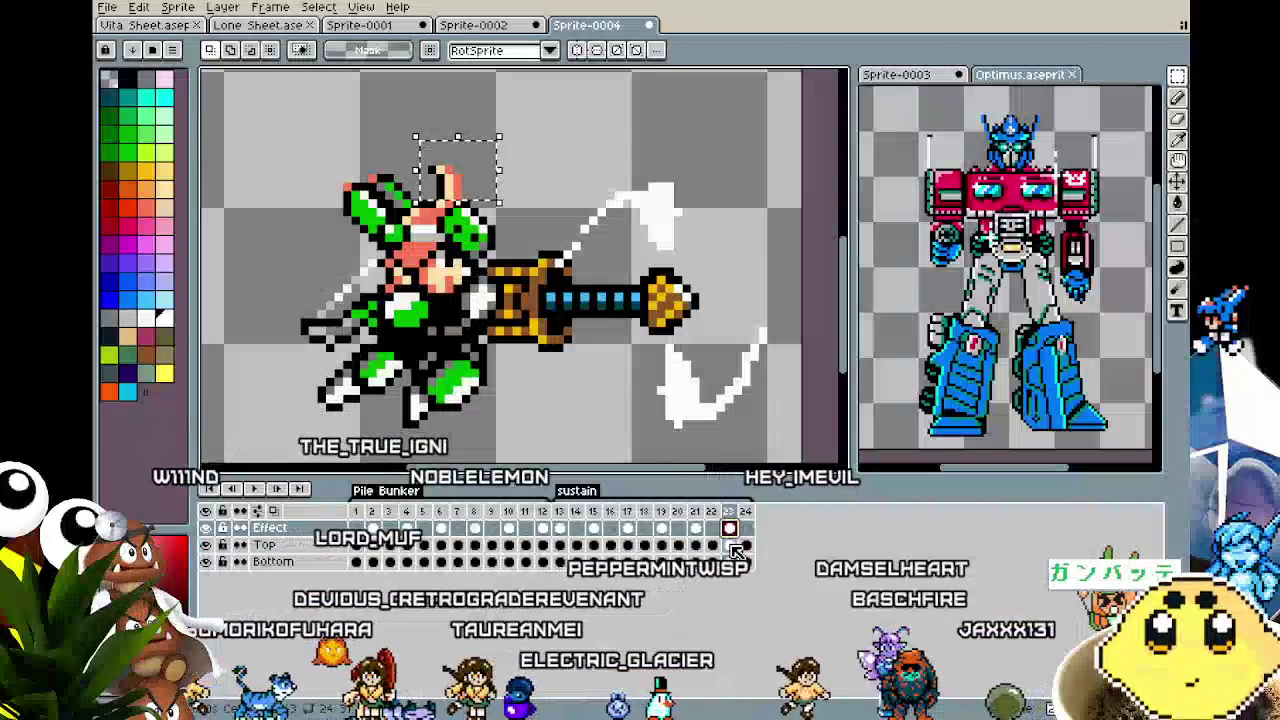
{"action": "key", "text": "ctrl+d"}
{"action": "key", "text": "Left"}
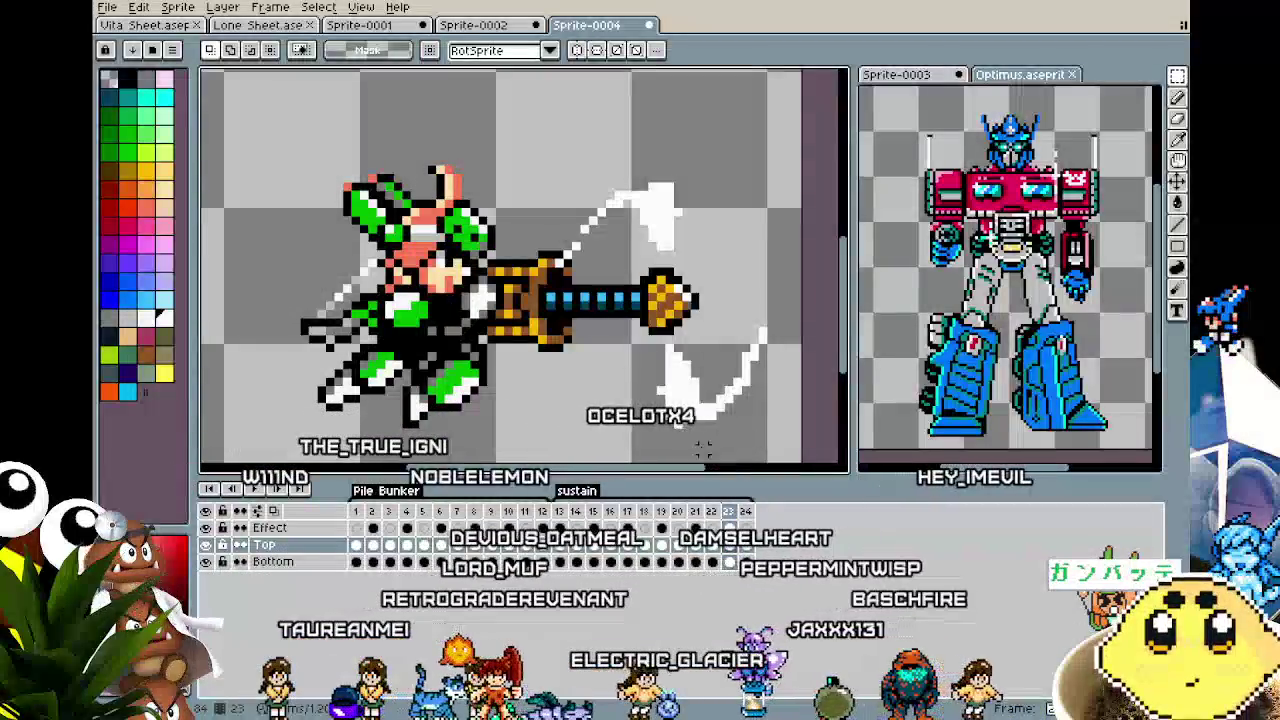
{"action": "key", "text": "Left"}
{"action": "key", "text": "Left"}
{"action": "key", "text": "Left"}
{"action": "key", "text": "Left"}
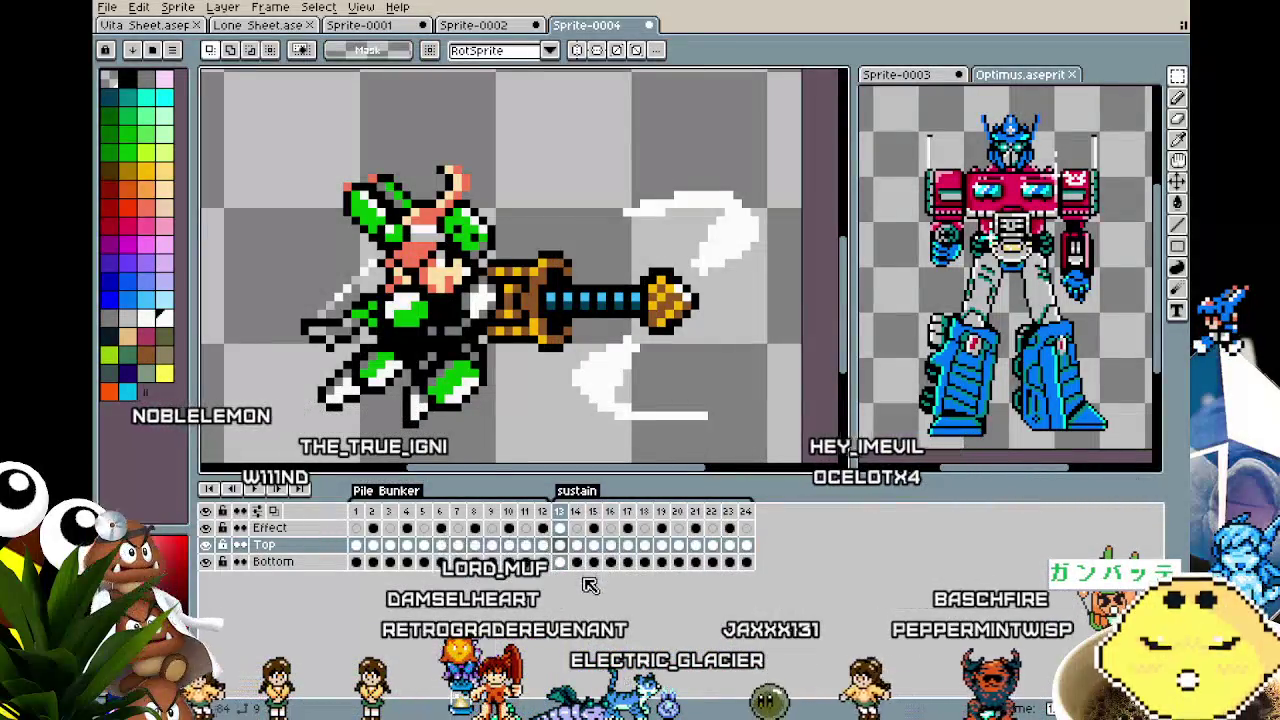
{"action": "key", "text": "Right"}
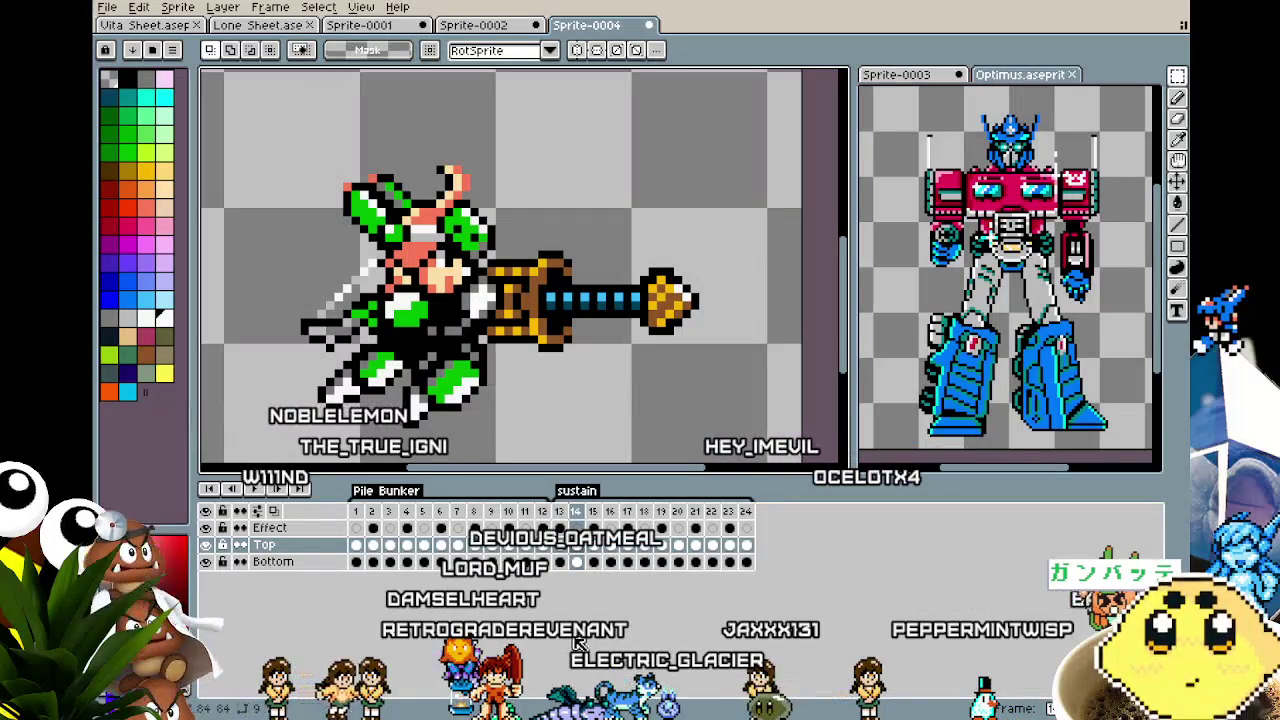
{"action": "key", "text": "Left"}
{"action": "left_click_drag", "start_coordinate": [563, 515], "coordinate": [746, 521]}
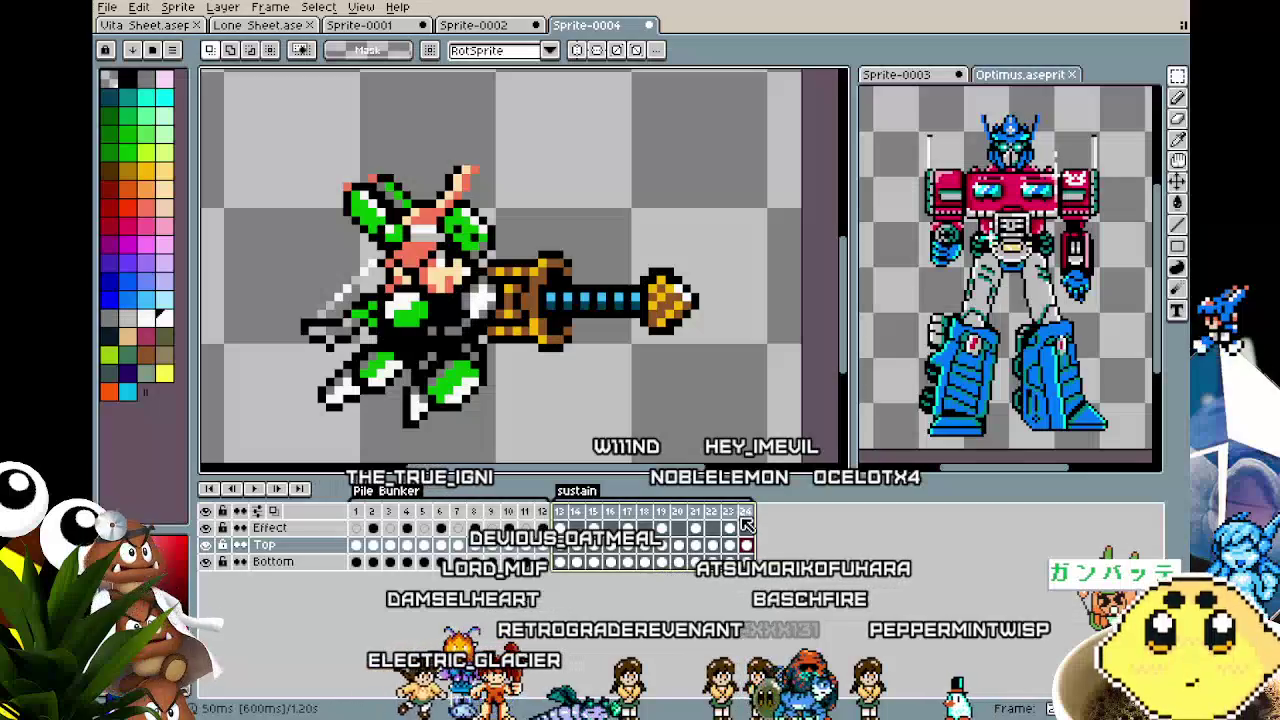
{"action": "left_click", "coordinate": [747, 545]}
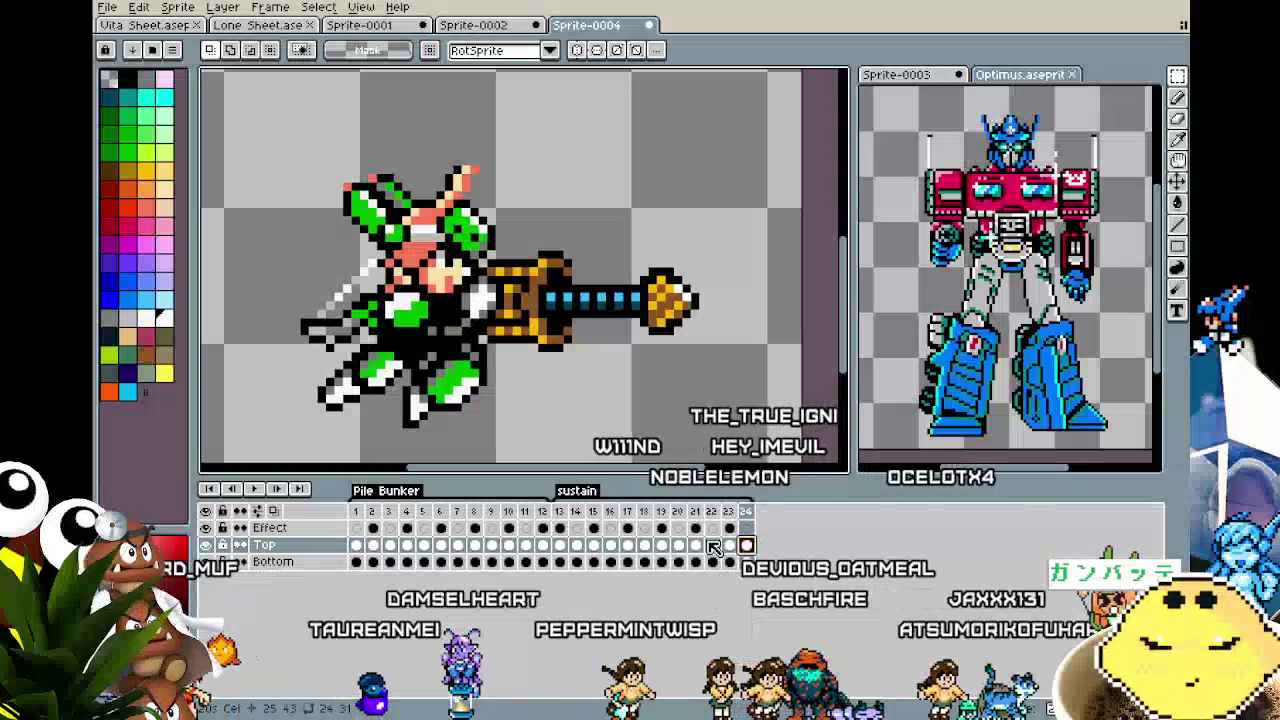
{"action": "left_click", "coordinate": [566, 513]}
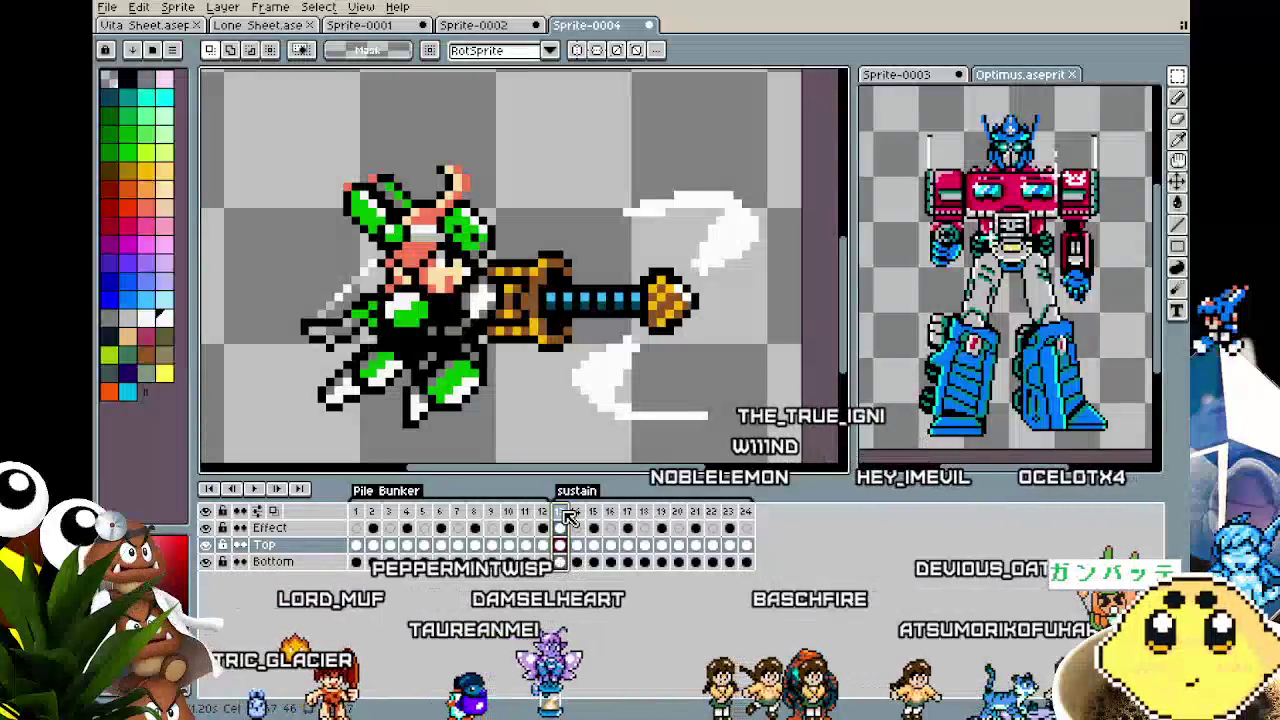
{"action": "key", "text": "Right"}
{"action": "key", "text": "Right"}
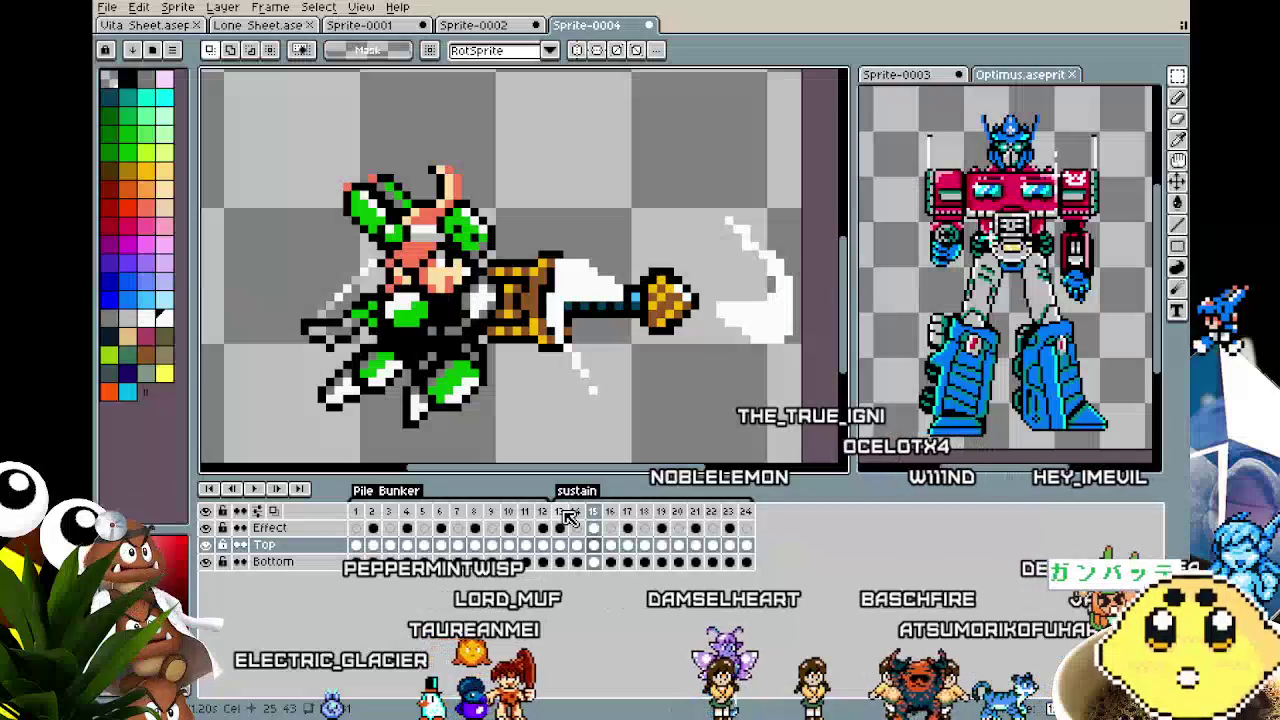
{"action": "key", "text": "Right"}
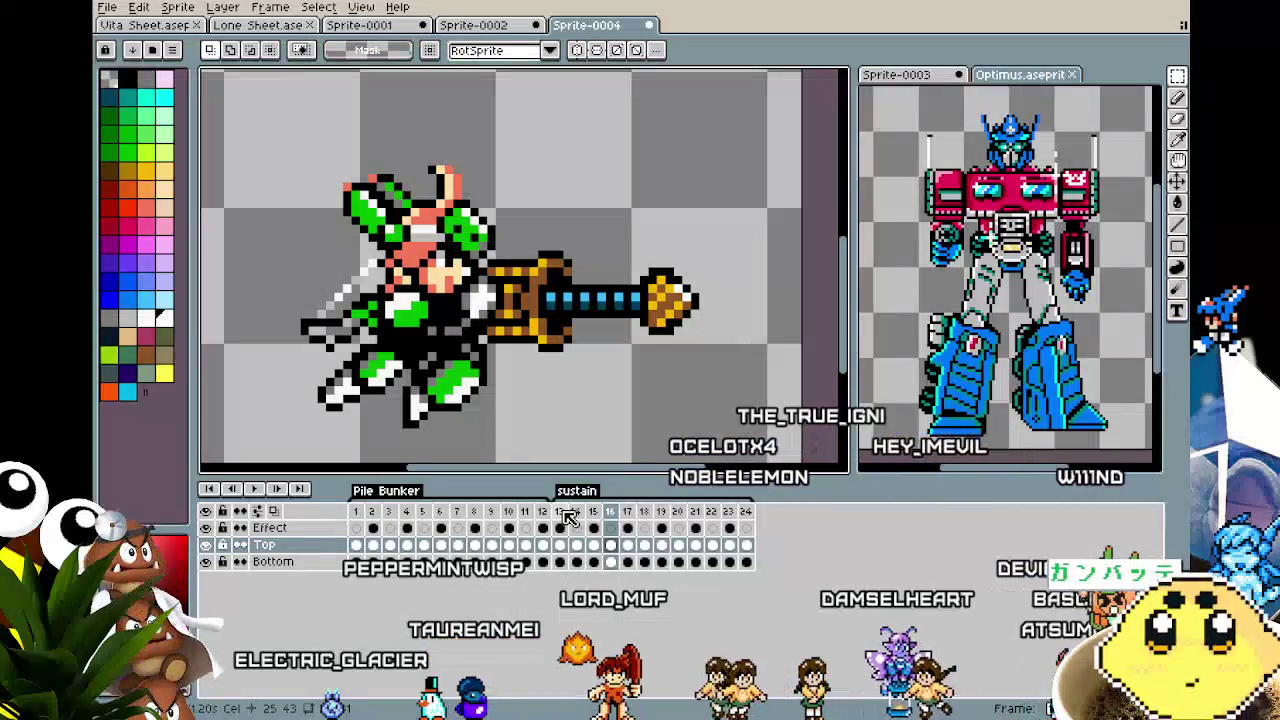
{"action": "key", "text": "Left"}
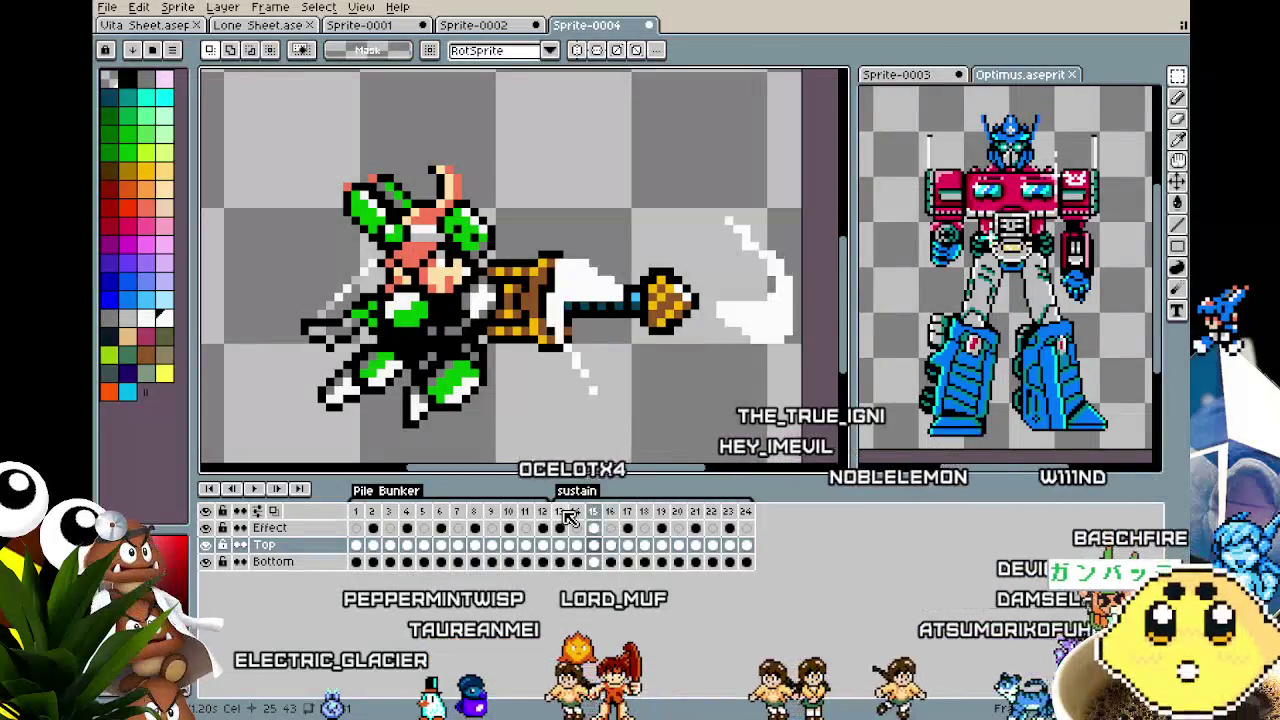
{"action": "key", "text": "Right"}
{"action": "key", "text": "Right"}
{"action": "key", "text": "Right"}
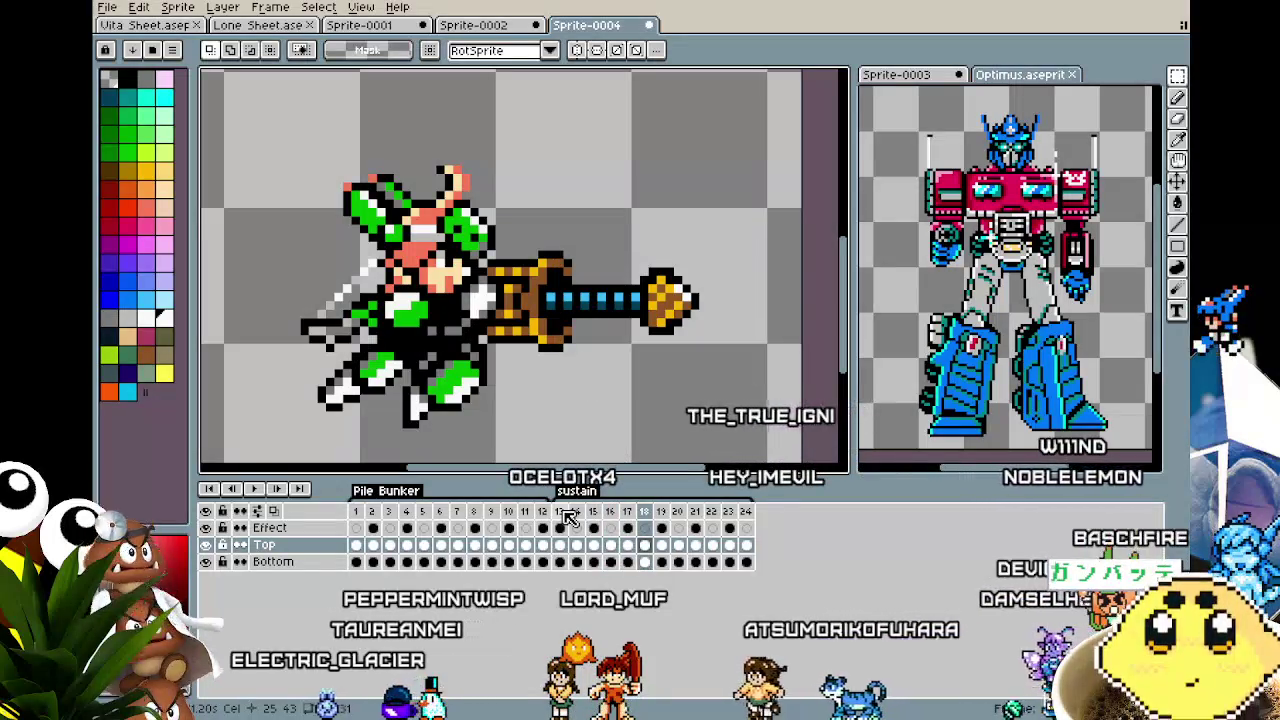
{"action": "key", "text": "Right"}
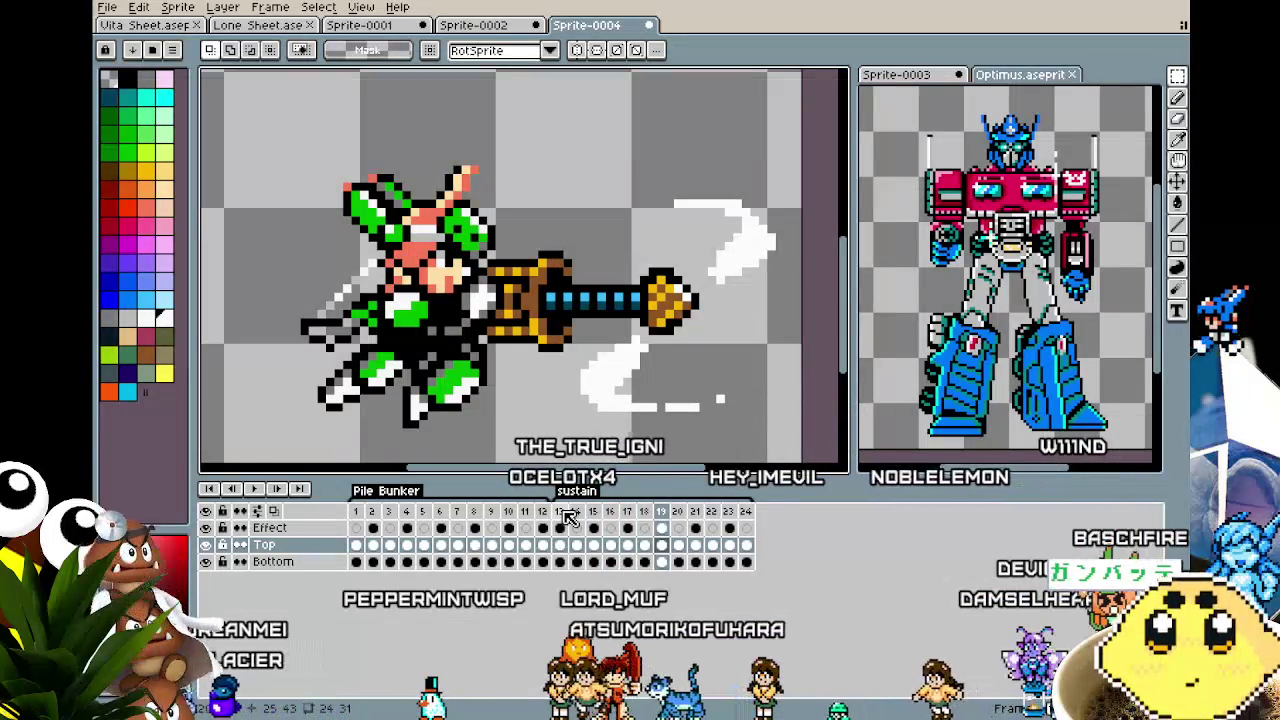
{"action": "key", "text": "Right"}
{"action": "key", "text": "Left"}
{"action": "key", "text": "Right"}
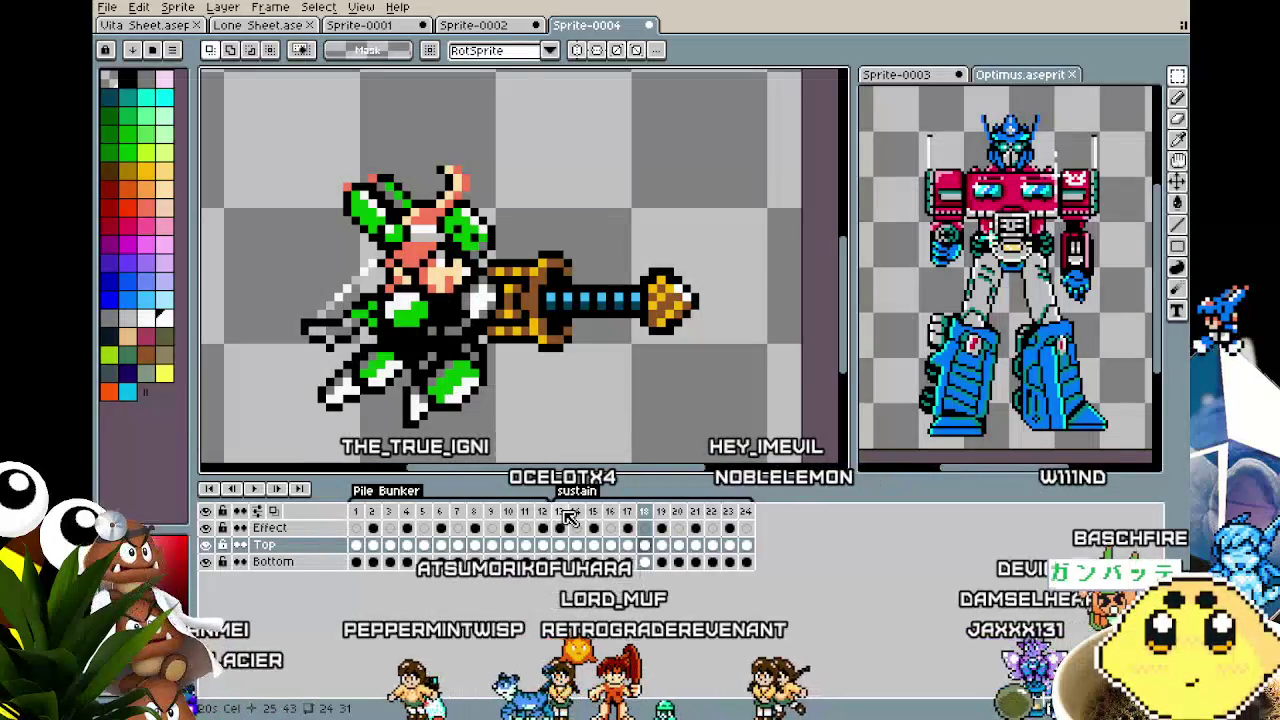
{"action": "key", "text": "Left"}
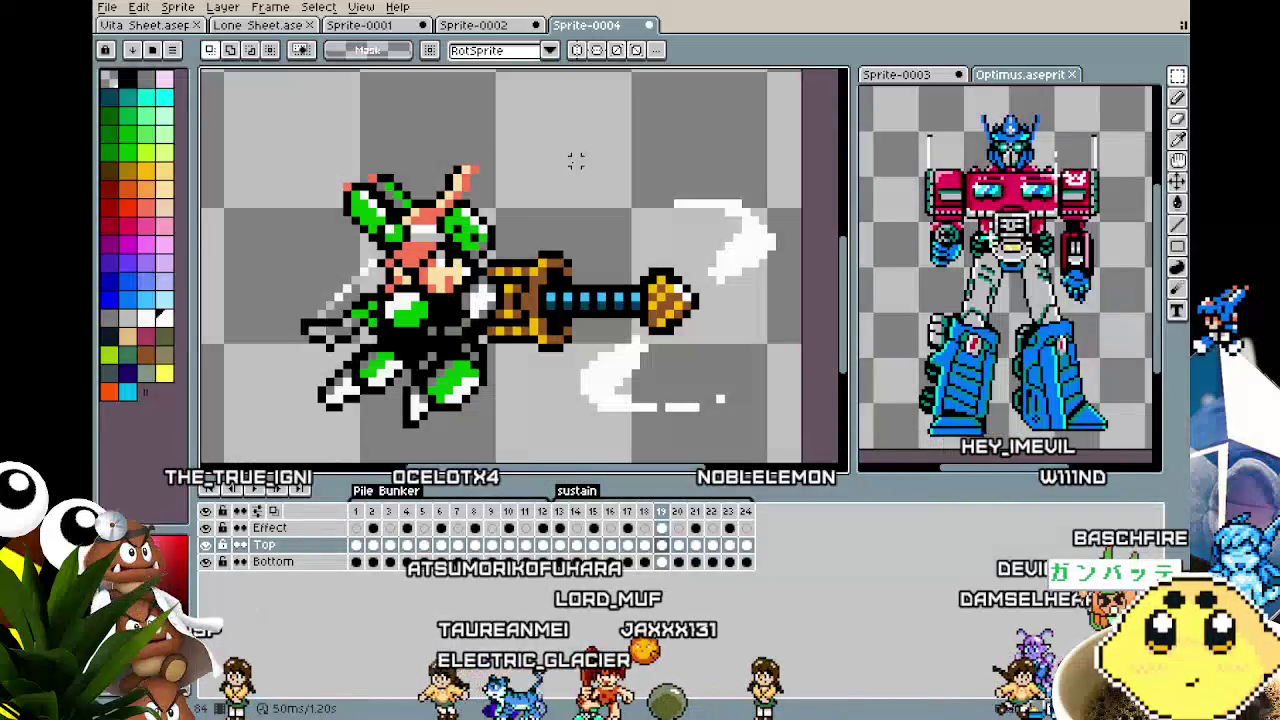
{"action": "key", "text": "Right"}
{"action": "key", "text": "Left"}
{"action": "key", "text": "Right"}
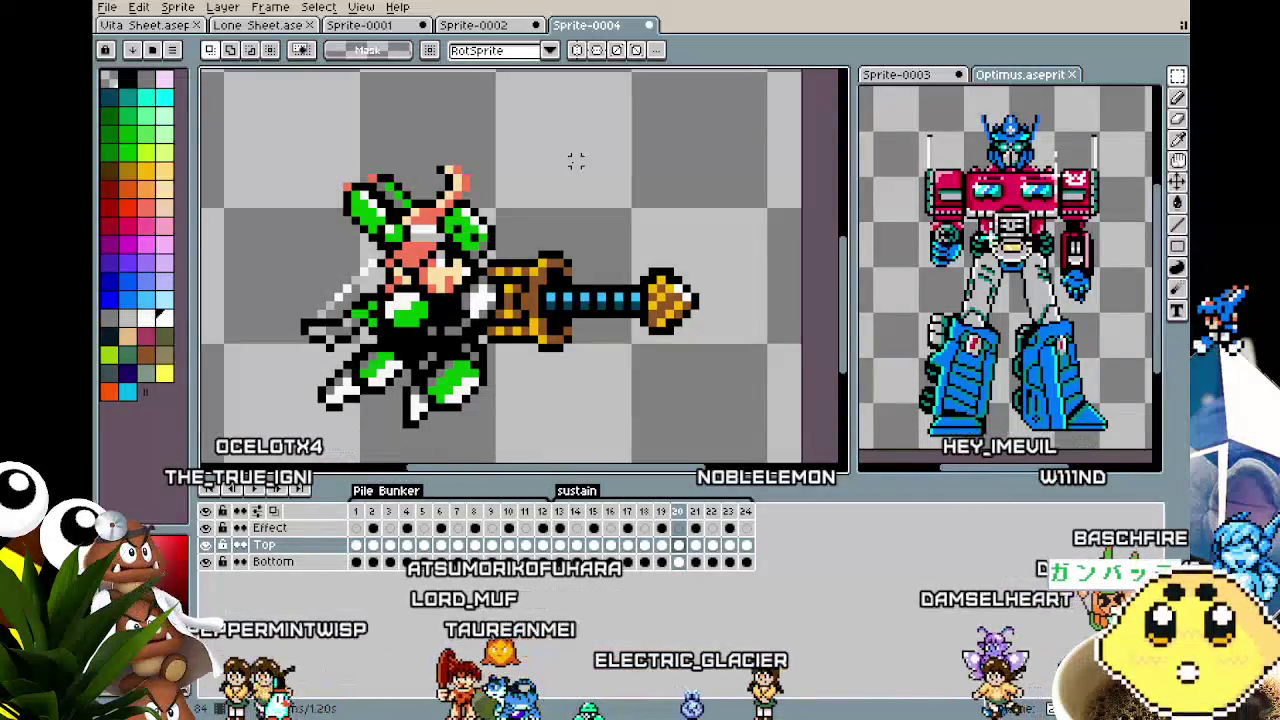
Select the head on frame 20 and flip between frames 20 and 21 to compare.
{"action": "left_click_drag", "start_coordinate": [425, 146], "coordinate": [565, 205]}
{"action": "key", "text": "ctrl+d"}
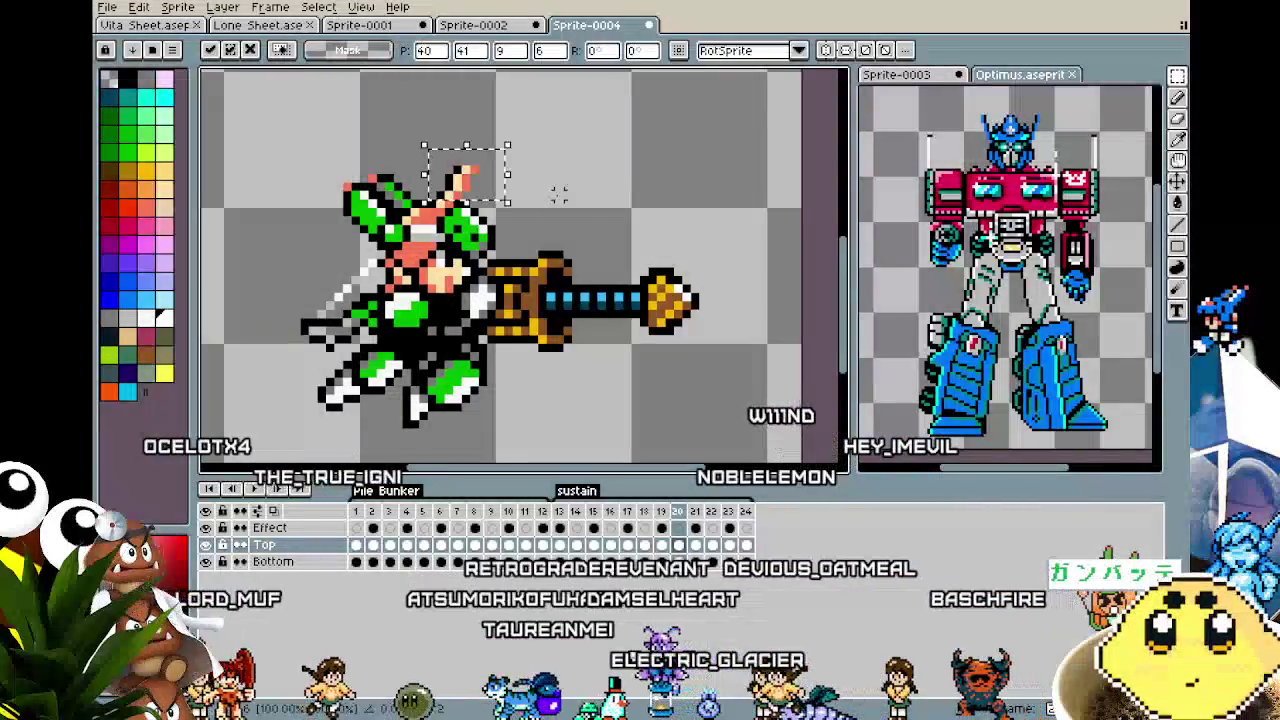
{"action": "key", "text": "Right"}
{"action": "key", "text": "Left"}
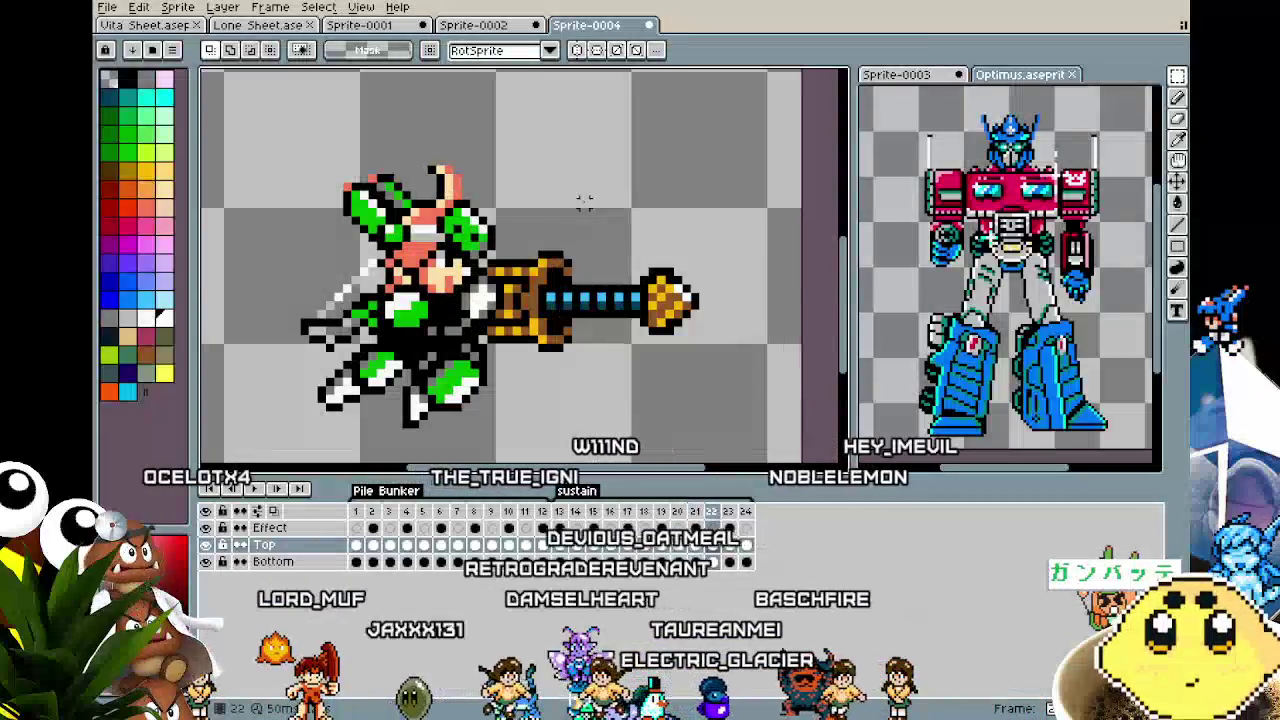
{"action": "key", "text": "Right"}
Copy the head and paste it onto frames 22 and 24, then preview playback.
{"action": "mouse_move", "coordinate": [425, 137]}
{"action": "left_mouse_down"}
{"action": "mouse_move", "coordinate": [507, 171]}
{"action": "mouse_move", "coordinate": [507, 204]}
{"action": "left_mouse_up"}
{"action": "left_click", "coordinate": [712, 547]}
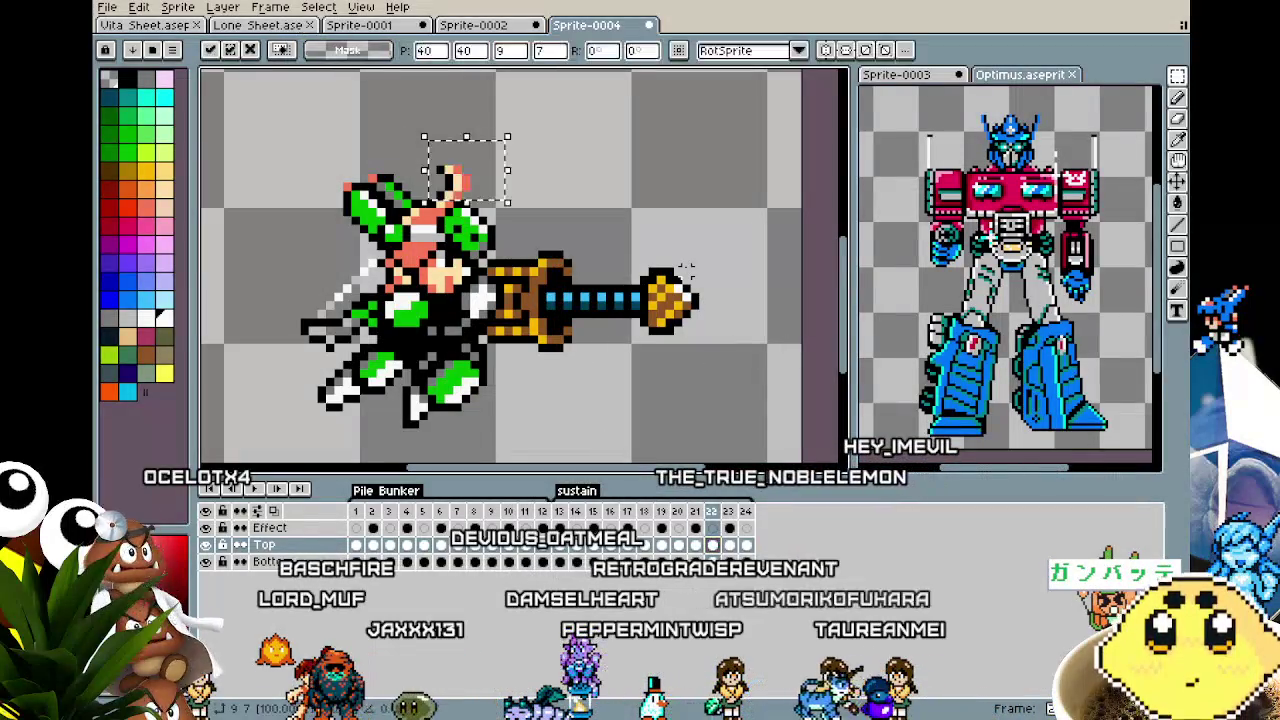
{"action": "left_click", "coordinate": [692, 277]}
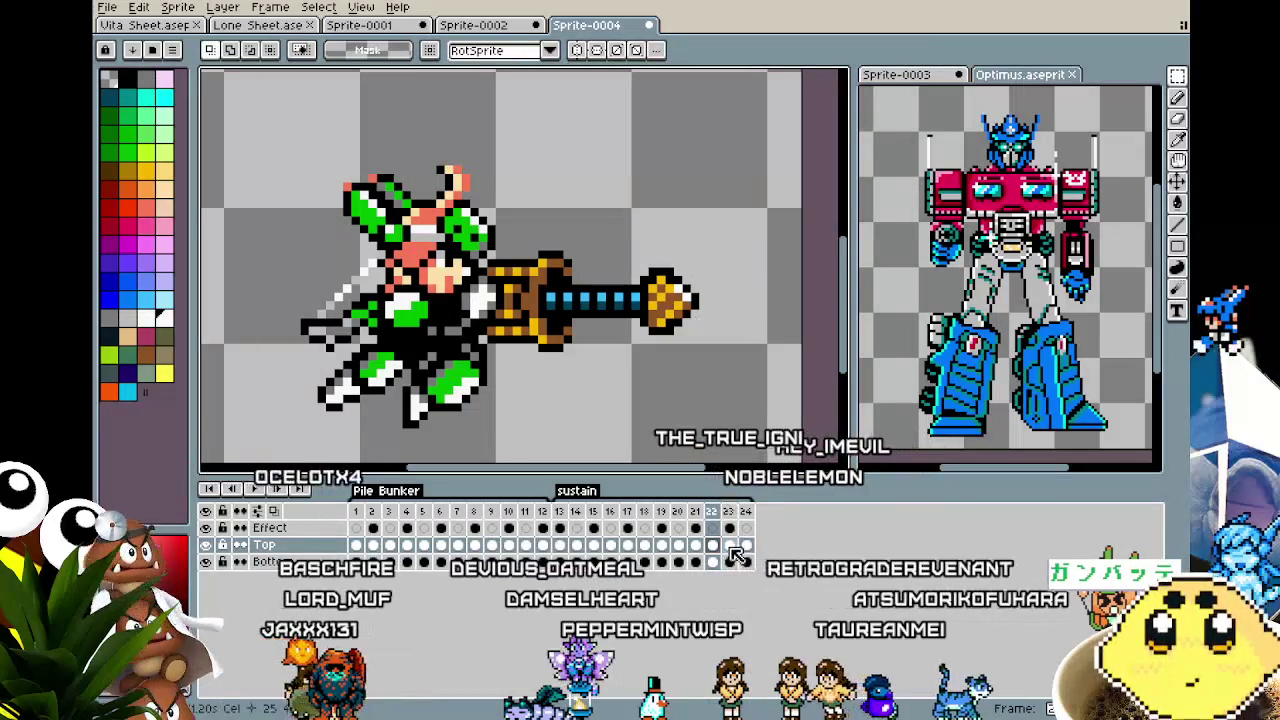
{"action": "left_click", "coordinate": [729, 546]}
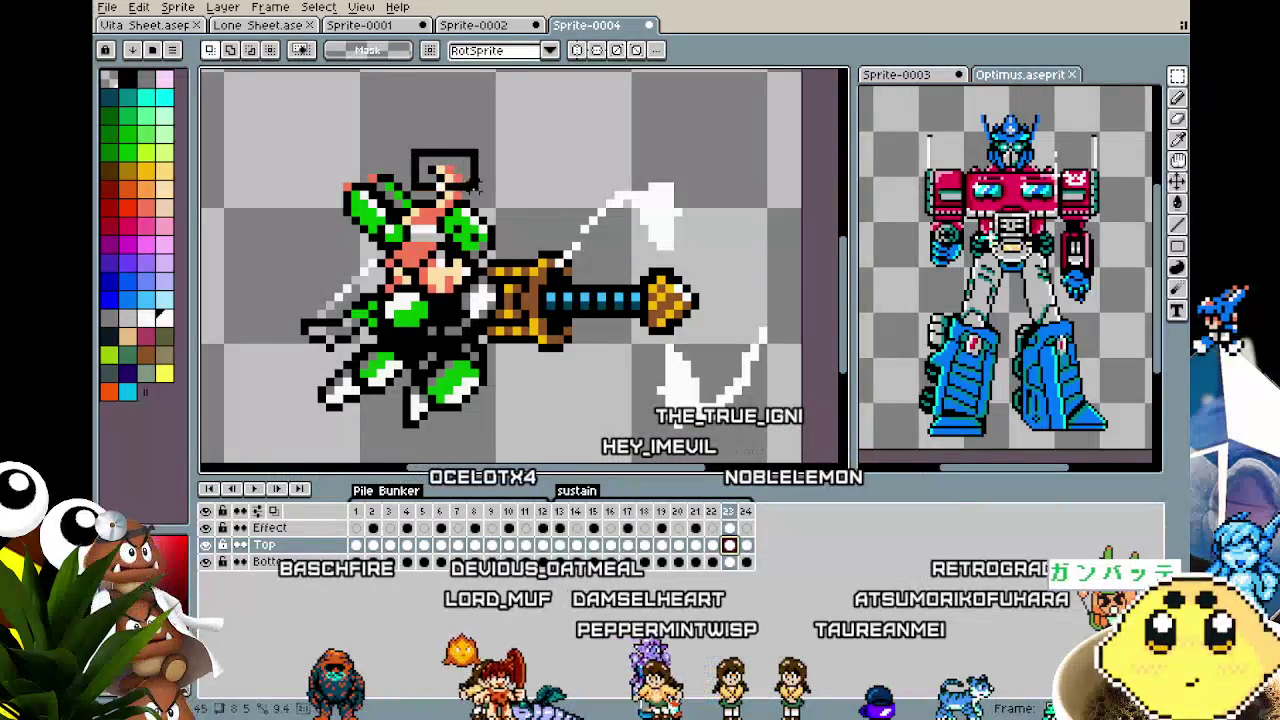
{"action": "left_click_drag", "start_coordinate": [487, 197], "coordinate": [491, 203]}
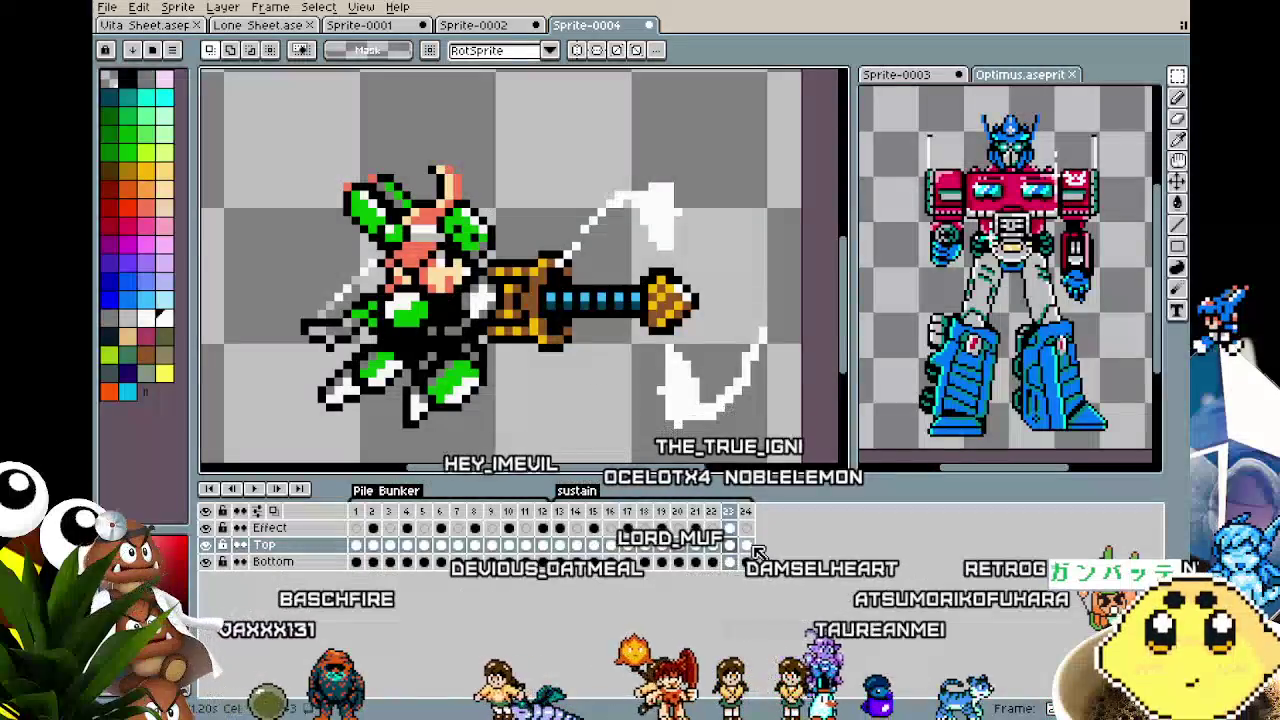
{"action": "key", "text": "period"}
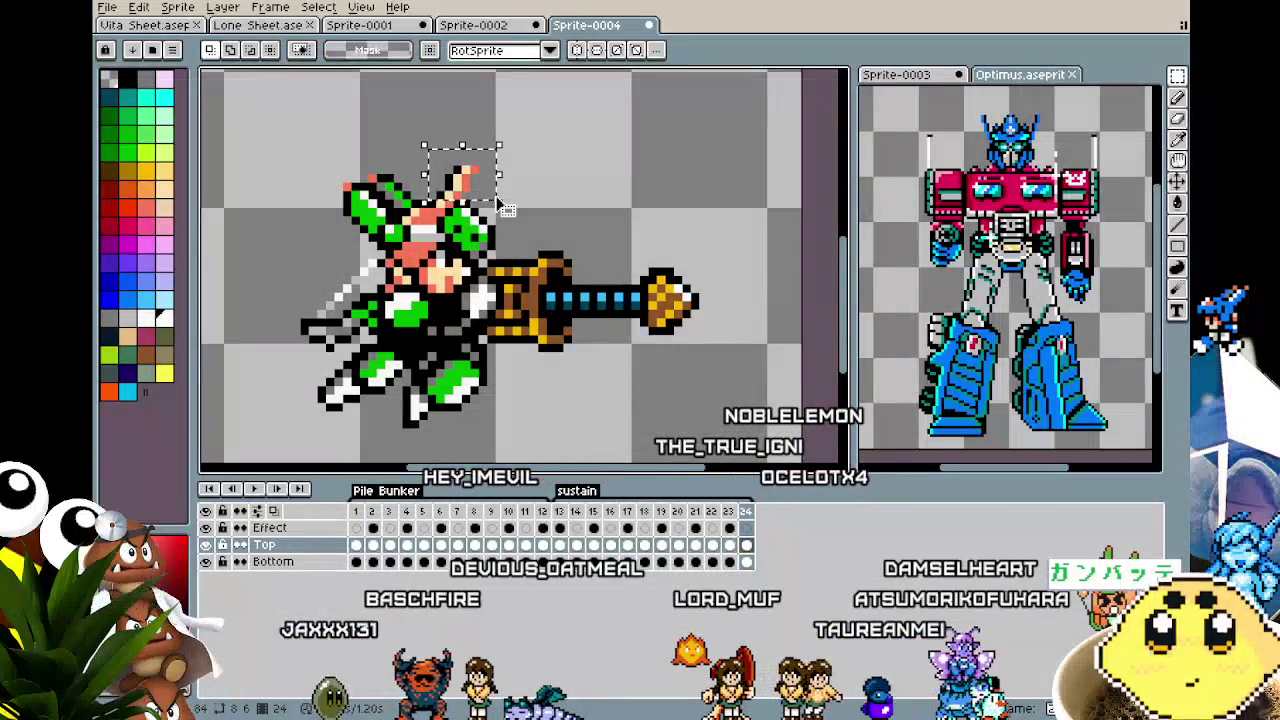
{"action": "key", "text": "ctrl+v"}
{"action": "left_click", "coordinate": [575, 203]}
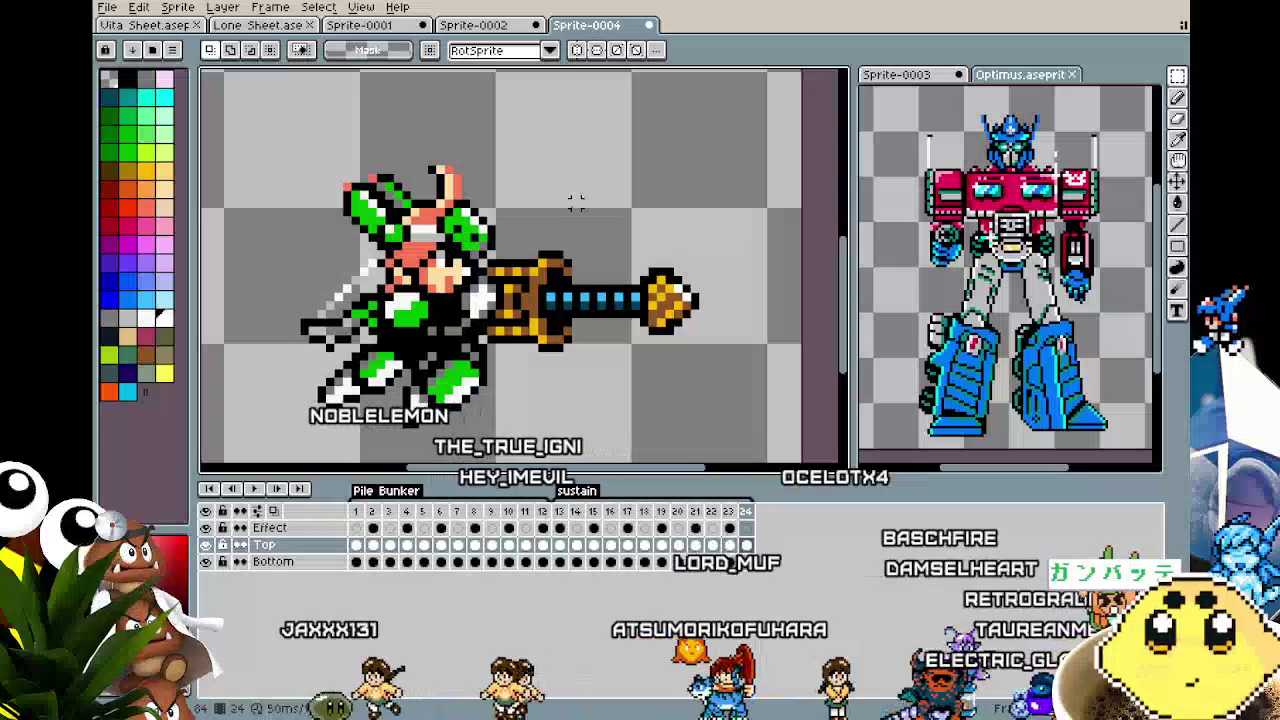
{"action": "key", "text": "Return"}
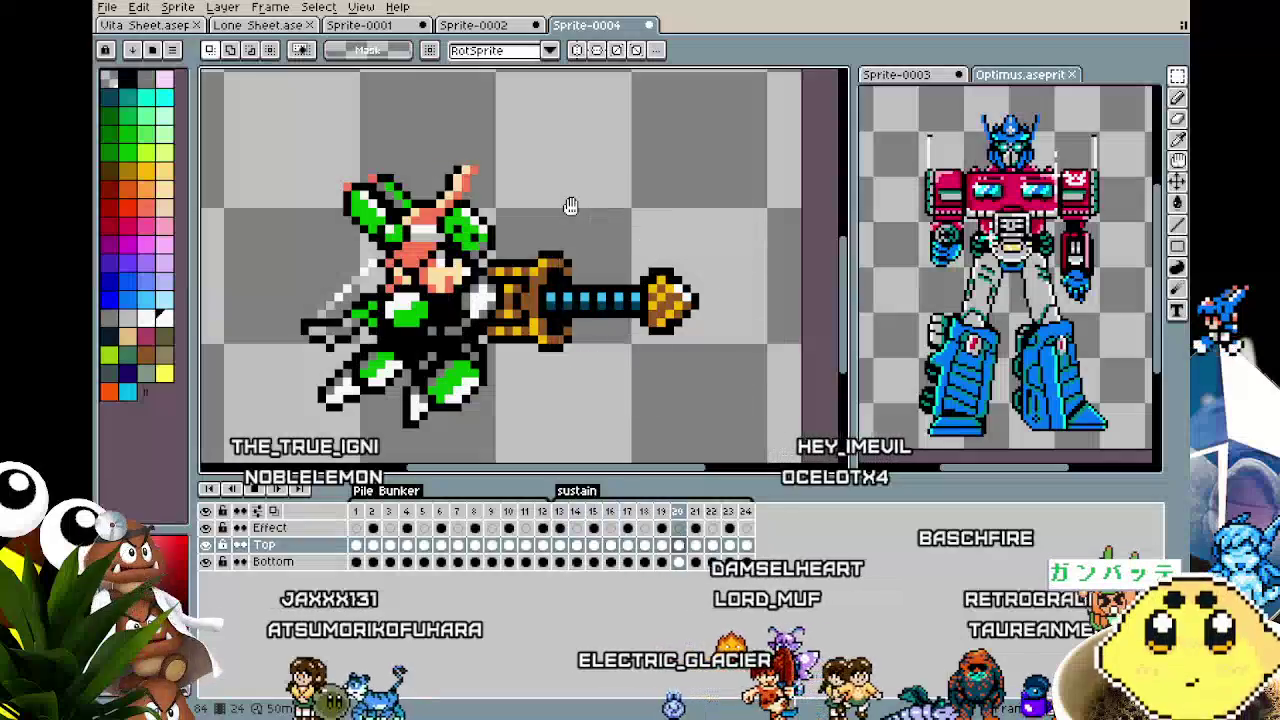
{"action": "key", "text": "Return"}
{"action": "key", "text": "Return"}
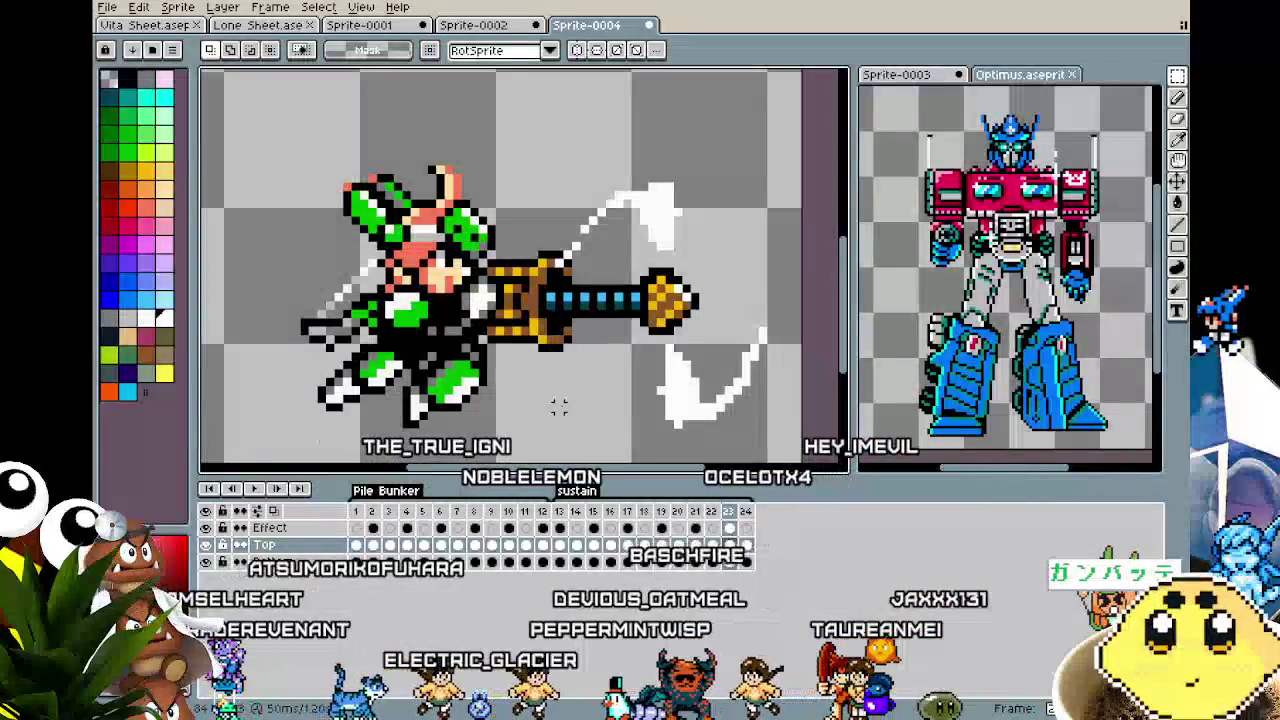
Loop the drill-thrust animation while zooming and panning to recentre the sprite.
{"action": "scroll", "coordinate": [515, 297], "scroll_direction": "down", "scroll_amount": 1}
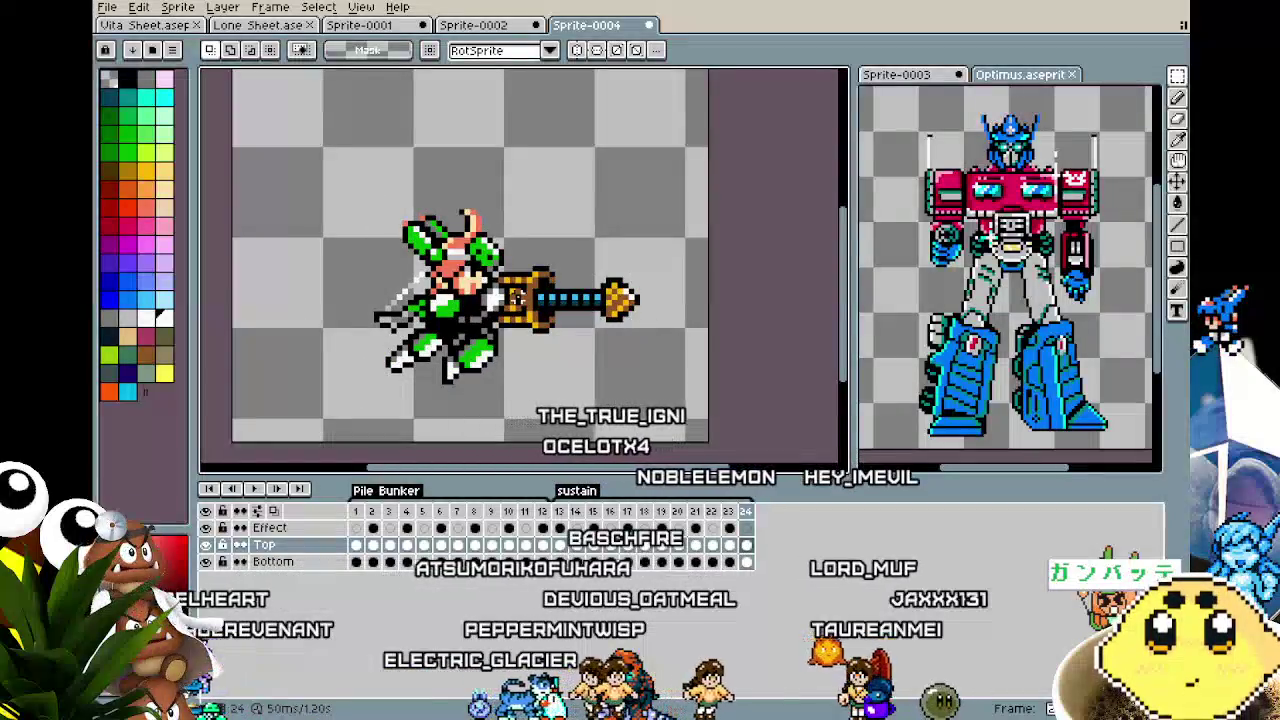
{"action": "key", "text": "Return"}
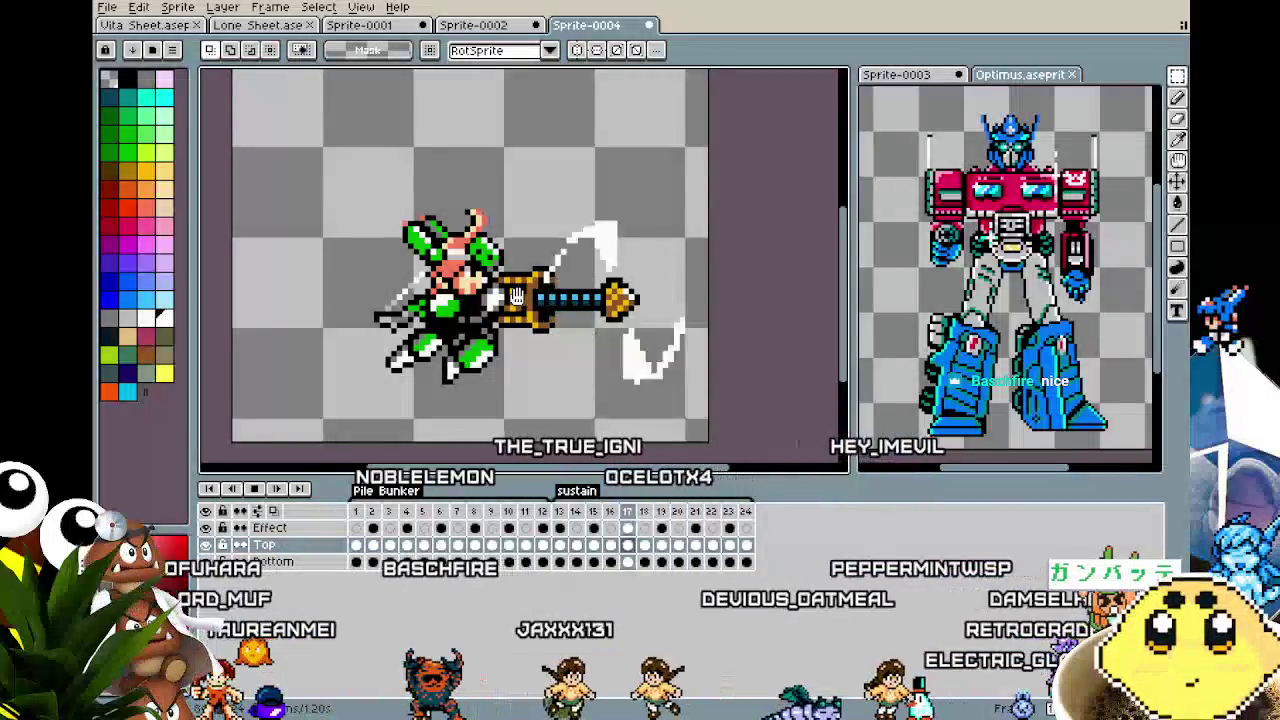
{"action": "scroll", "coordinate": [263, 311], "scroll_direction": "up", "scroll_amount": 1}
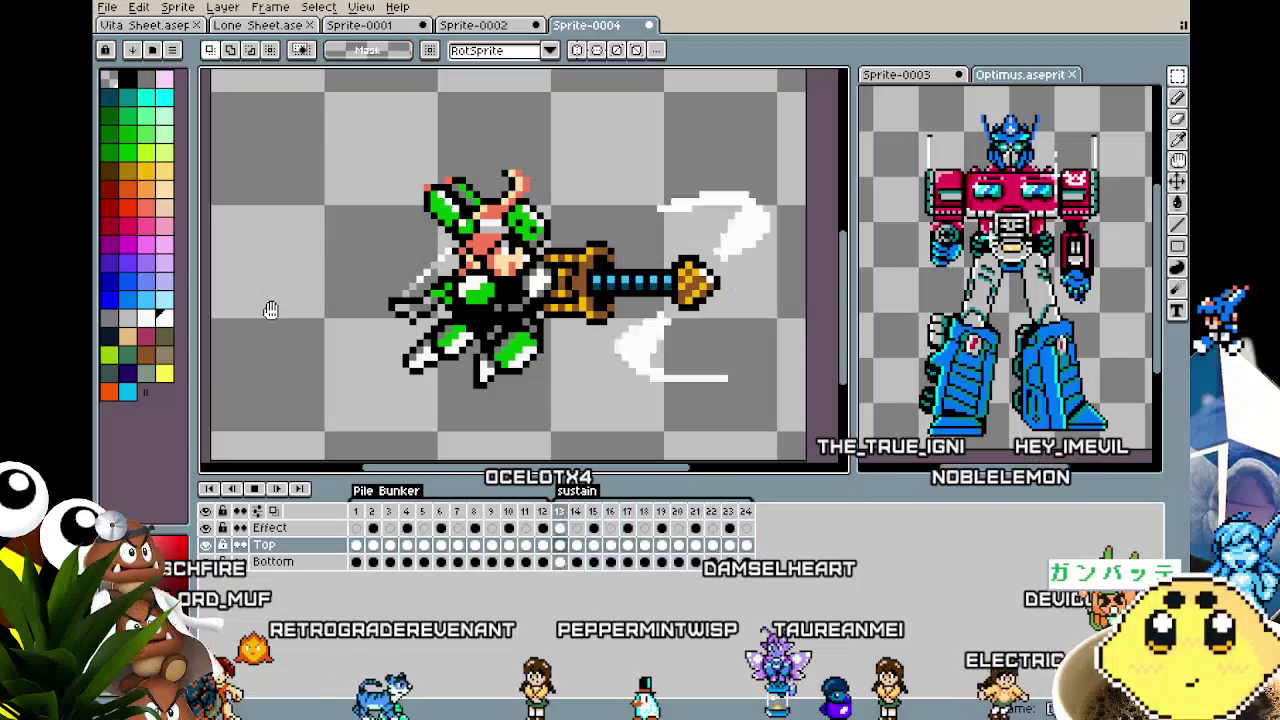
{"action": "scroll", "coordinate": [270, 310], "scroll_direction": "down", "scroll_amount": 1}
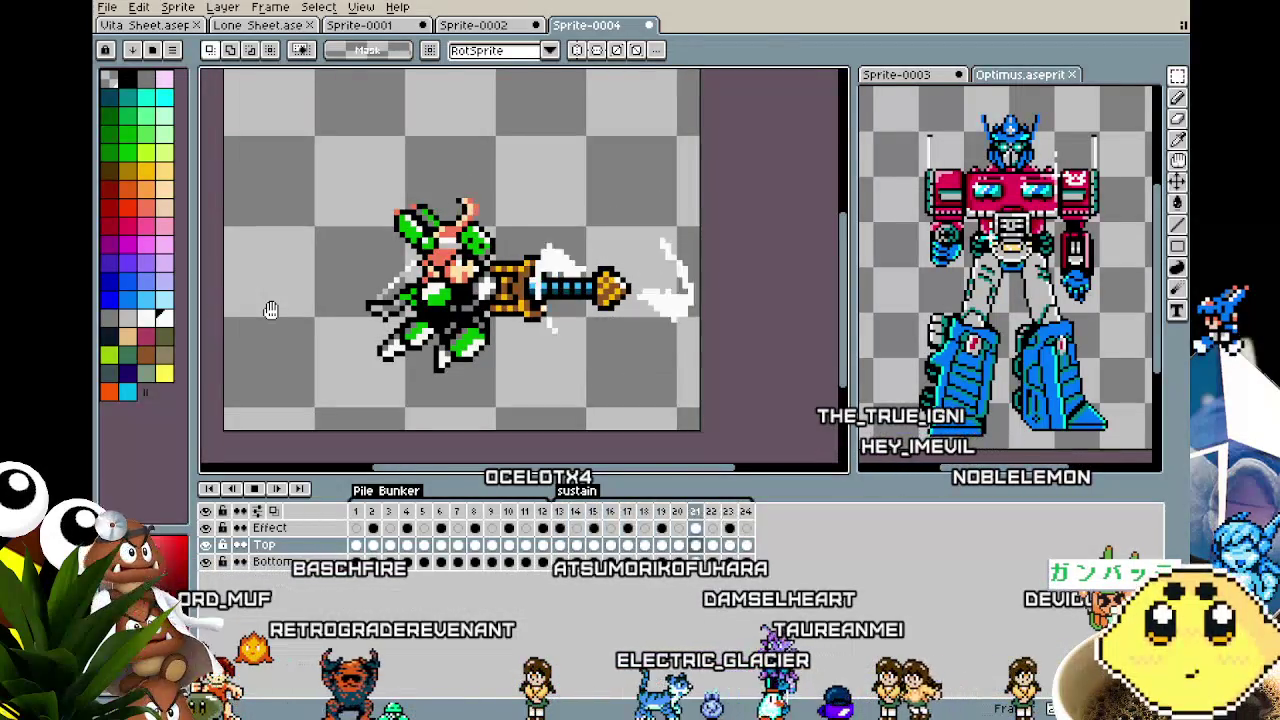
{"action": "mouse_move", "coordinate": [318, 300]}
{"action": "left_mouse_down"}
{"action": "mouse_move", "coordinate": [180, 305]}
{"action": "mouse_move", "coordinate": [320, 350]}
{"action": "mouse_move", "coordinate": [505, 340]}
{"action": "mouse_move", "coordinate": [695, 285]}
{"action": "mouse_move", "coordinate": [365, 329]}
{"action": "mouse_move", "coordinate": [345, 348]}
{"action": "left_mouse_up"}
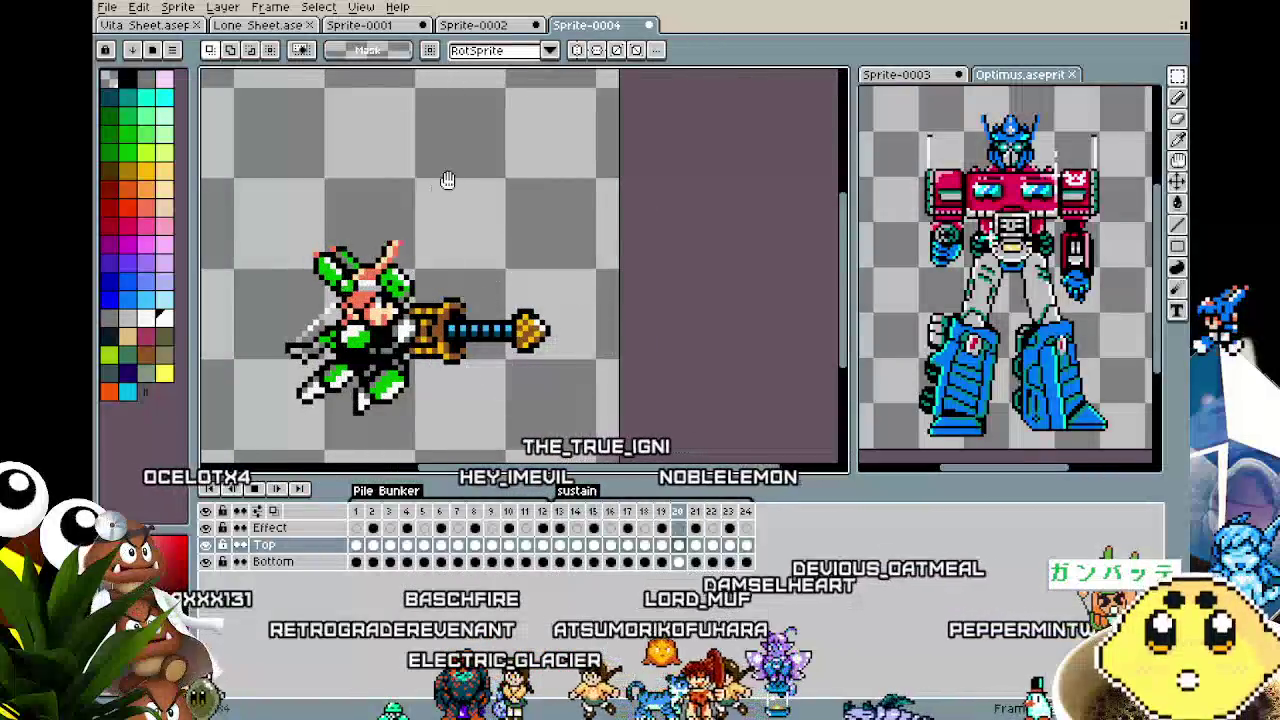
{"action": "mouse_move", "coordinate": [275, 431]}
{"action": "left_mouse_down"}
{"action": "mouse_move", "coordinate": [330, 441]}
{"action": "mouse_move", "coordinate": [571, 394]}
{"action": "mouse_move", "coordinate": [462, 389]}
{"action": "mouse_move", "coordinate": [154, 423]}
{"action": "mouse_move", "coordinate": [509, 360]}
{"action": "mouse_move", "coordinate": [673, 153]}
{"action": "mouse_move", "coordinate": [459, 396]}
{"action": "mouse_move", "coordinate": [288, 439]}
{"action": "mouse_move", "coordinate": [647, 447]}
{"action": "mouse_move", "coordinate": [646, 462]}
{"action": "mouse_move", "coordinate": [403, 407]}
{"action": "mouse_move", "coordinate": [417, 378]}
{"action": "mouse_move", "coordinate": [644, 266]}
{"action": "mouse_move", "coordinate": [578, 320]}
{"action": "mouse_move", "coordinate": [250, 377]}
{"action": "mouse_move", "coordinate": [691, 443]}
{"action": "mouse_move", "coordinate": [442, 384]}
{"action": "left_mouse_up"}
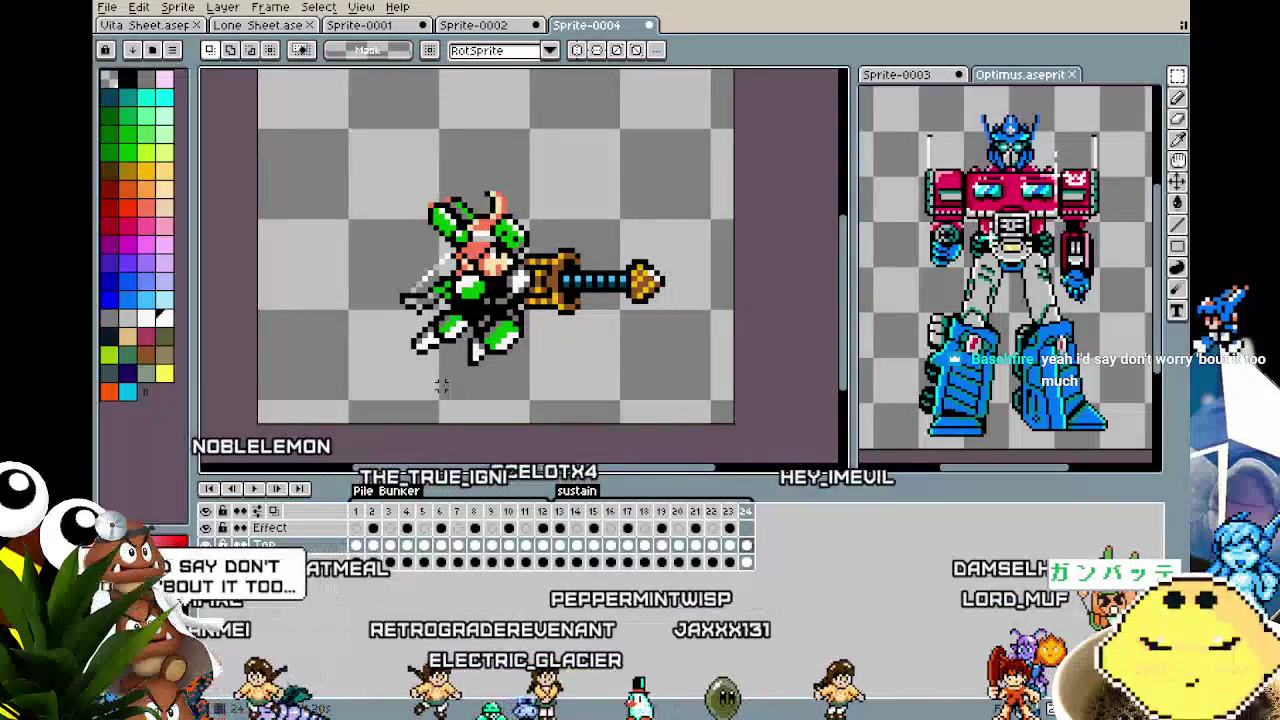
Save the sprite as vita_driver in the aseprite work folder's spritesheets subfolder.
{"action": "key", "text": "ctrl+s"}
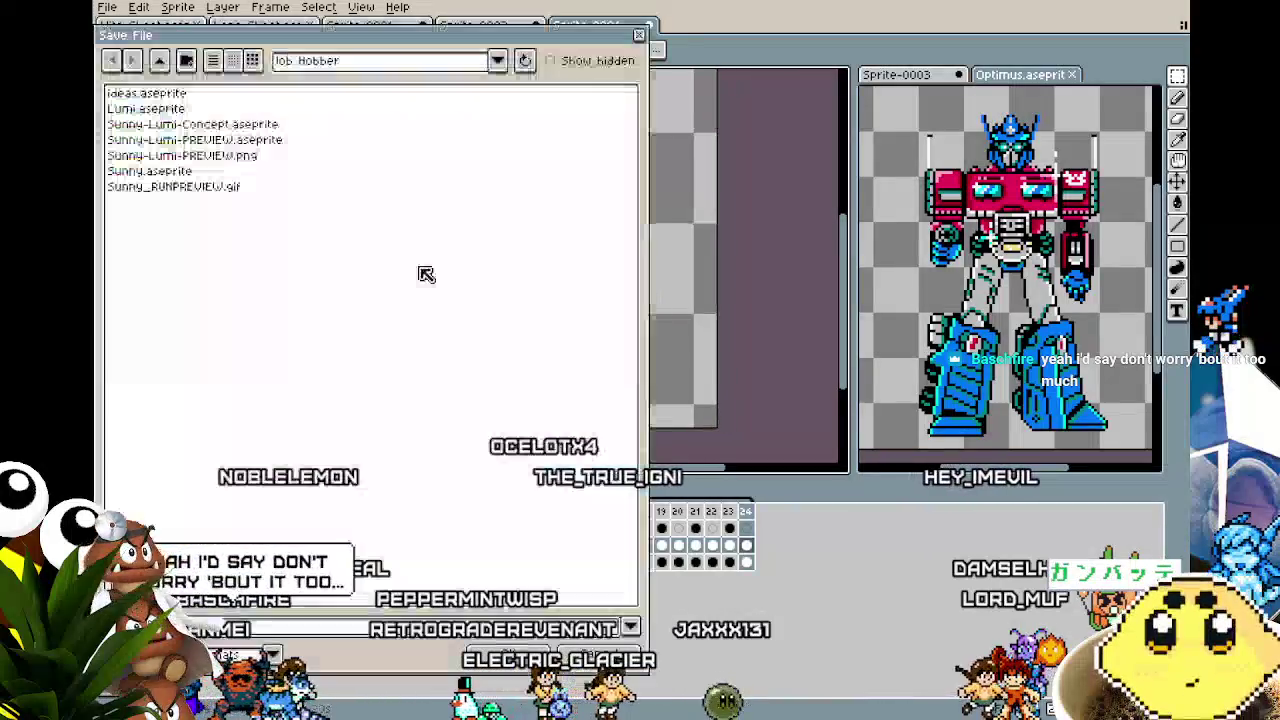
{"action": "left_click", "coordinate": [168, 61]}
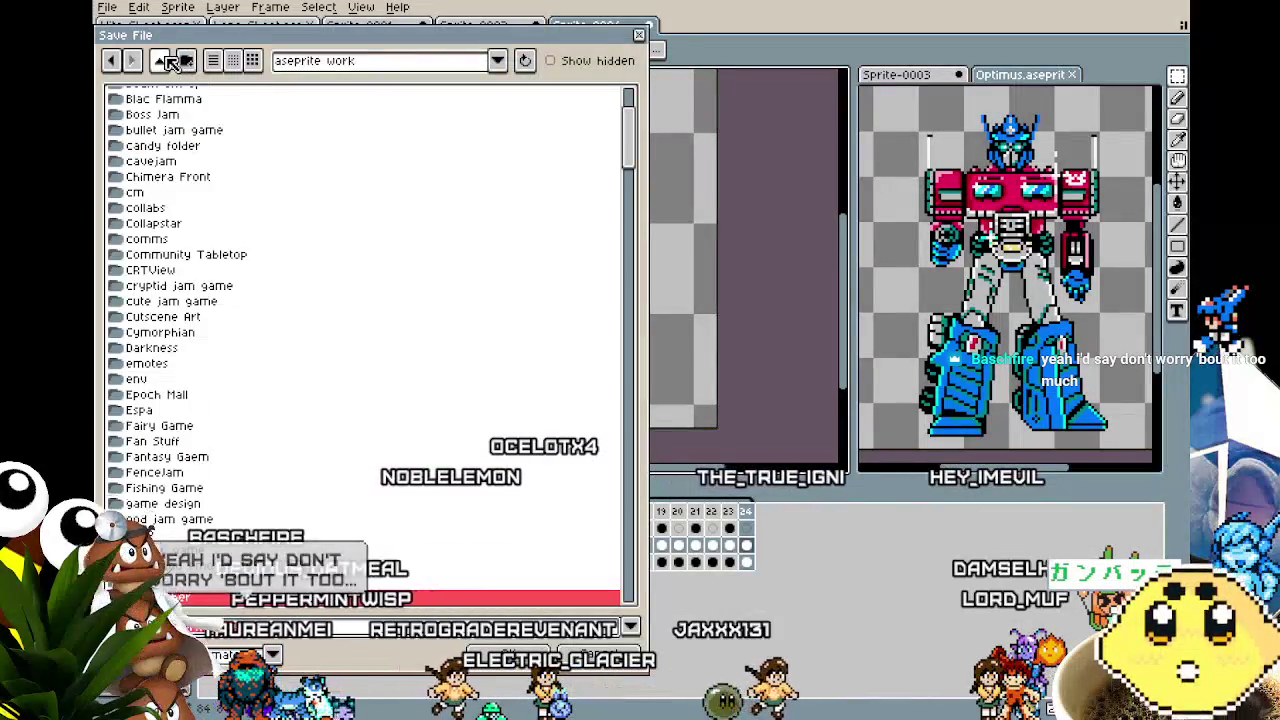
{"action": "scroll", "coordinate": [186, 490], "scroll_direction": "up", "scroll_amount": 3}
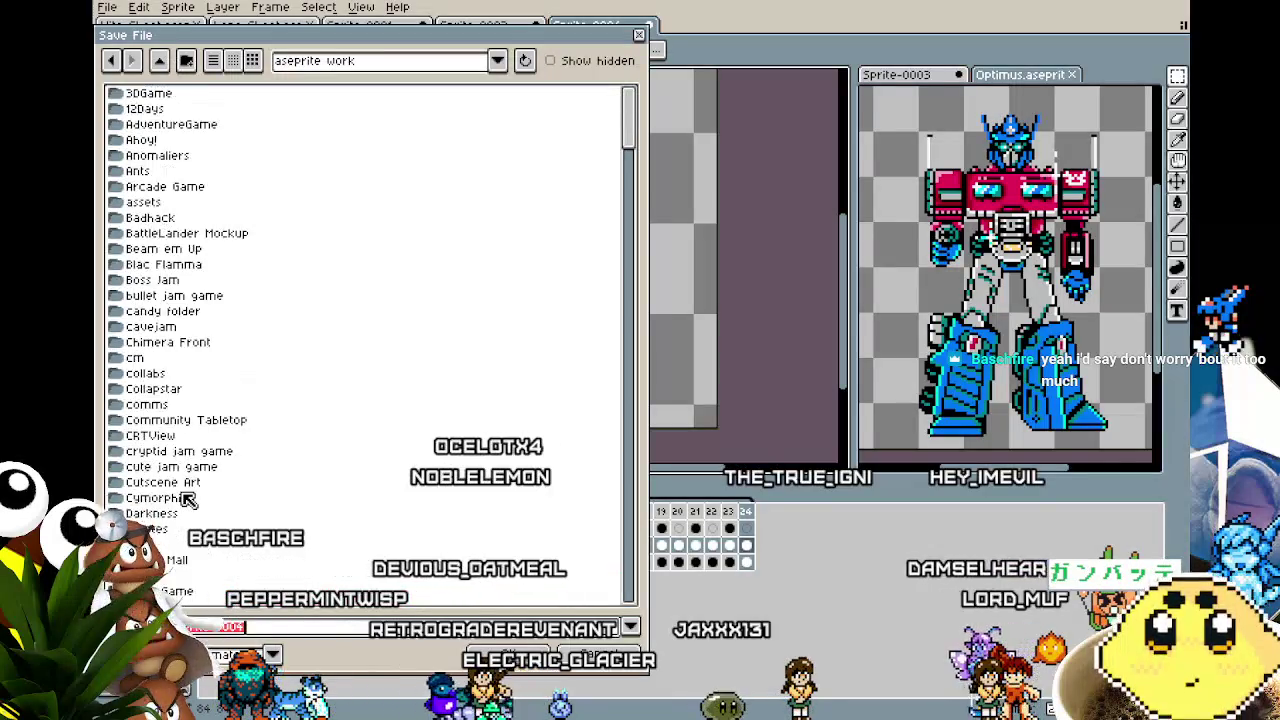
{"action": "scroll", "coordinate": [186, 500], "scroll_direction": "down", "scroll_amount": 2}
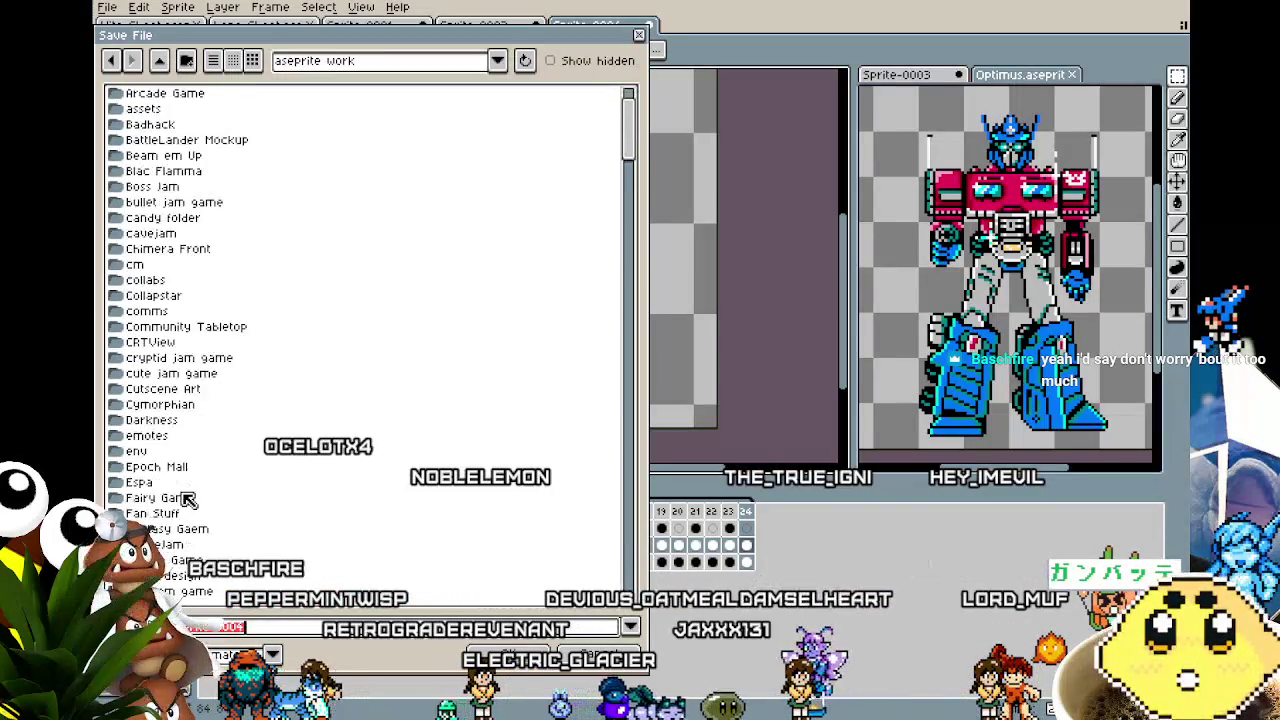
{"action": "scroll", "coordinate": [186, 498], "scroll_direction": "down", "scroll_amount": 20}
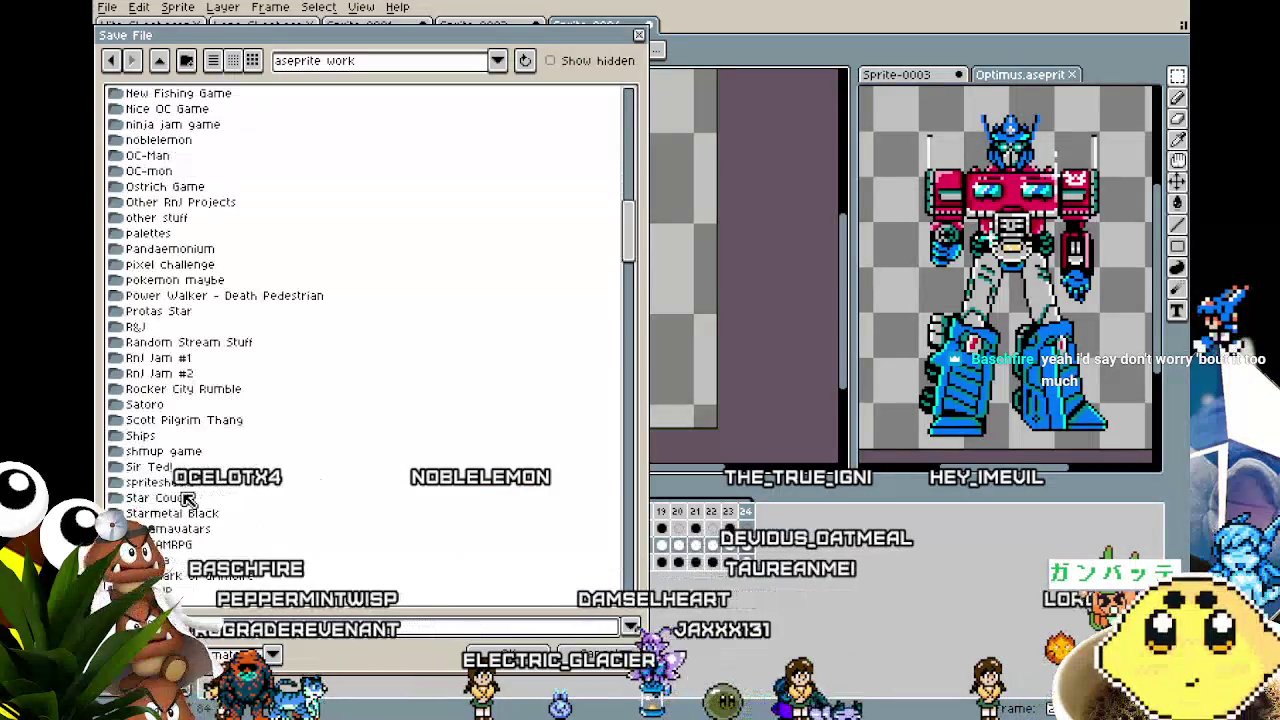
{"action": "scroll", "coordinate": [186, 498], "scroll_direction": "down", "scroll_amount": 3}
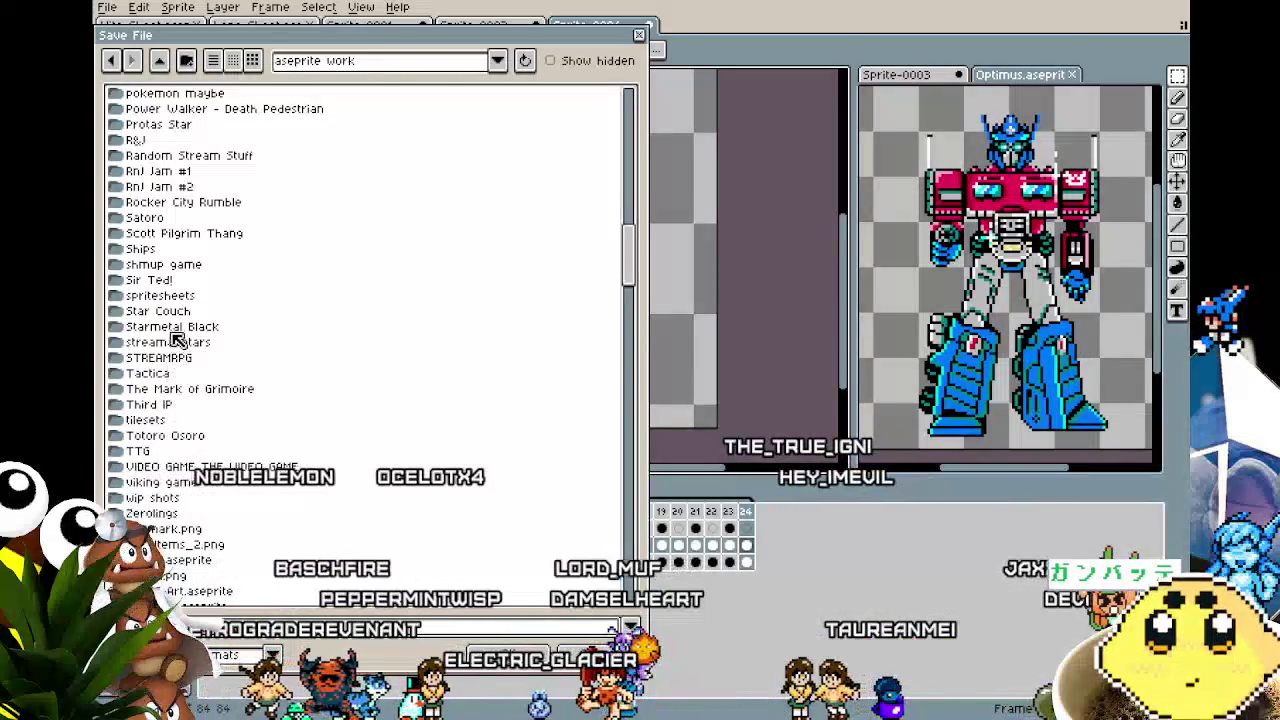
{"action": "double_click", "coordinate": [160, 296]}
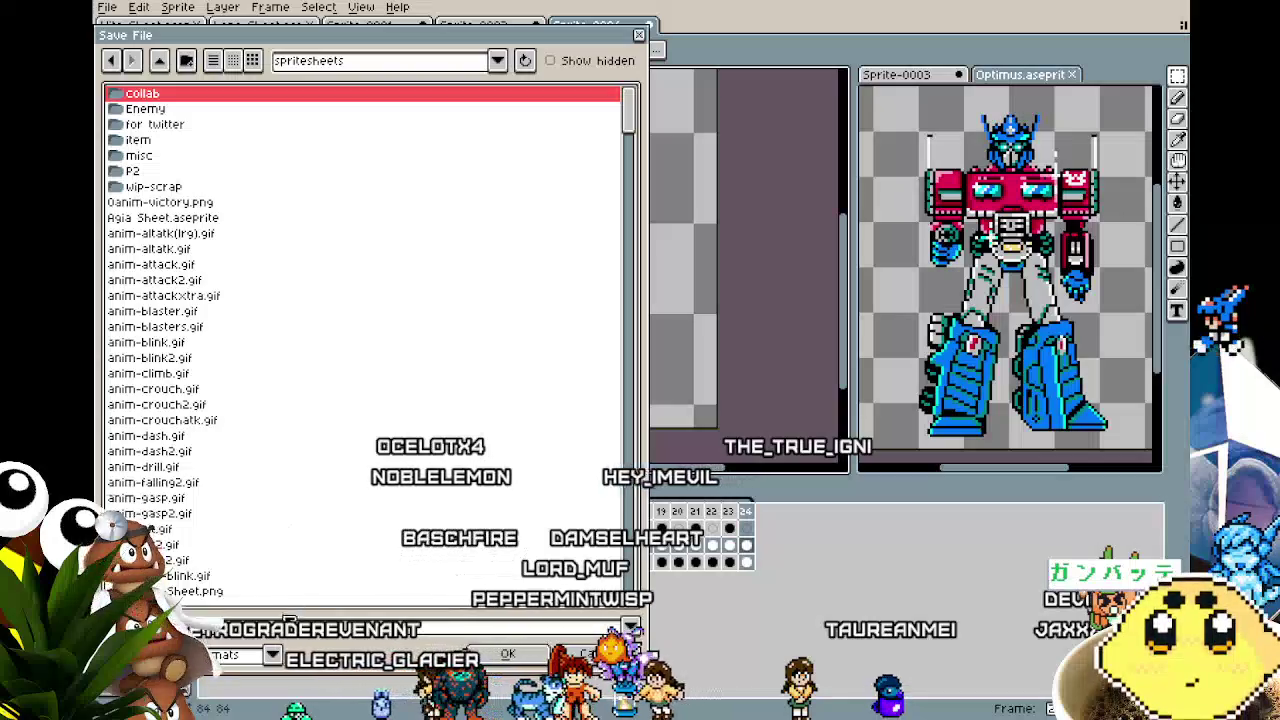
{"action": "type", "text": "vita"}
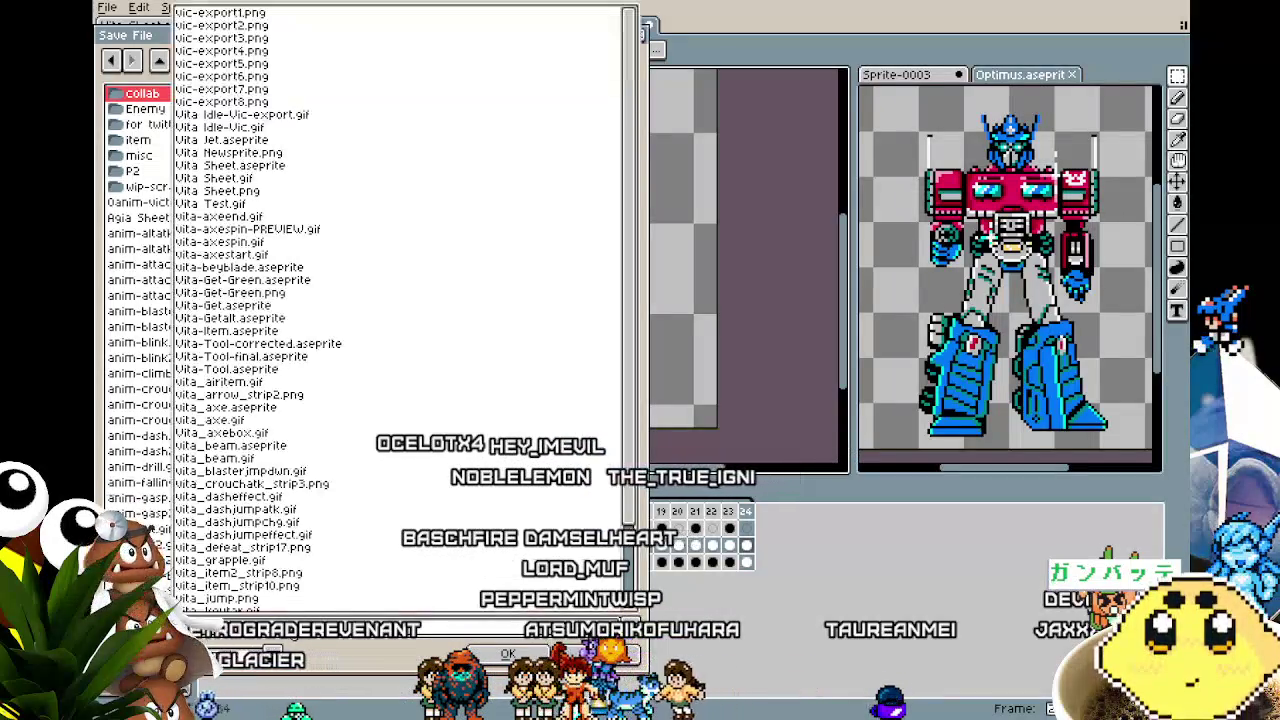
{"action": "type", "text": "_"}
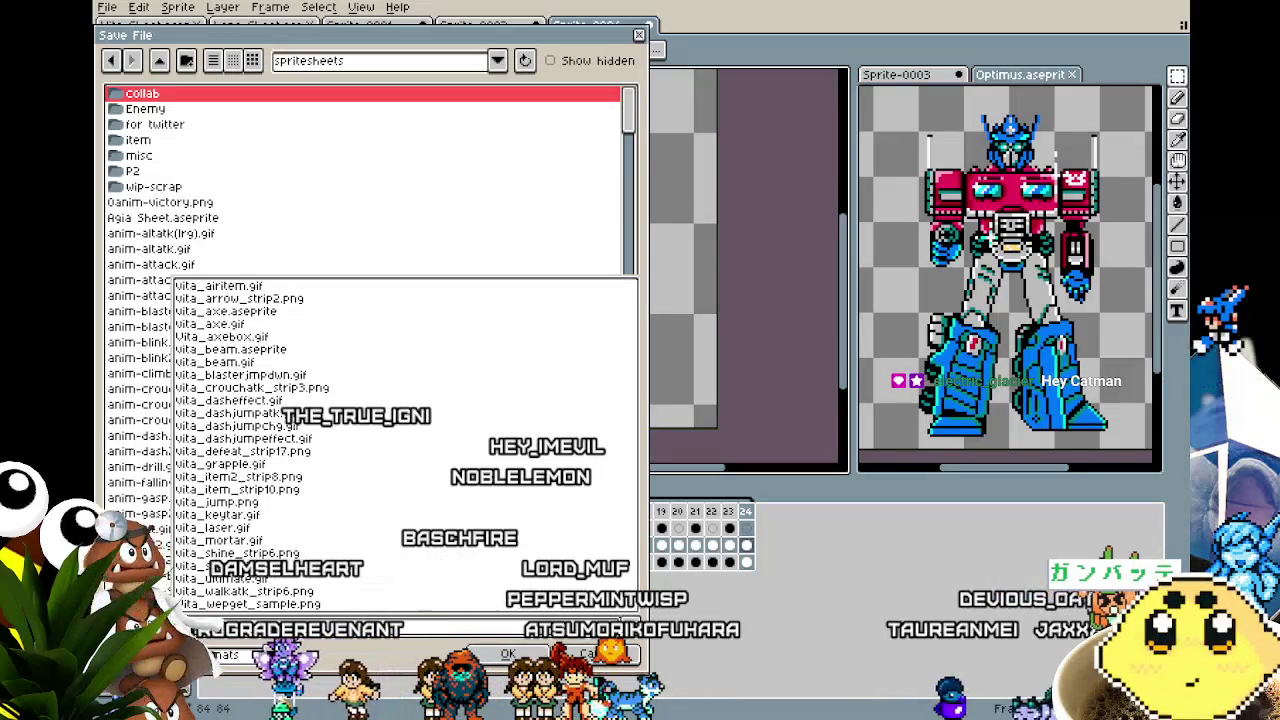
{"action": "type", "text": "d"}
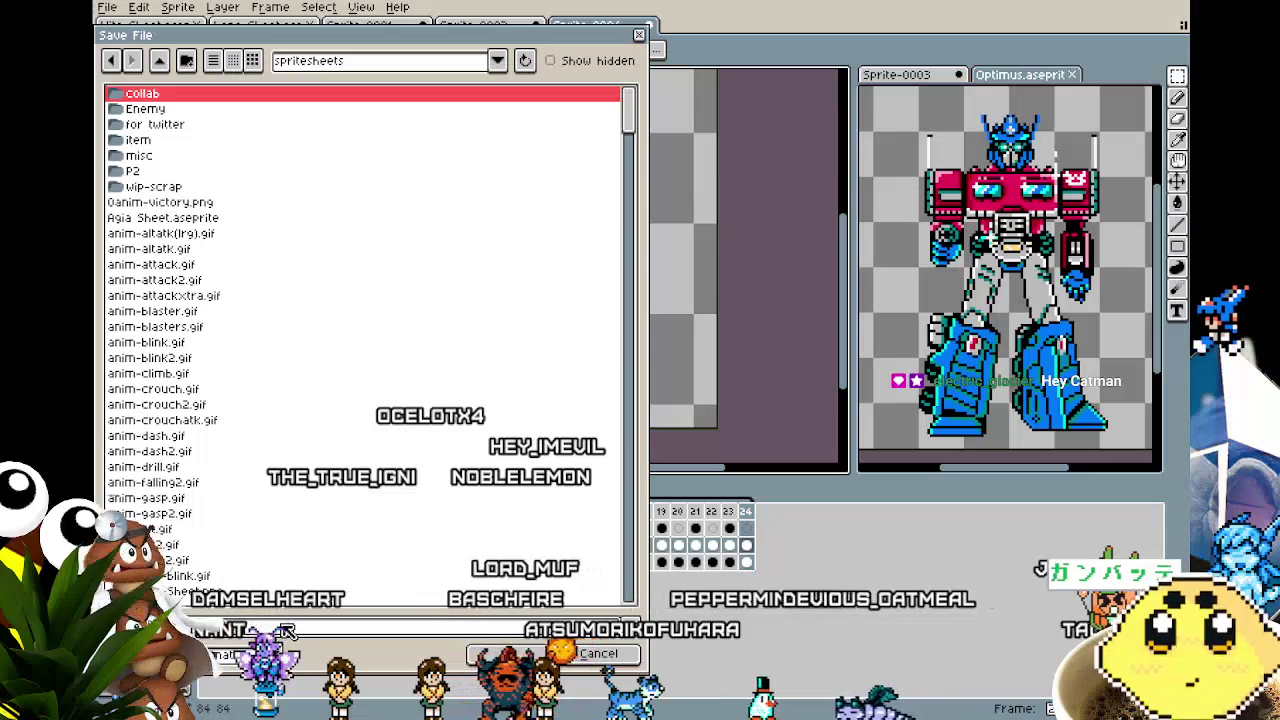
{"action": "key", "text": "Return"}
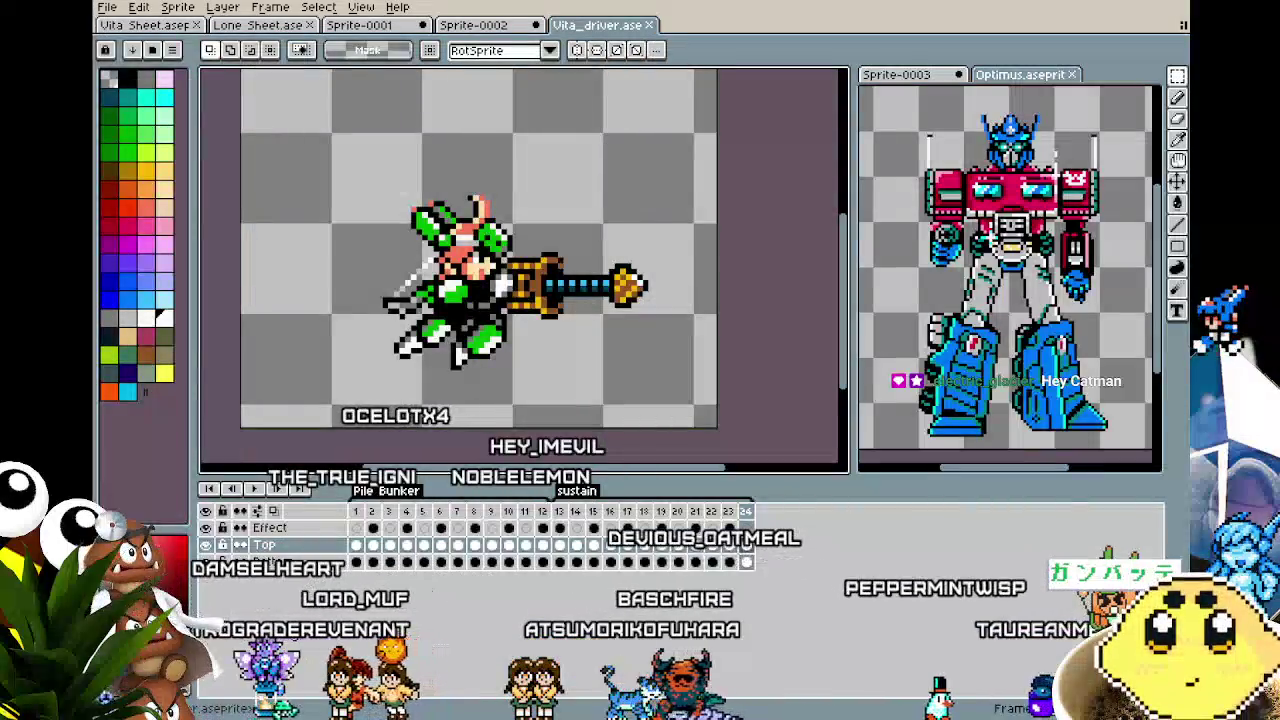
{"action": "scroll", "coordinate": [392, 407], "scroll_direction": "up", "scroll_amount": 3}
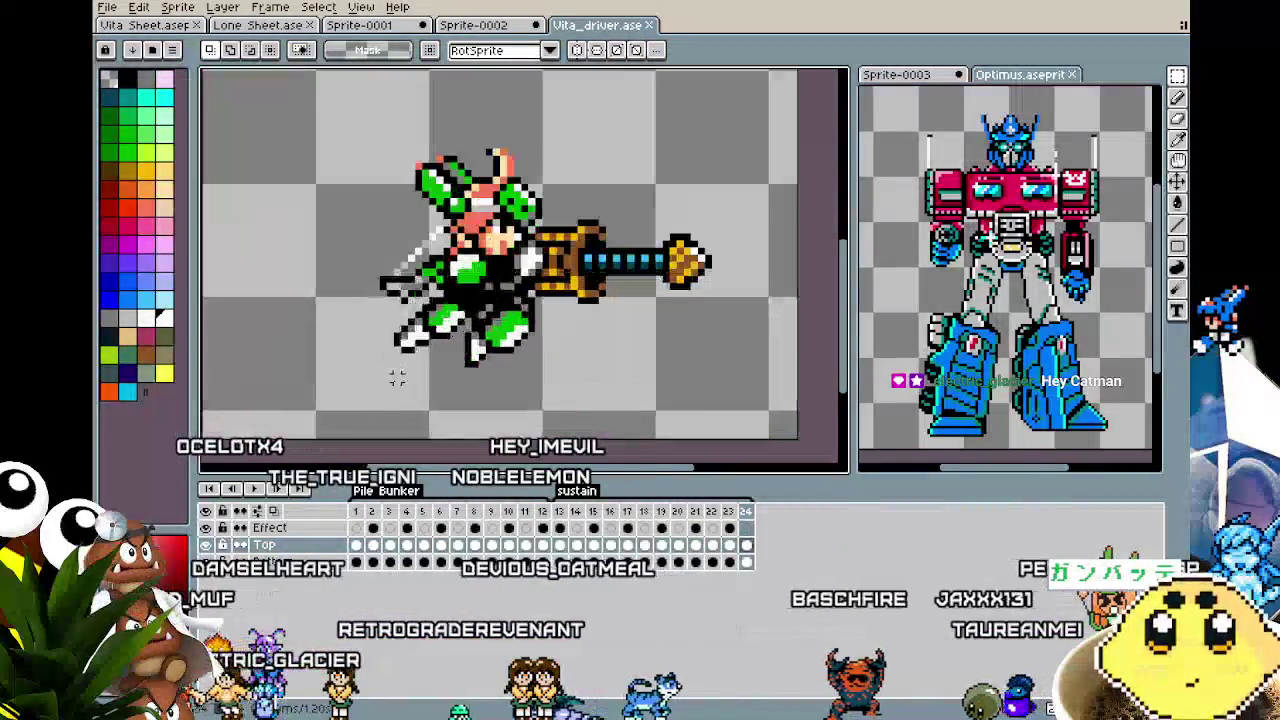
{"action": "scroll", "coordinate": [390, 400], "scroll_direction": "down", "scroll_amount": 1}
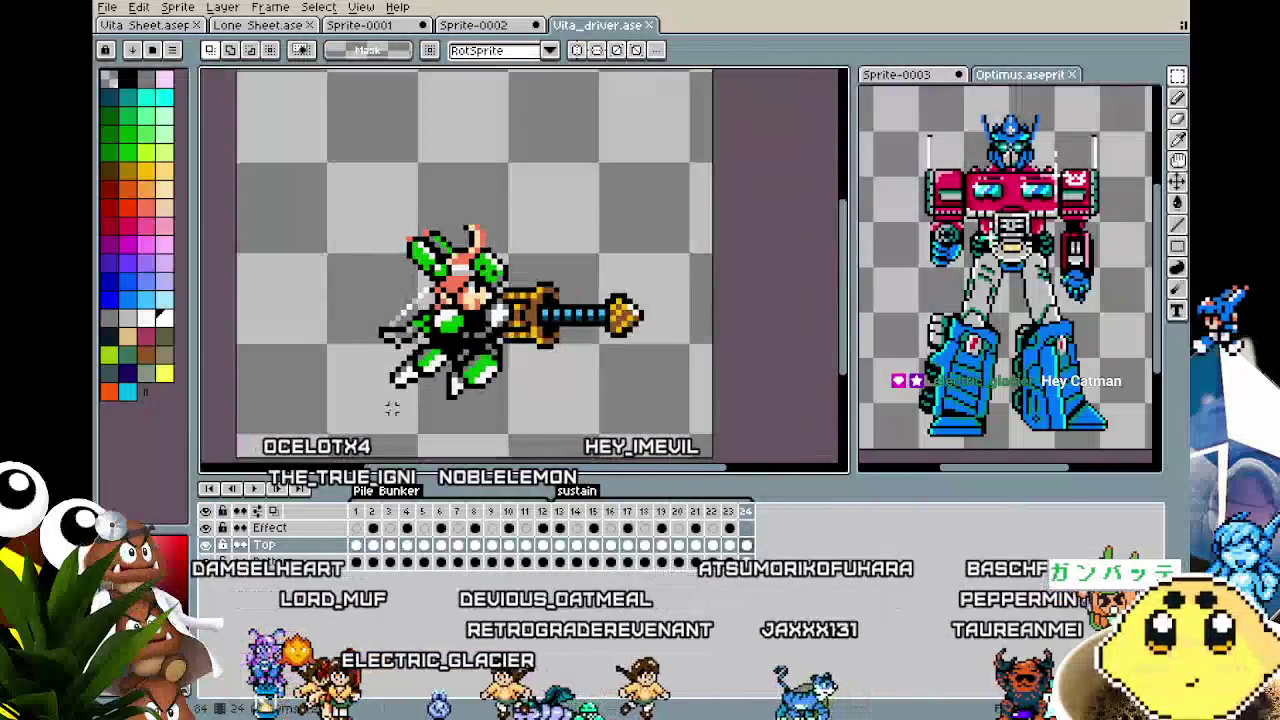
{"action": "scroll", "coordinate": [380, 370], "scroll_direction": "up", "scroll_amount": 1}
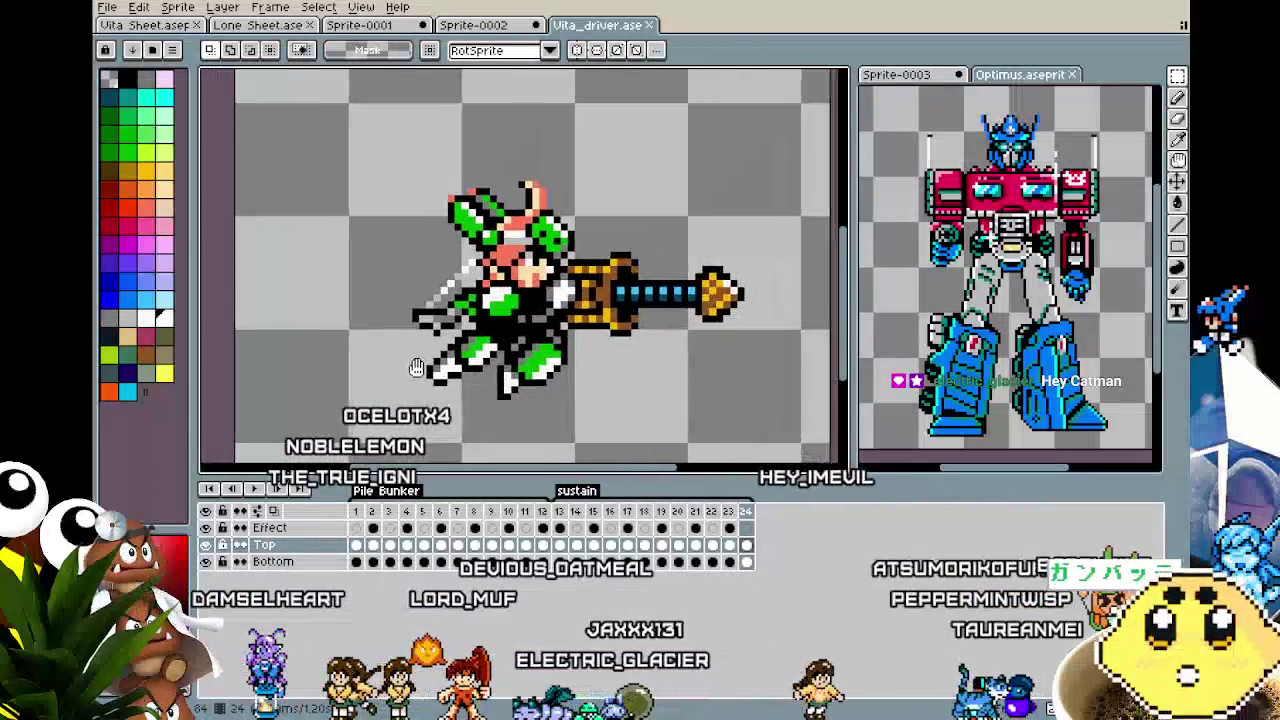
{"action": "left_click_drag", "start_coordinate": [378, 366], "coordinate": [344, 370]}
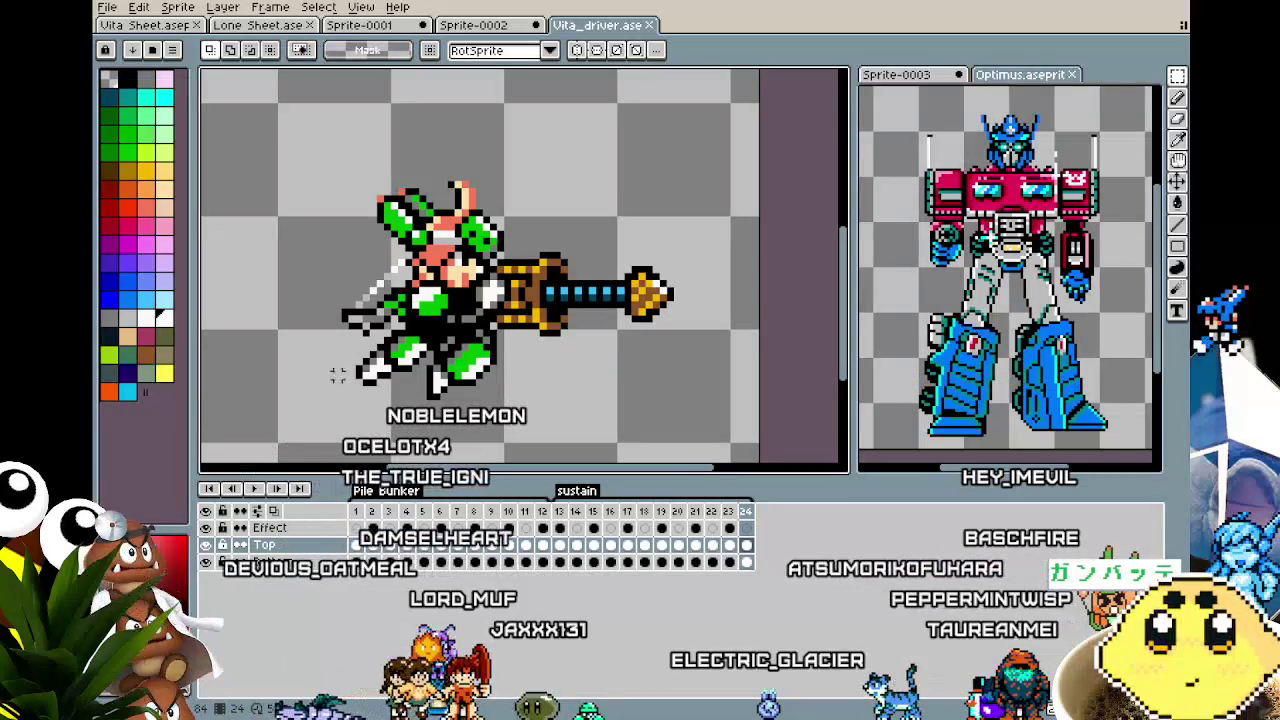
{"action": "scroll", "coordinate": [338, 344], "scroll_direction": "down", "scroll_amount": 1}
{"action": "left_click_drag", "start_coordinate": [339, 341], "coordinate": [379, 342]}
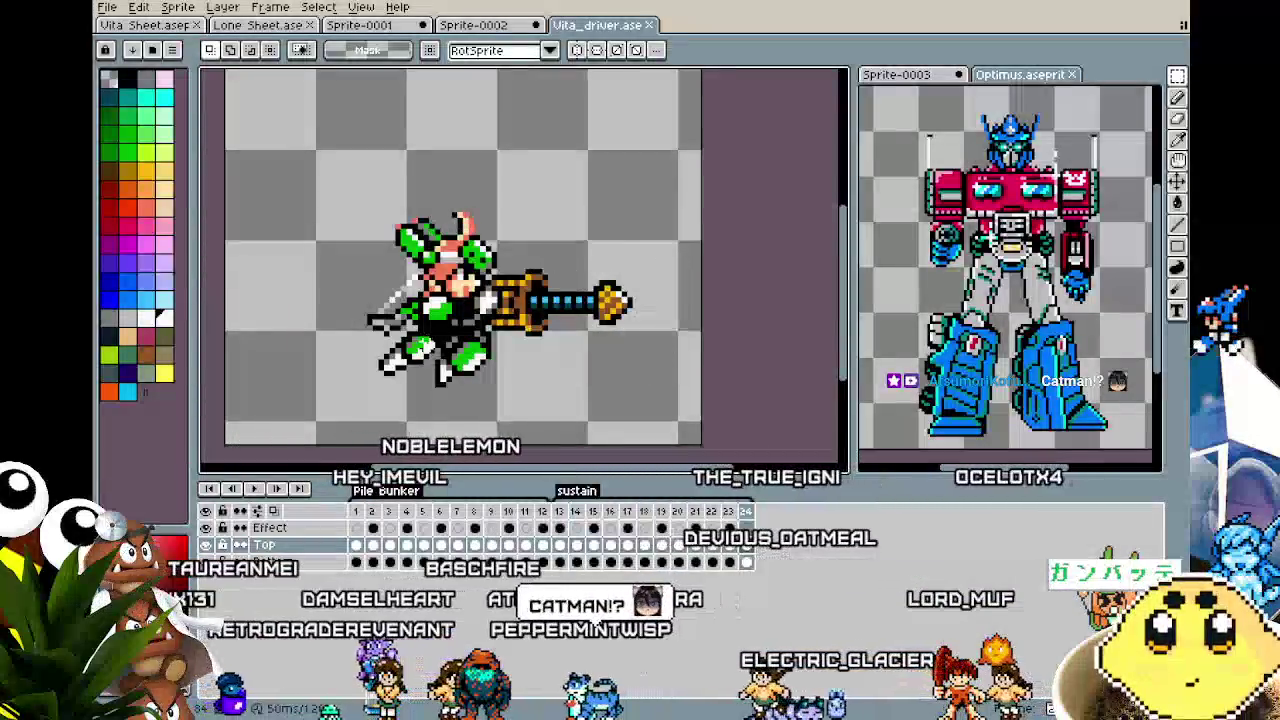
{"action": "scroll", "coordinate": [351, 178], "scroll_direction": "right", "scroll_amount": 2}
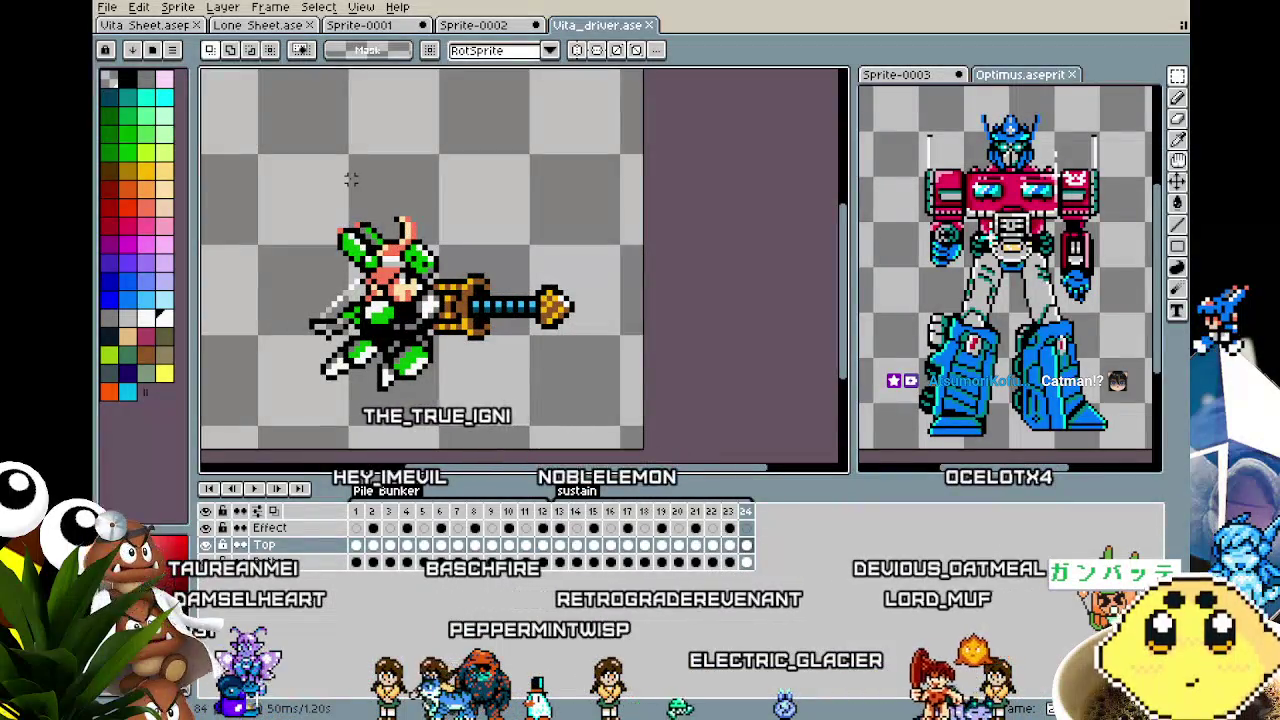
{"action": "left_click_drag", "start_coordinate": [351, 178], "coordinate": [420, 193]}
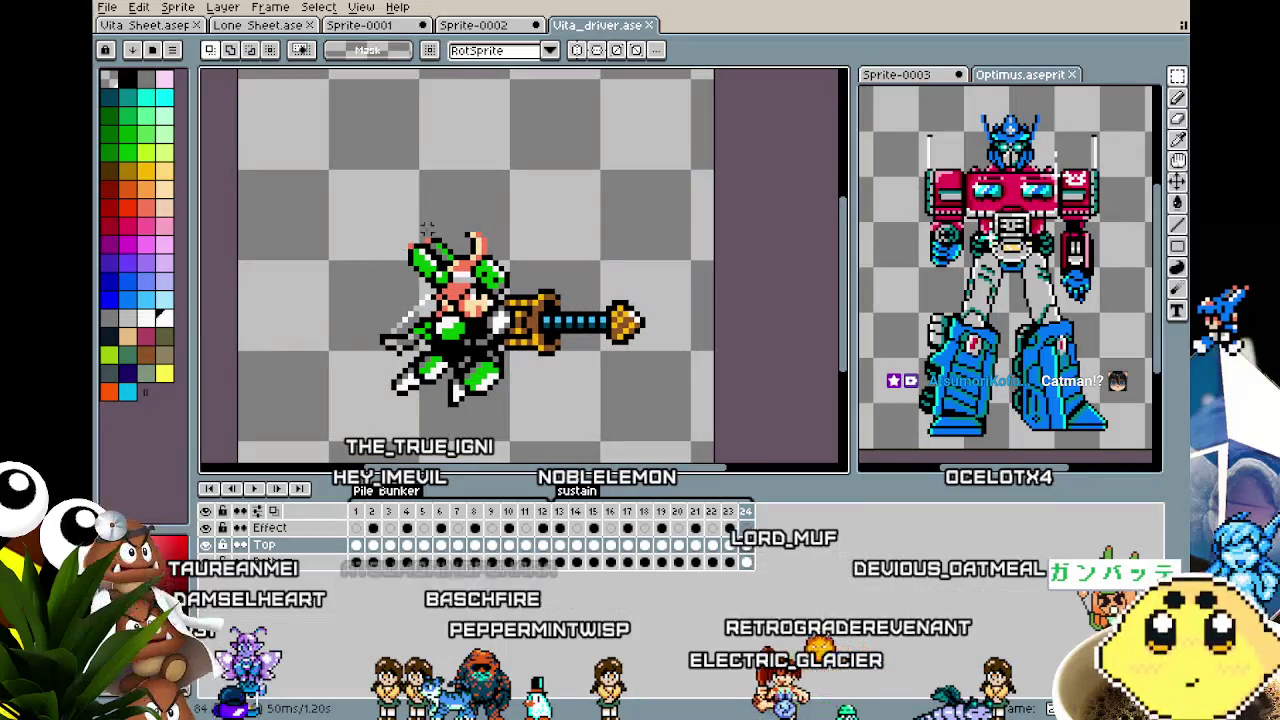
{"action": "scroll", "coordinate": [271, 134], "scroll_direction": "left", "scroll_amount": 1}
{"action": "left_click", "coordinate": [470, 28]}
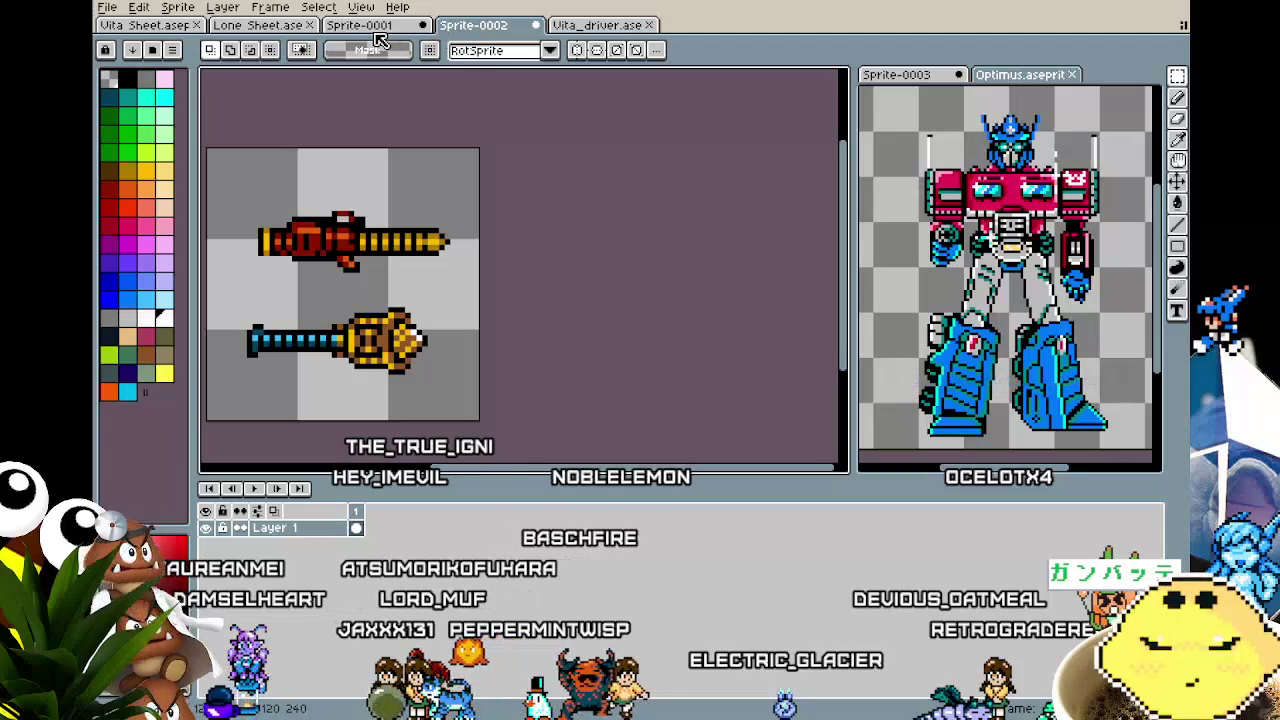
{"action": "left_click", "coordinate": [378, 28]}
{"action": "left_click", "coordinate": [487, 28]}
{"action": "mouse_move", "coordinate": [230, 300]}
{"action": "left_mouse_down"}
{"action": "mouse_move", "coordinate": [386, 303]}
{"action": "mouse_move", "coordinate": [325, 341]}
{"action": "mouse_move", "coordinate": [310, 369]}
{"action": "left_mouse_up"}
{"action": "scroll", "coordinate": [322, 341], "scroll_direction": "up", "scroll_amount": 1}
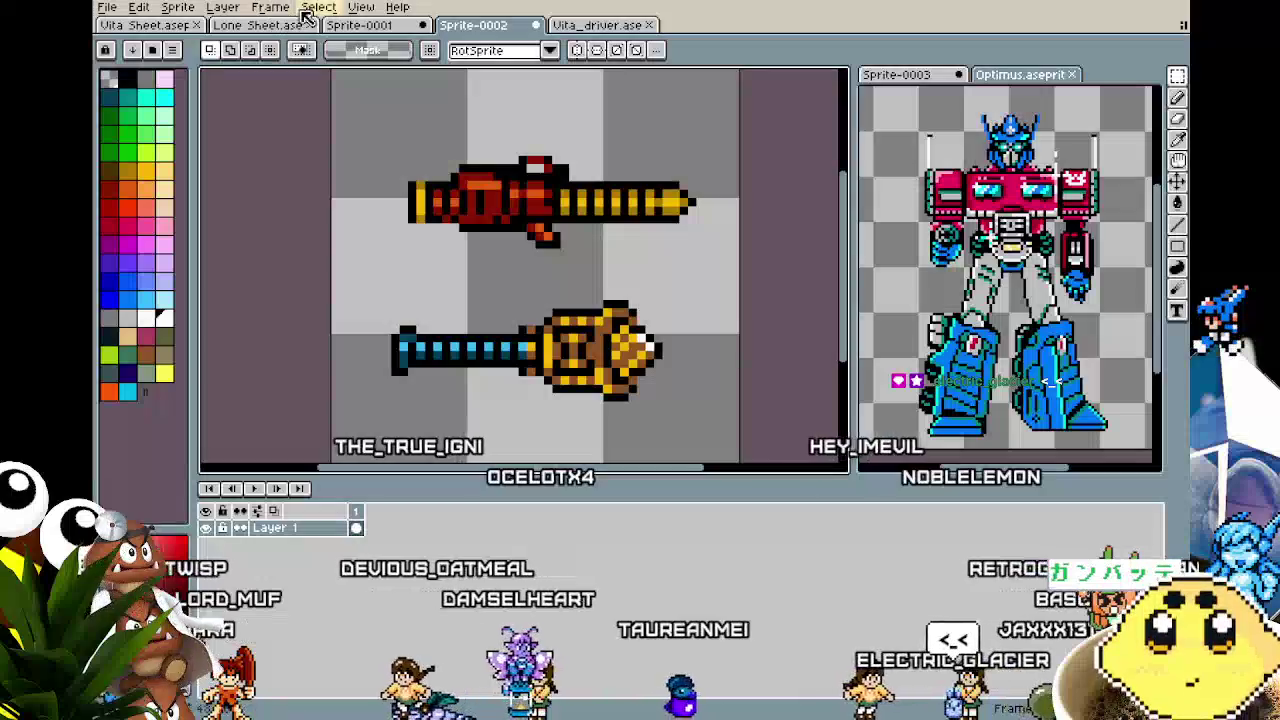
{"action": "left_click", "coordinate": [587, 28]}
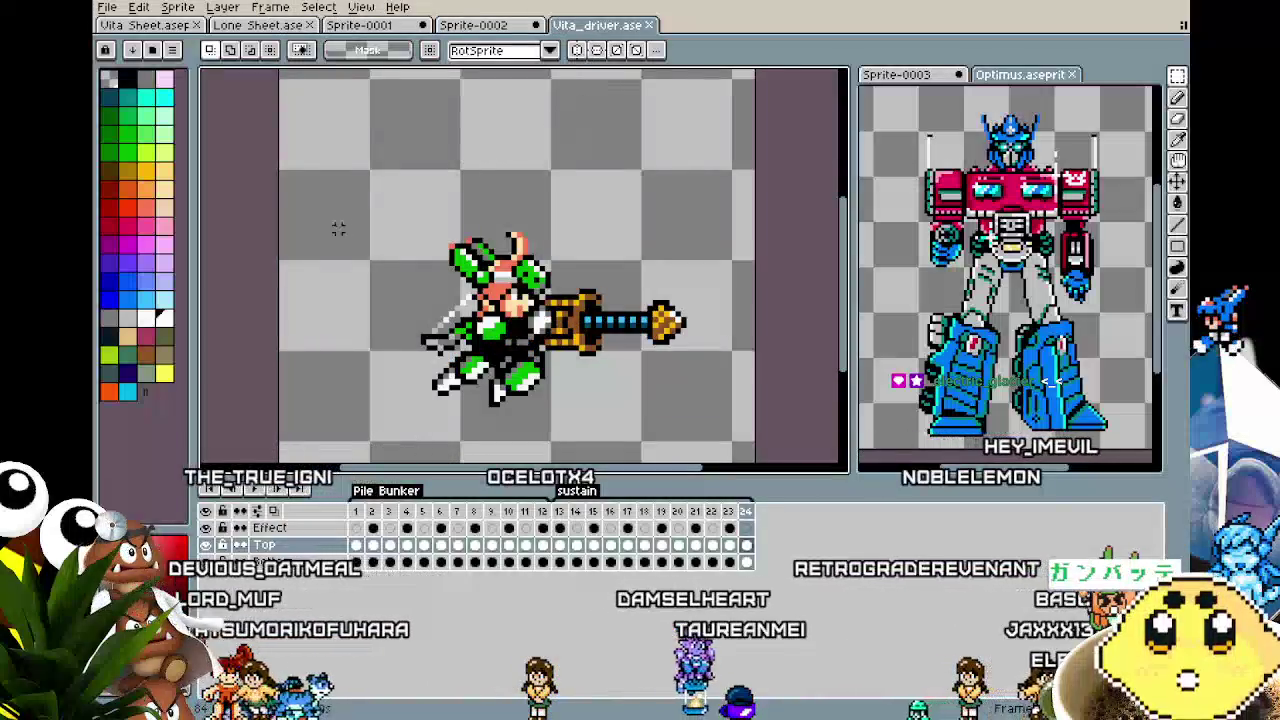
Center the green-armored character and play the Pile Bunker attack animation with its slash effect.
{"action": "left_click_drag", "start_coordinate": [320, 232], "coordinate": [296, 233]}
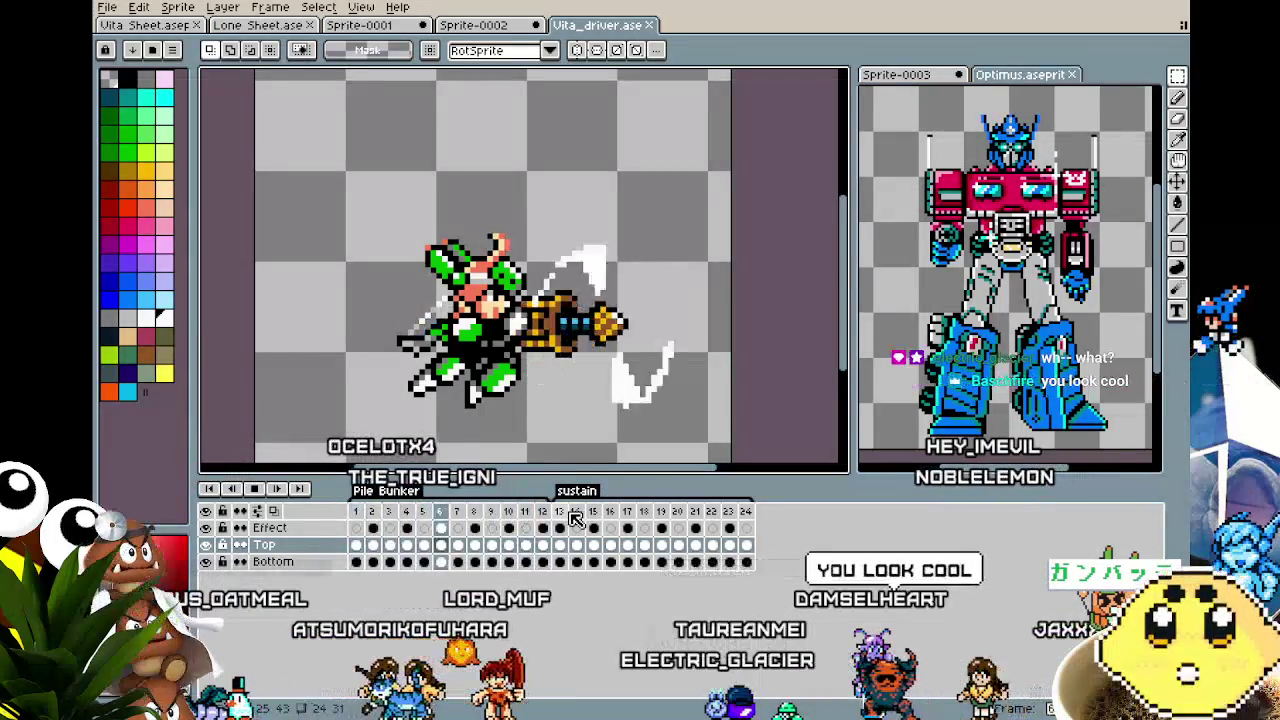
{"action": "mouse_move", "coordinate": [297, 349]}
{"action": "left_mouse_down"}
{"action": "mouse_move", "coordinate": [246, 349]}
{"action": "mouse_move", "coordinate": [423, 291]}
{"action": "mouse_move", "coordinate": [499, 167]}
{"action": "mouse_move", "coordinate": [326, 306]}
{"action": "left_mouse_up"}
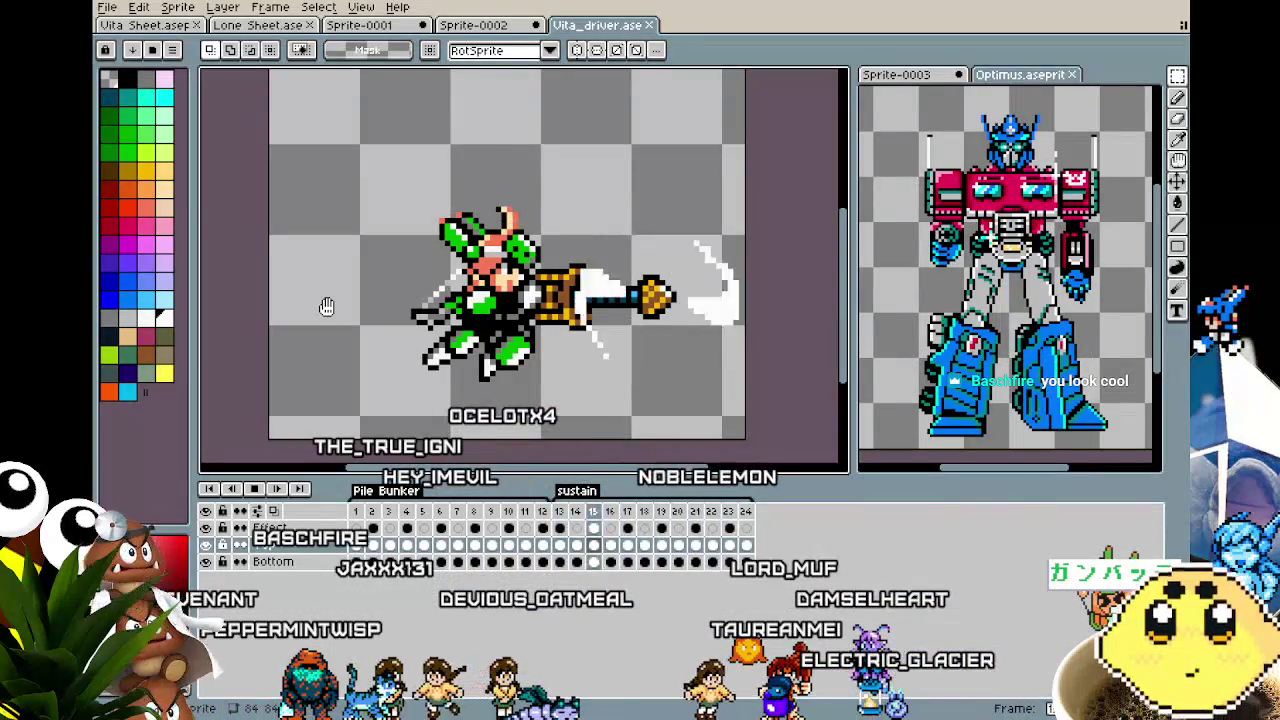
{"action": "mouse_move", "coordinate": [326, 306]}
{"action": "left_mouse_down"}
{"action": "mouse_move", "coordinate": [234, 309]}
{"action": "mouse_move", "coordinate": [272, 316]}
{"action": "left_mouse_up"}
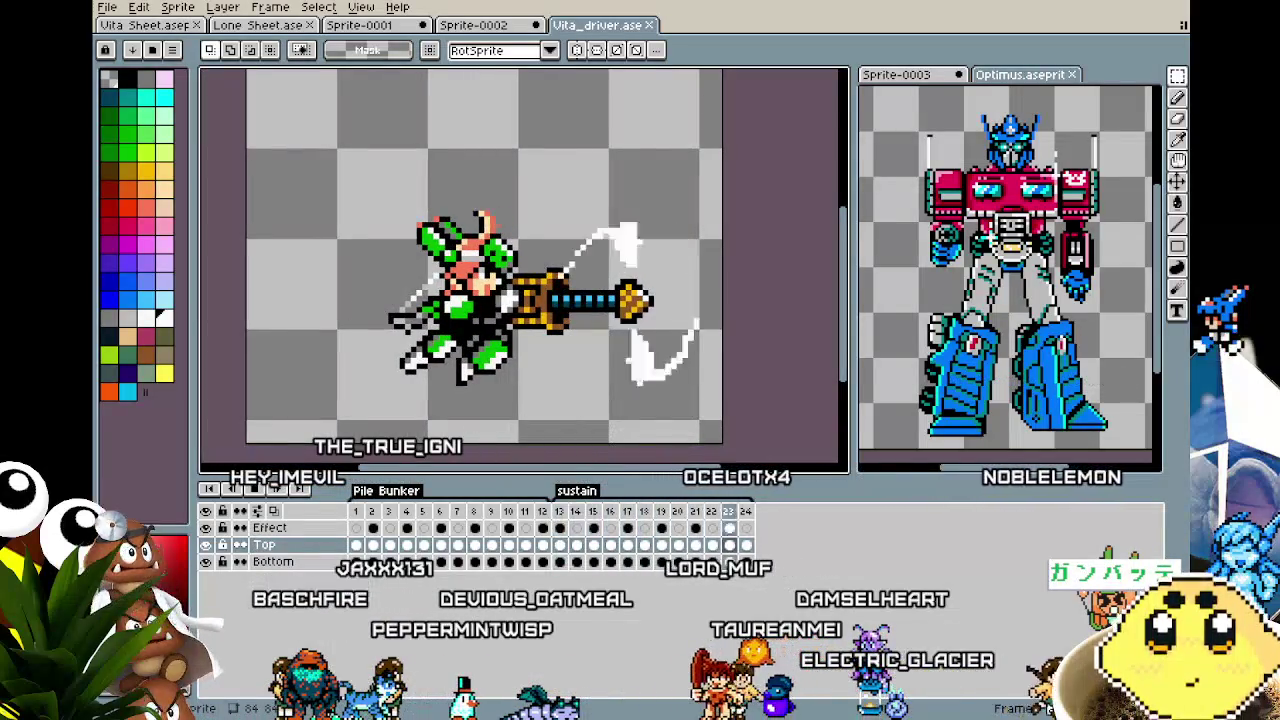
{"action": "left_click_drag", "start_coordinate": [563, 368], "coordinate": [542, 368]}
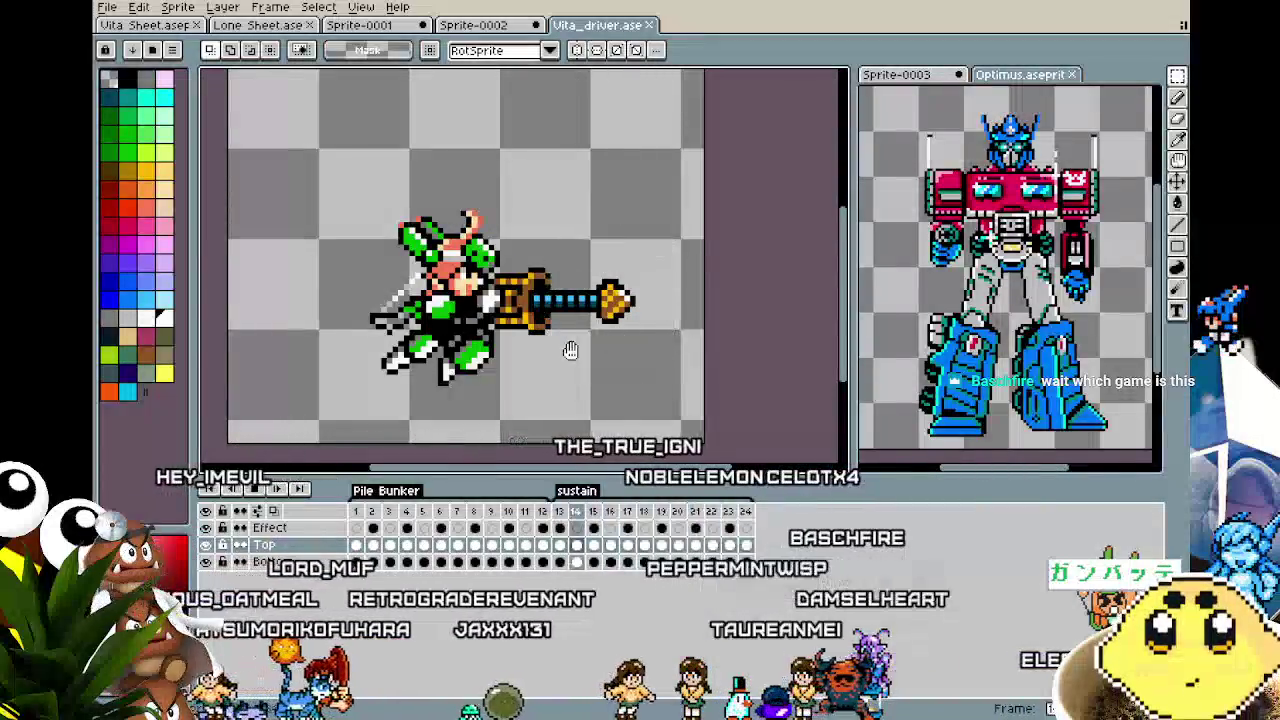
{"action": "scroll", "coordinate": [570, 350], "scroll_direction": "up", "scroll_amount": 1}
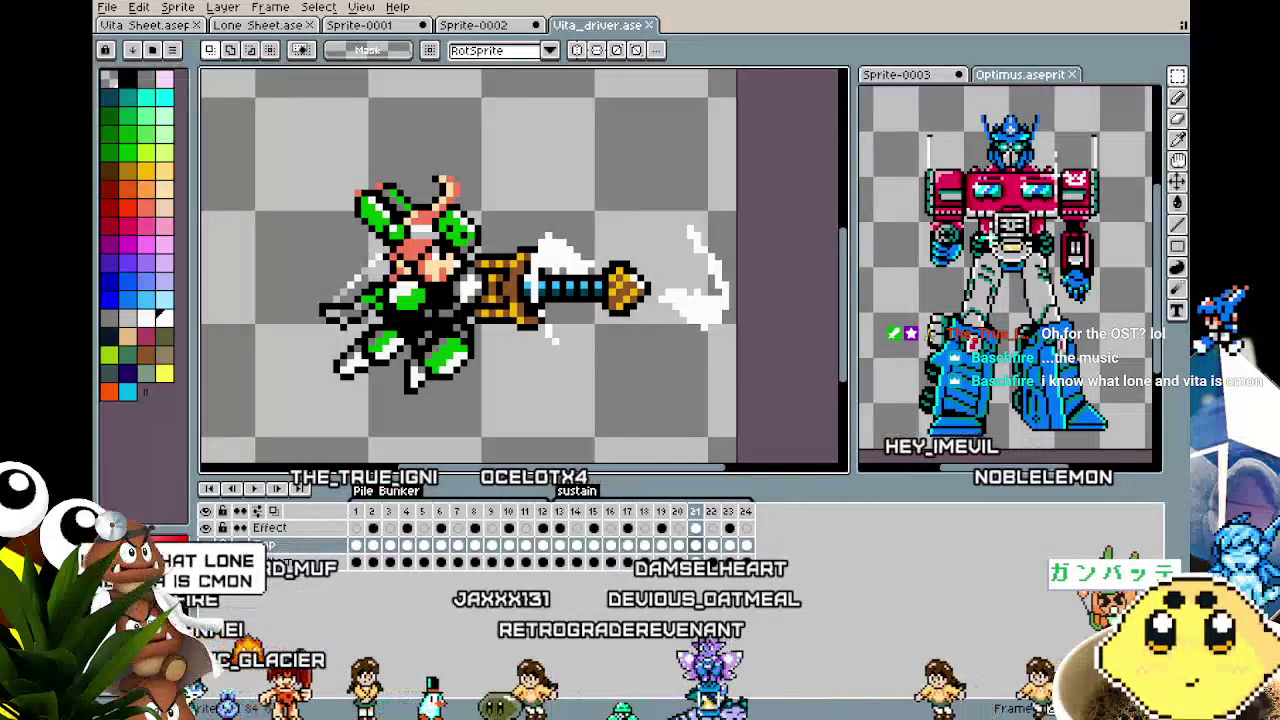
{"action": "scroll", "coordinate": [512, 363], "scroll_direction": "right", "scroll_amount": 1}
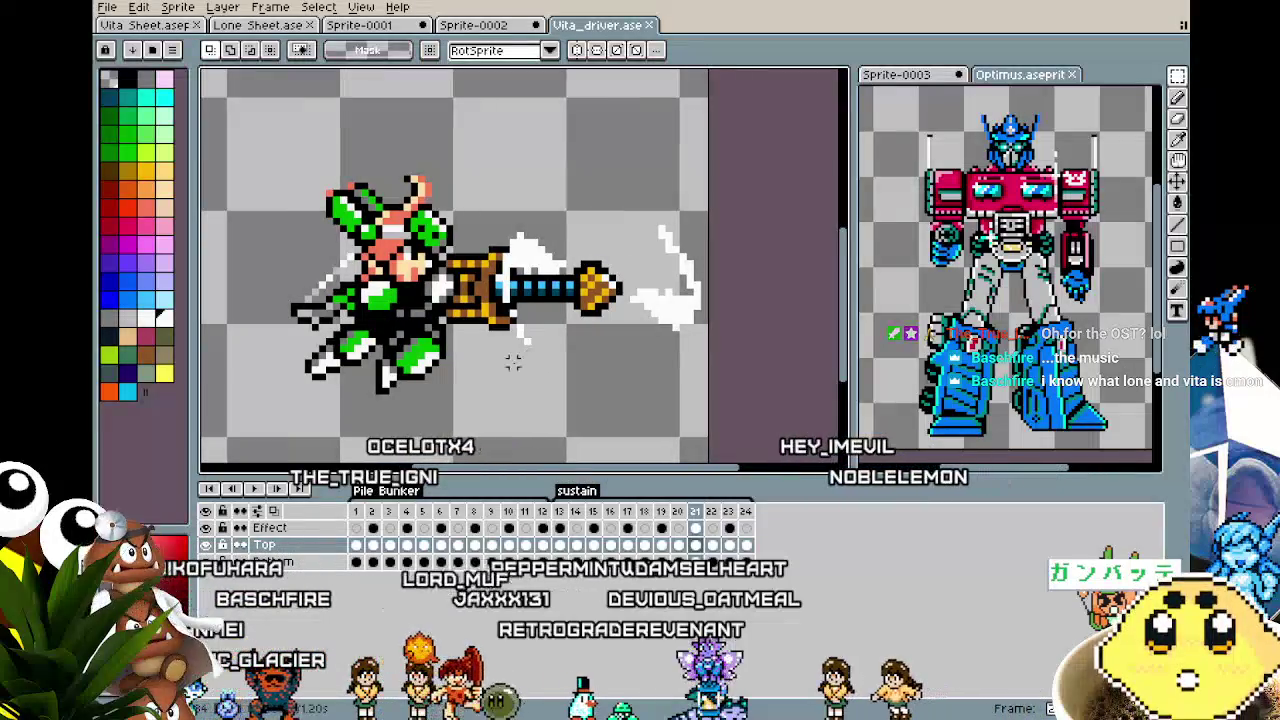
{"action": "key", "text": "Return"}
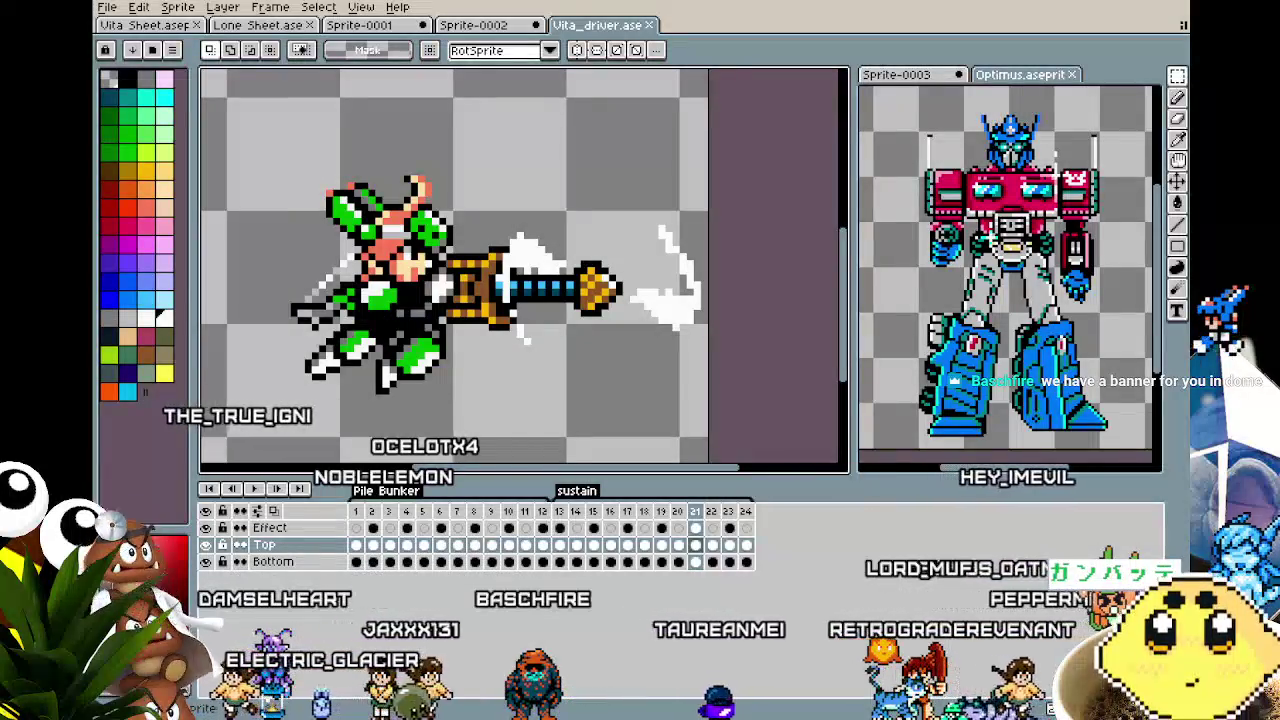
Replay the attack, then bring up Lone Sheet's blue-armored character at its Pilebunker frames.
{"action": "mouse_move", "coordinate": [585, 418]}
{"action": "left_mouse_down"}
{"action": "mouse_move", "coordinate": [577, 400]}
{"action": "mouse_move", "coordinate": [549, 401]}
{"action": "left_mouse_up"}
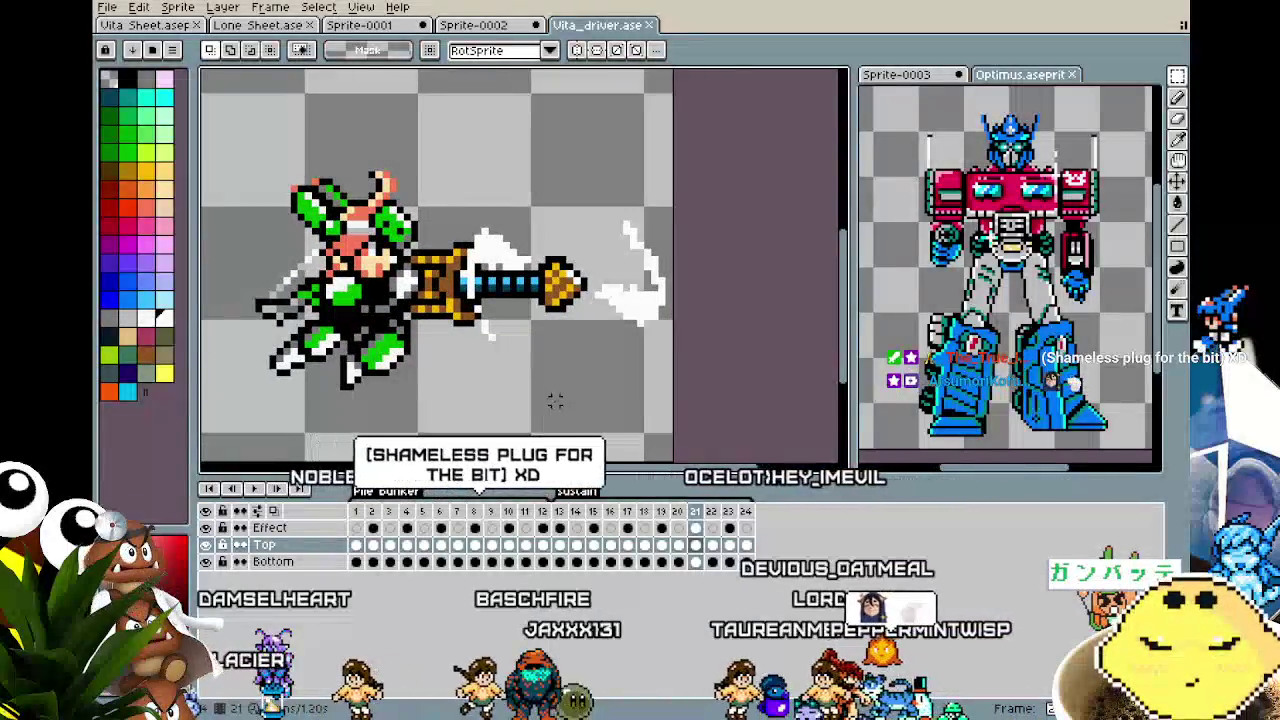
{"action": "left_click_drag", "start_coordinate": [237, 187], "coordinate": [300, 194]}
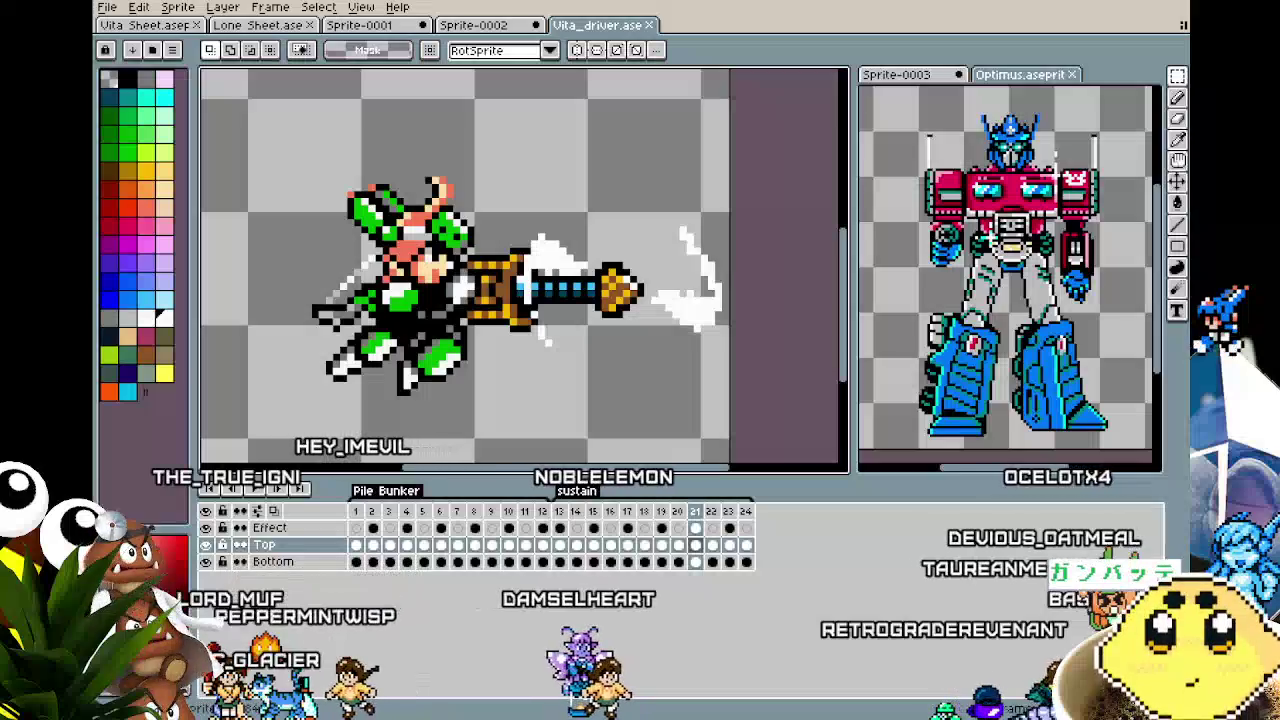
{"action": "left_click_drag", "start_coordinate": [474, 451], "coordinate": [507, 441]}
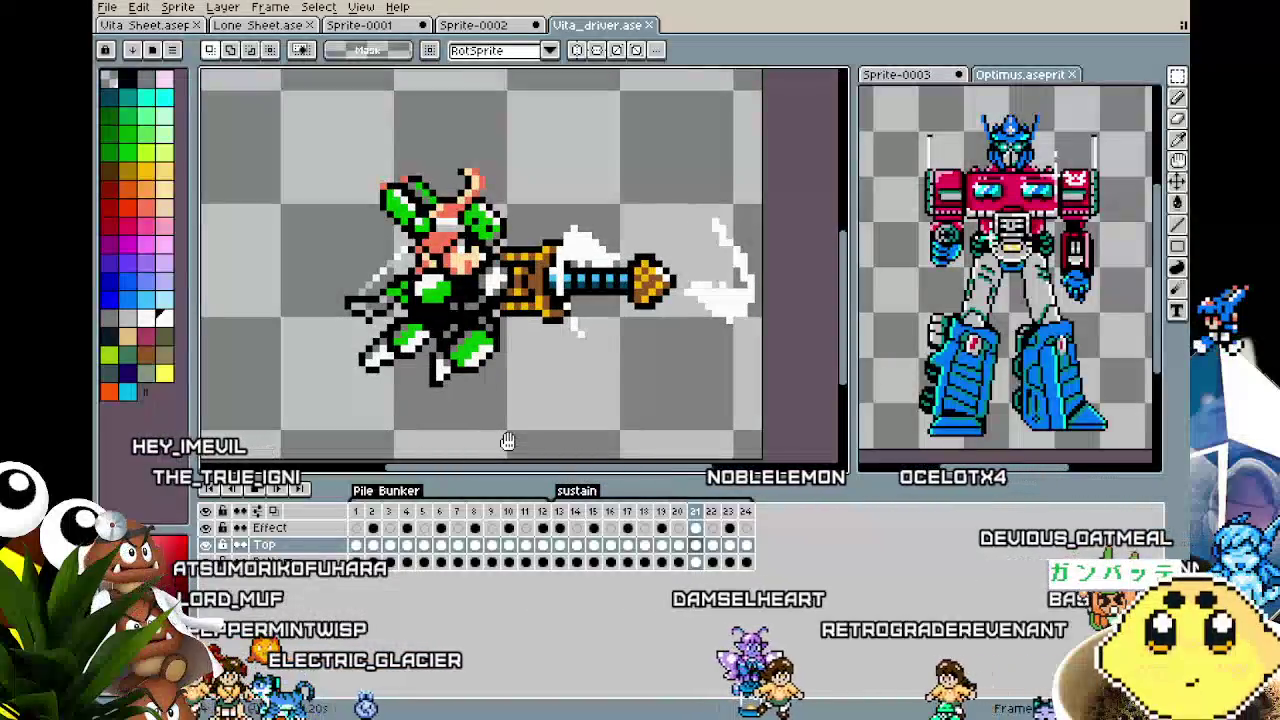
{"action": "key", "text": "Return"}
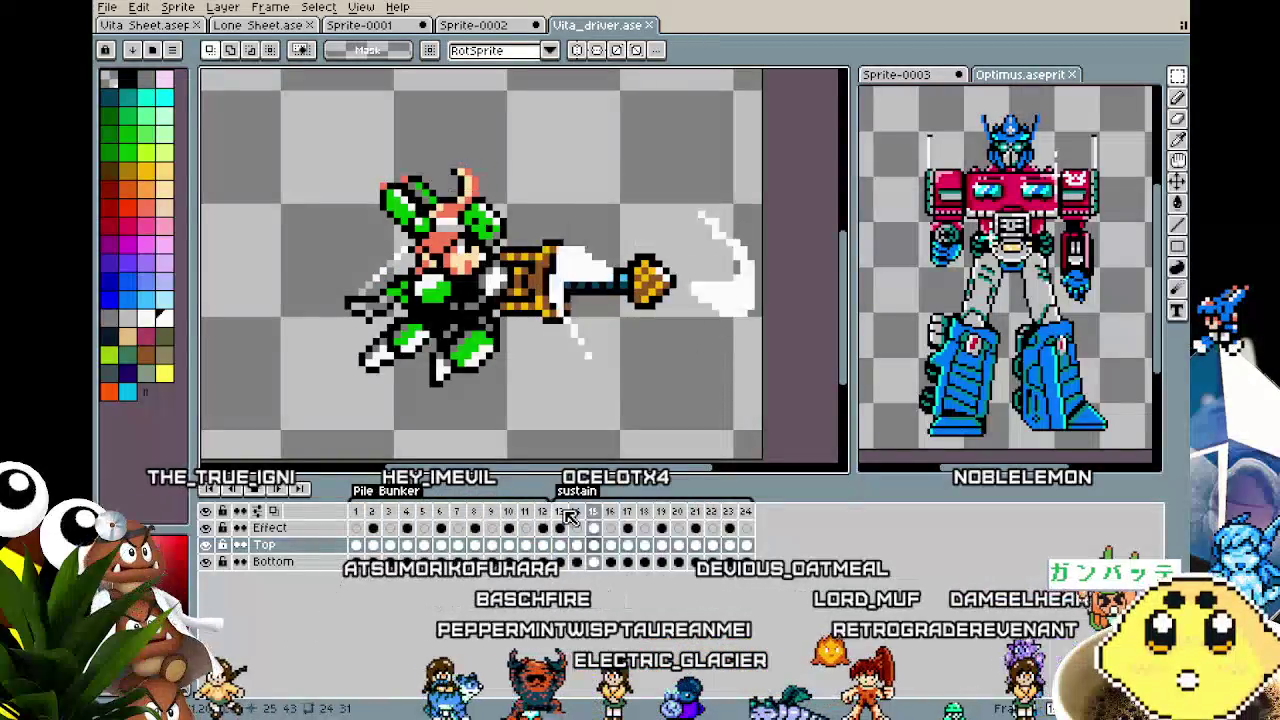
{"action": "mouse_move", "coordinate": [425, 367]}
{"action": "left_mouse_down"}
{"action": "mouse_move", "coordinate": [440, 237]}
{"action": "mouse_move", "coordinate": [430, 400]}
{"action": "left_mouse_up"}
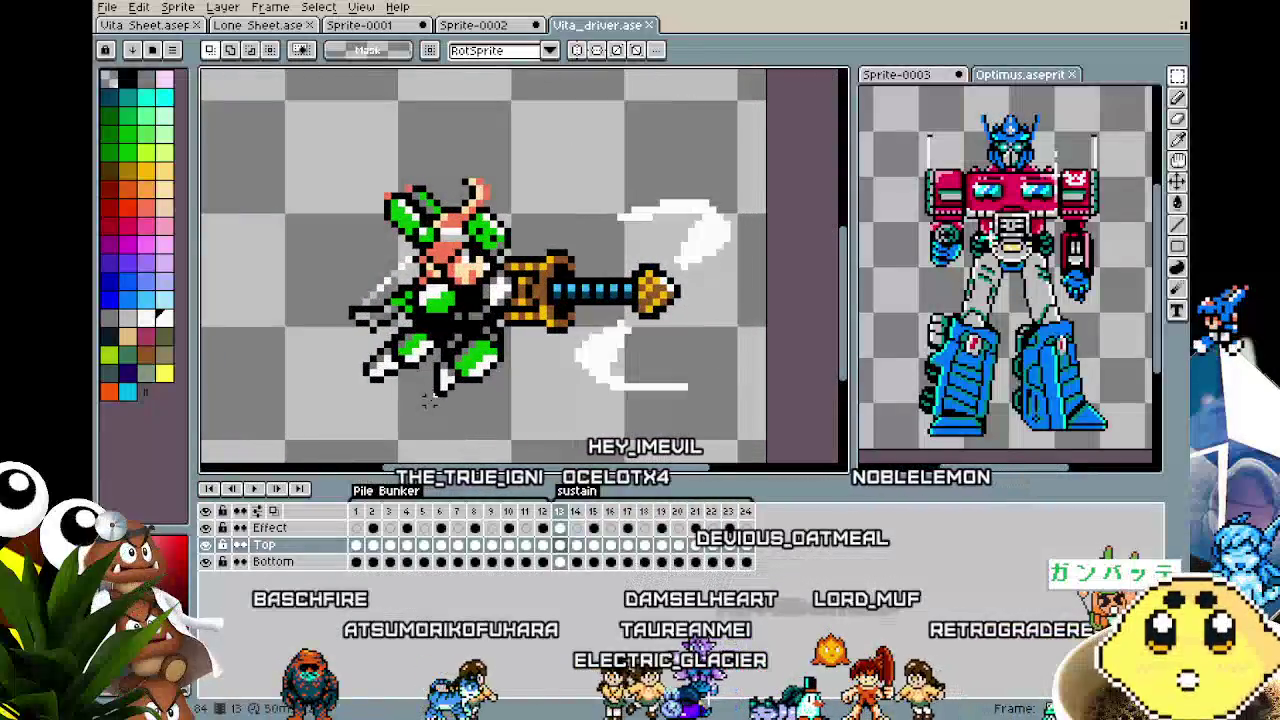
{"action": "left_click", "coordinate": [248, 28]}
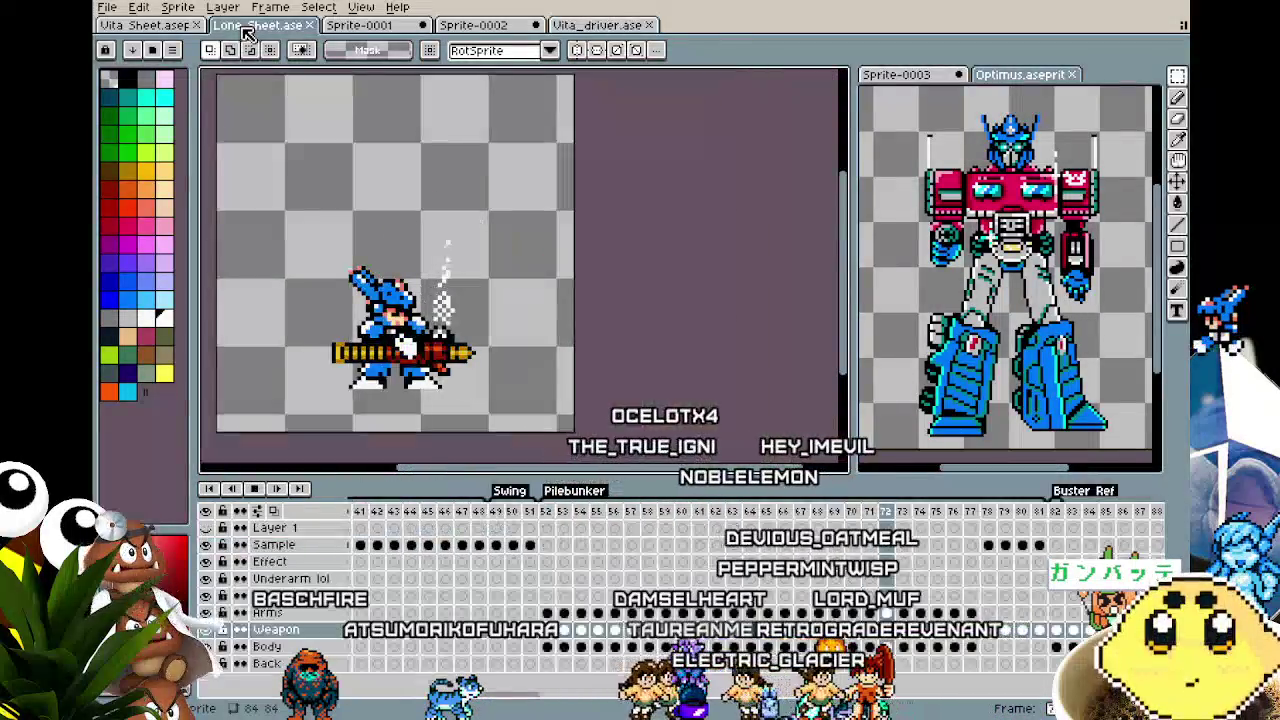
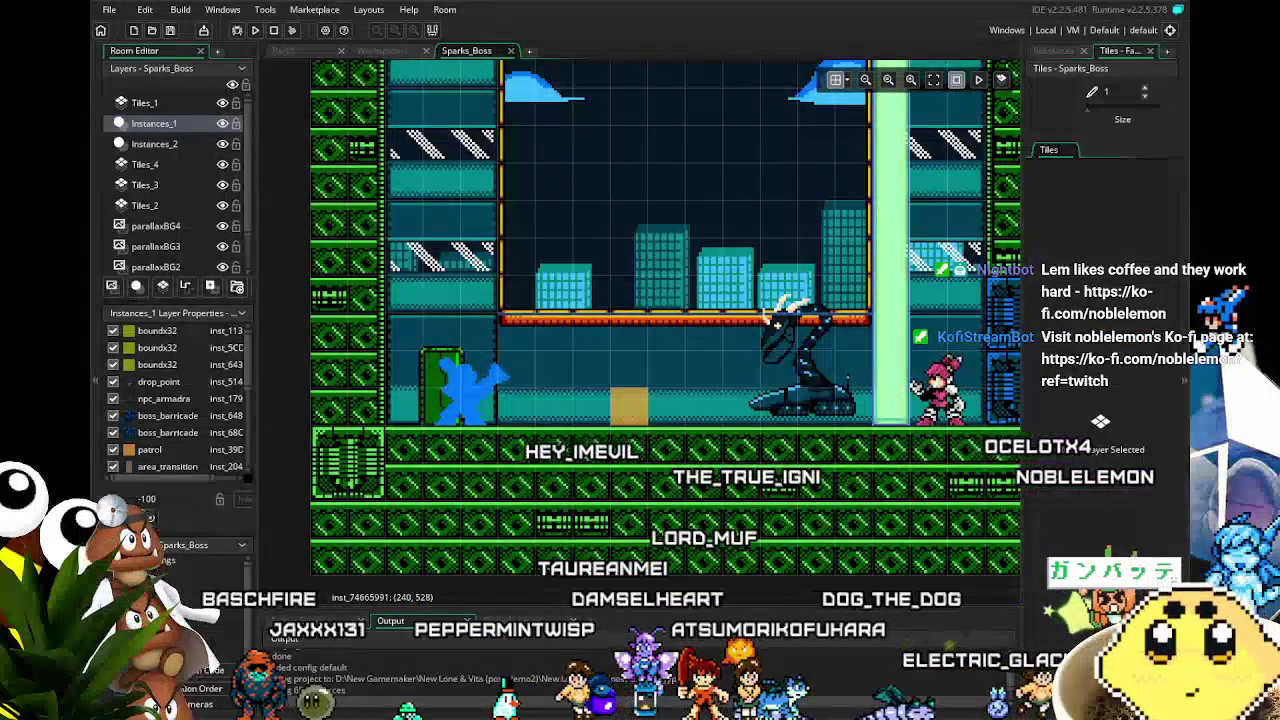
Save the project while panning around the Sparks_Boss boss arena.
{"action": "mouse_move", "coordinate": [703, 415]}
{"action": "left_mouse_down"}
{"action": "mouse_move", "coordinate": [589, 483]}
{"action": "mouse_move", "coordinate": [618, 480]}
{"action": "left_mouse_up"}
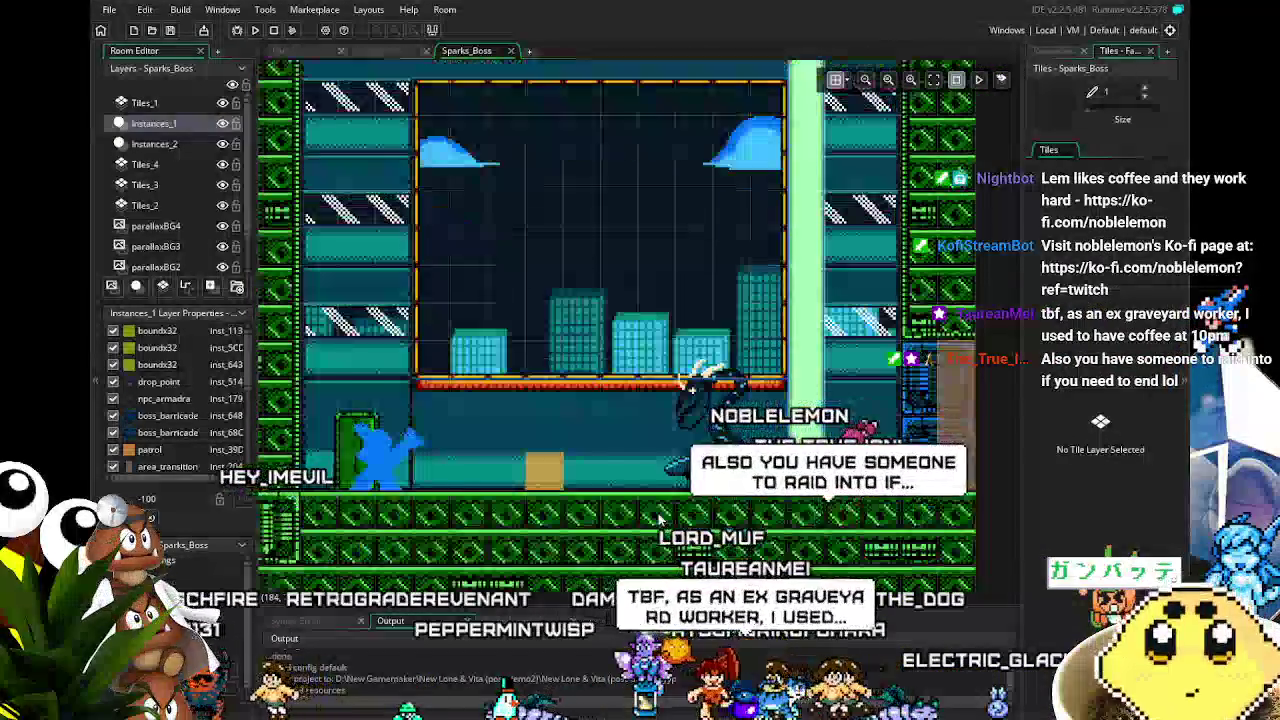
{"action": "key", "text": "ctrl+s"}
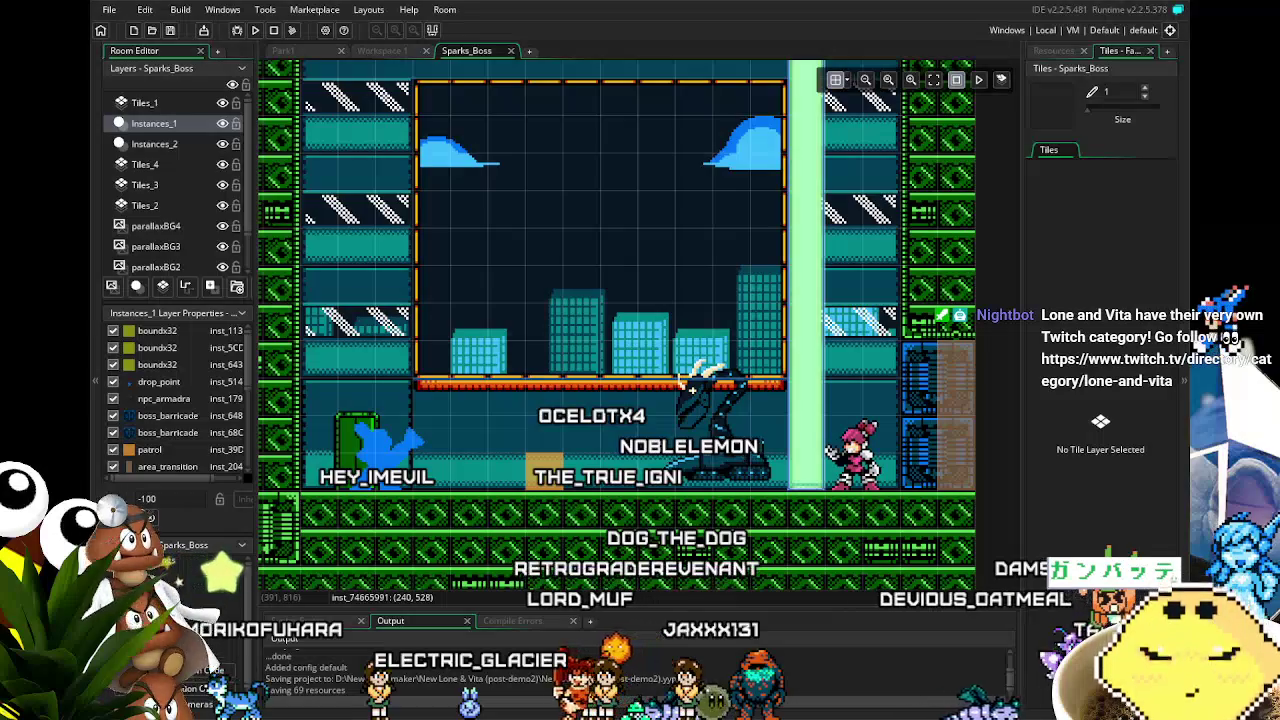
{"action": "left_click_drag", "start_coordinate": [397, 447], "coordinate": [455, 401]}
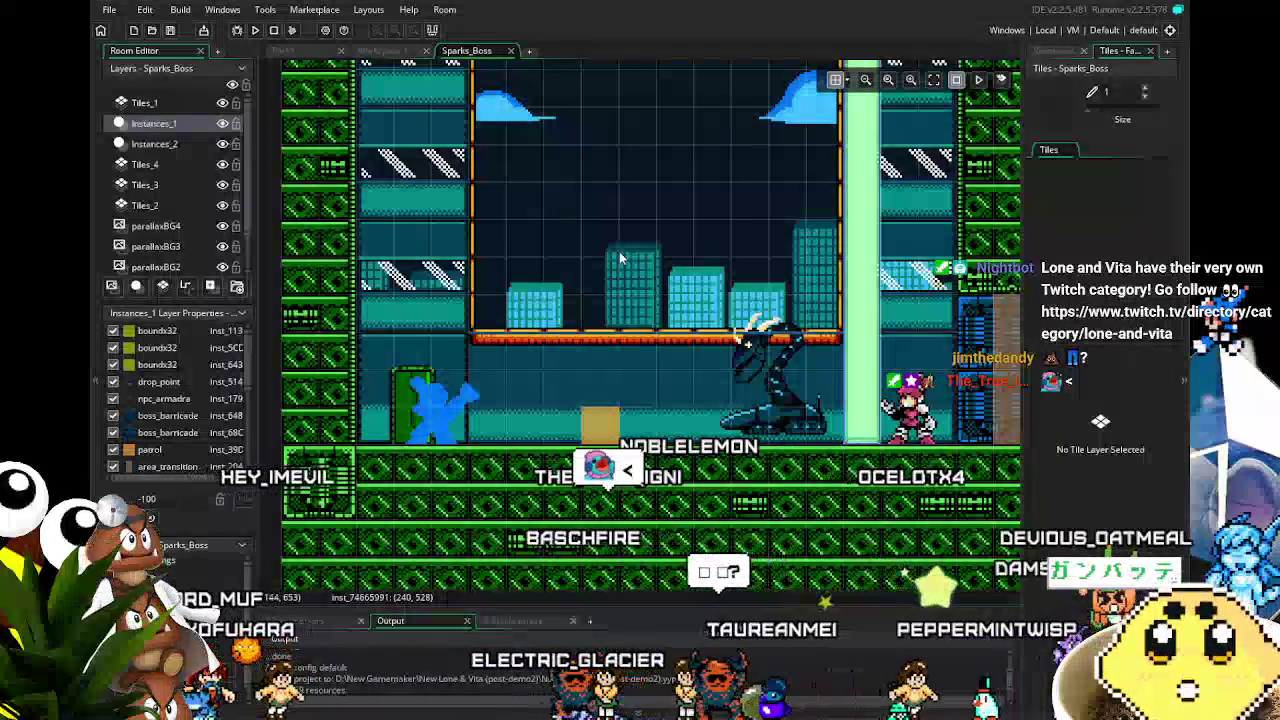
Show the Resources panel instead of tiles and expand its Objects folder.
{"action": "left_click", "coordinate": [1053, 56]}
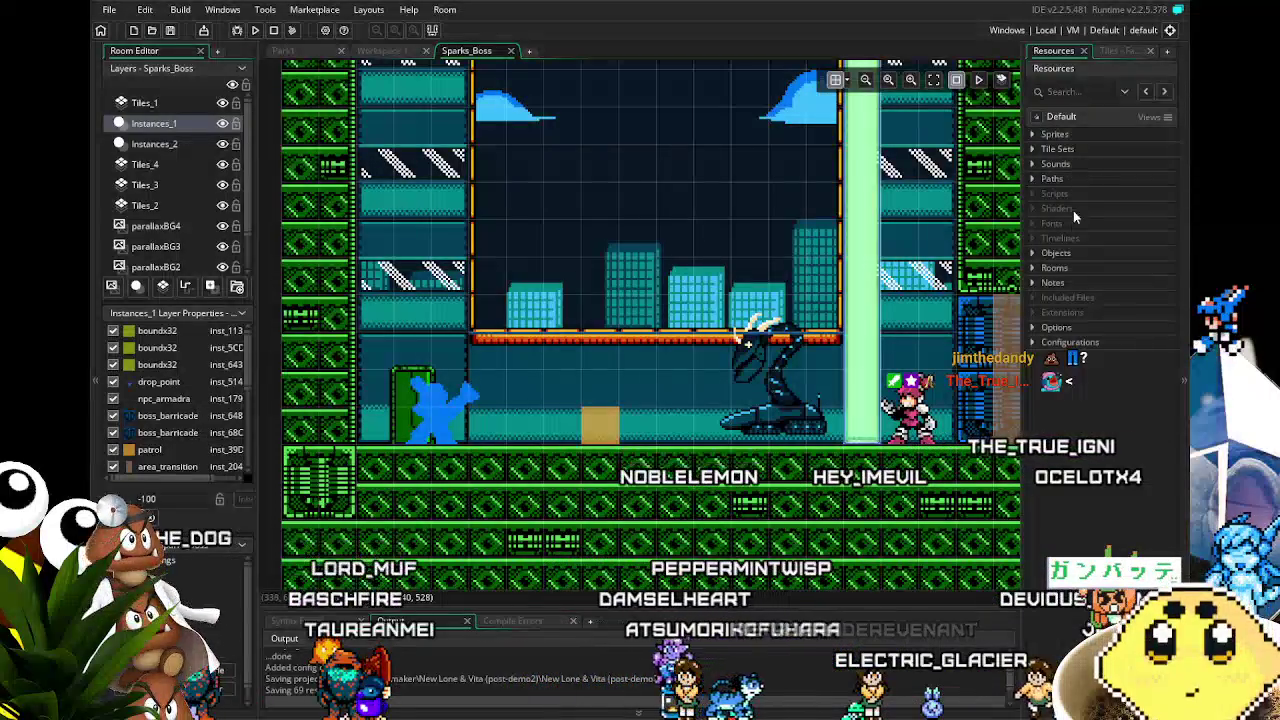
{"action": "left_click", "coordinate": [1033, 253]}
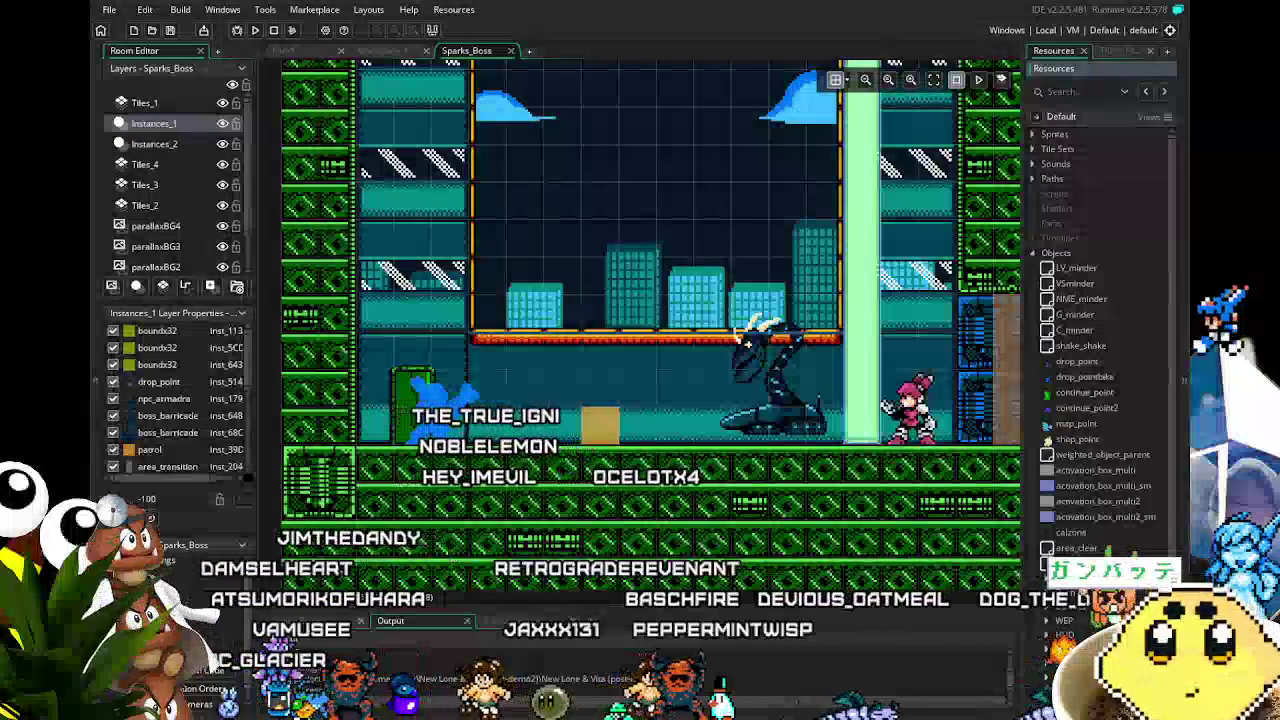
Expand Sprites to reveal the Lone, Vita, Enemy and Weapons and Effects groups.
{"action": "mouse_move", "coordinate": [535, 421]}
{"action": "left_mouse_down"}
{"action": "mouse_move", "coordinate": [440, 428]}
{"action": "mouse_move", "coordinate": [508, 440]}
{"action": "left_mouse_up"}
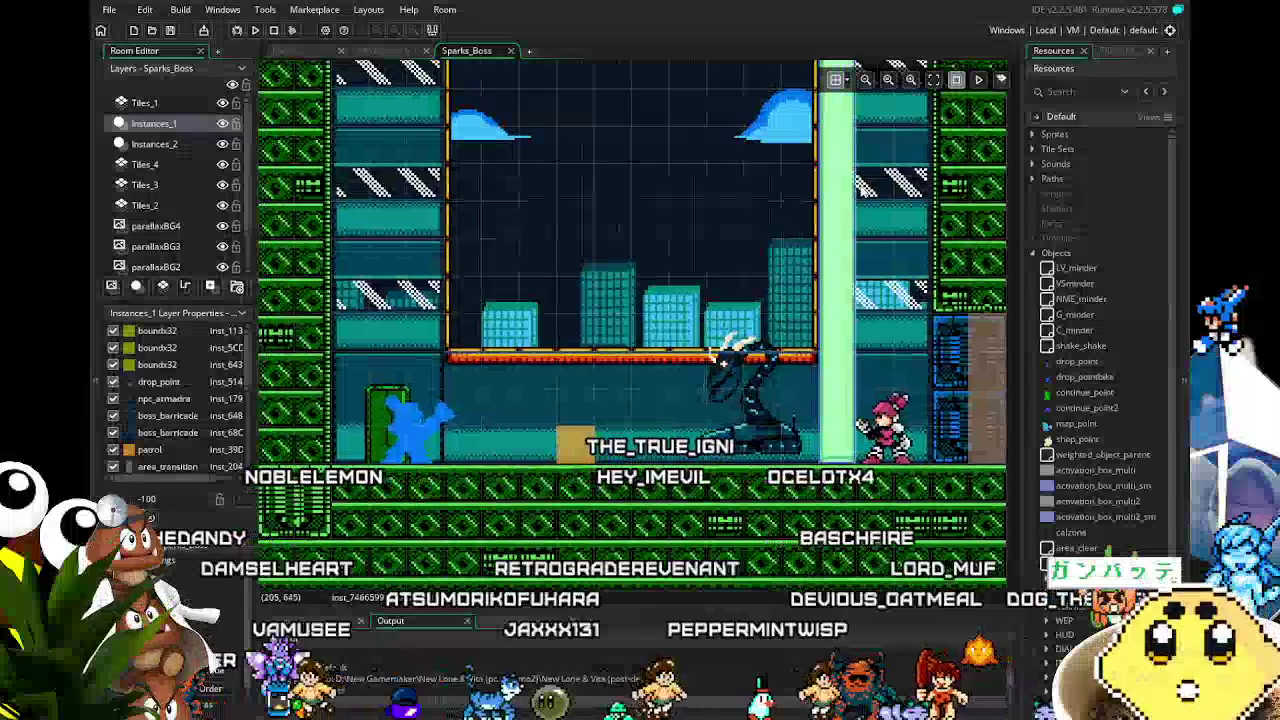
{"action": "left_click", "coordinate": [1033, 134]}
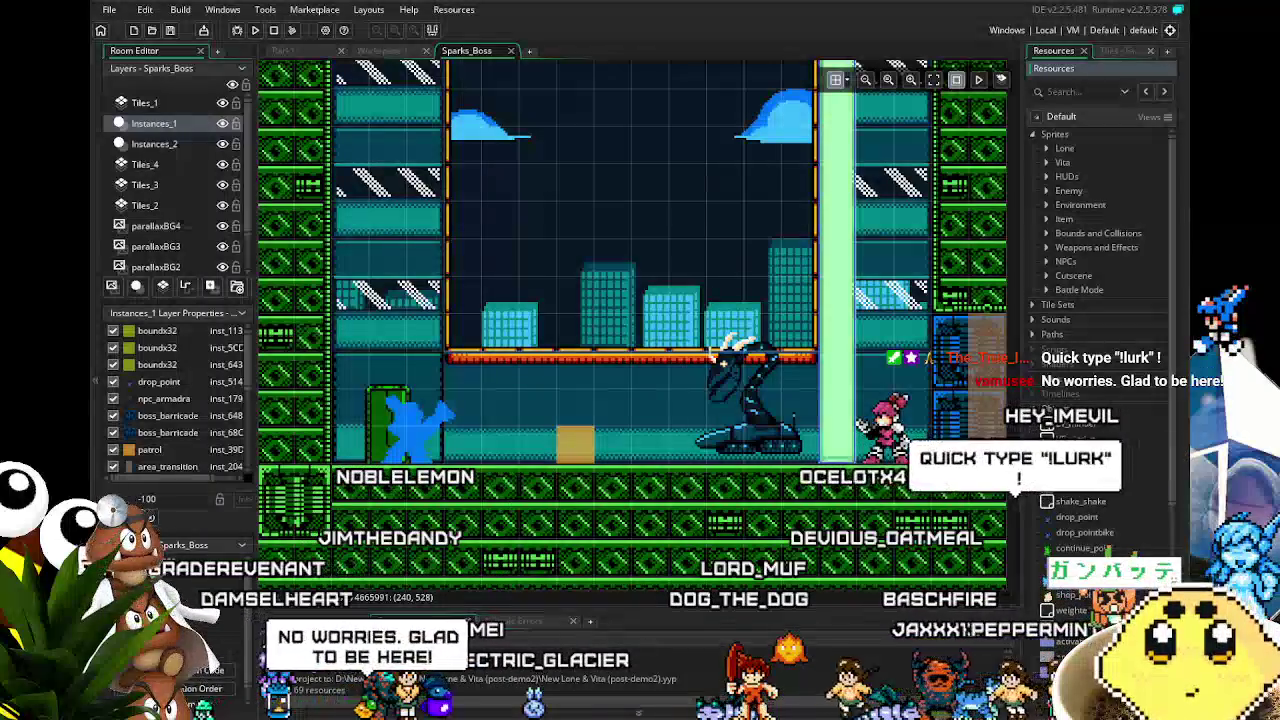
{"action": "scroll", "coordinate": [740, 555], "scroll_direction": "right", "scroll_amount": 2}
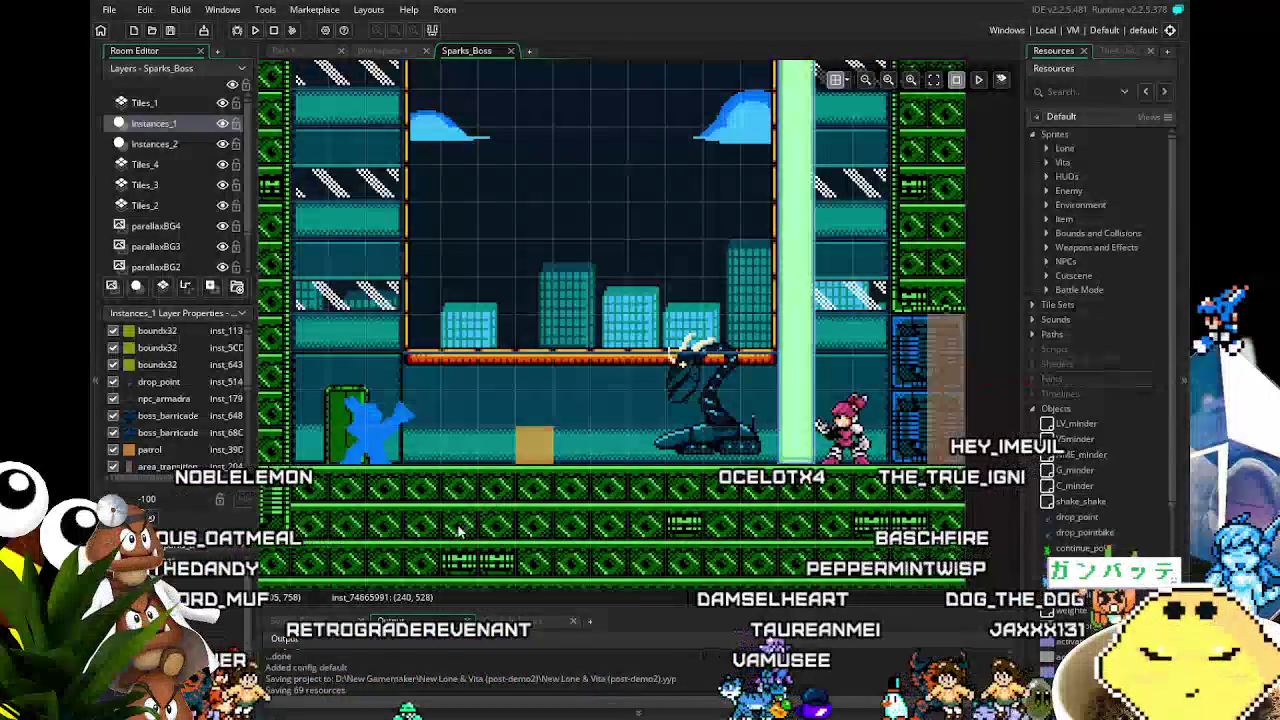
{"action": "left_click_drag", "start_coordinate": [527, 327], "coordinate": [485, 339]}
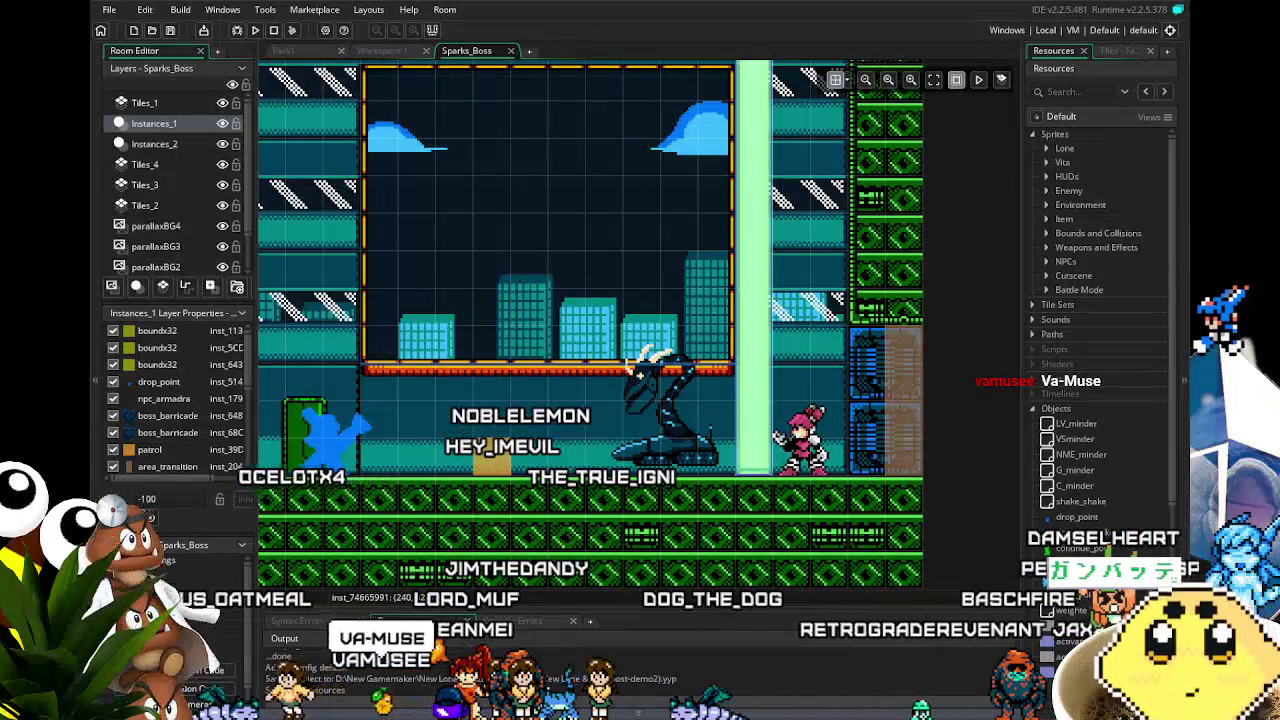
{"action": "left_click_drag", "start_coordinate": [524, 392], "coordinate": [486, 392]}
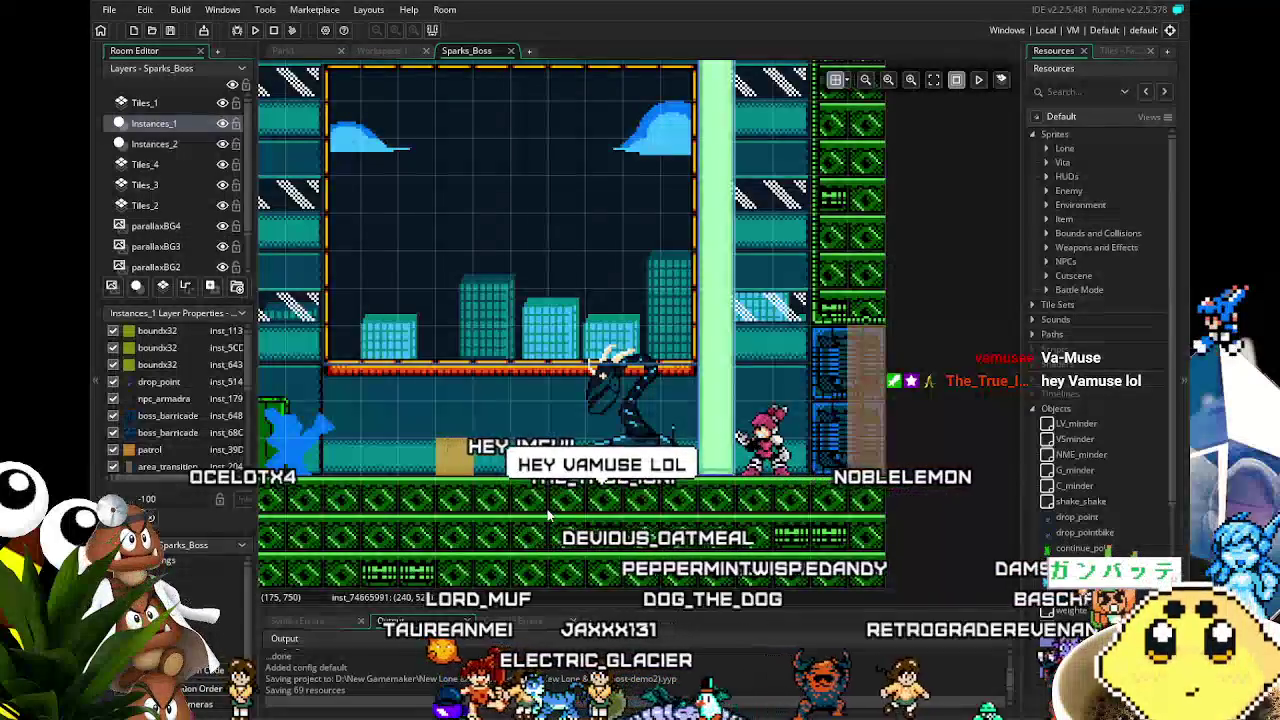
{"action": "mouse_move", "coordinate": [493, 447]}
{"action": "left_mouse_down"}
{"action": "mouse_move", "coordinate": [478, 445]}
{"action": "mouse_move", "coordinate": [507, 455]}
{"action": "left_mouse_up"}
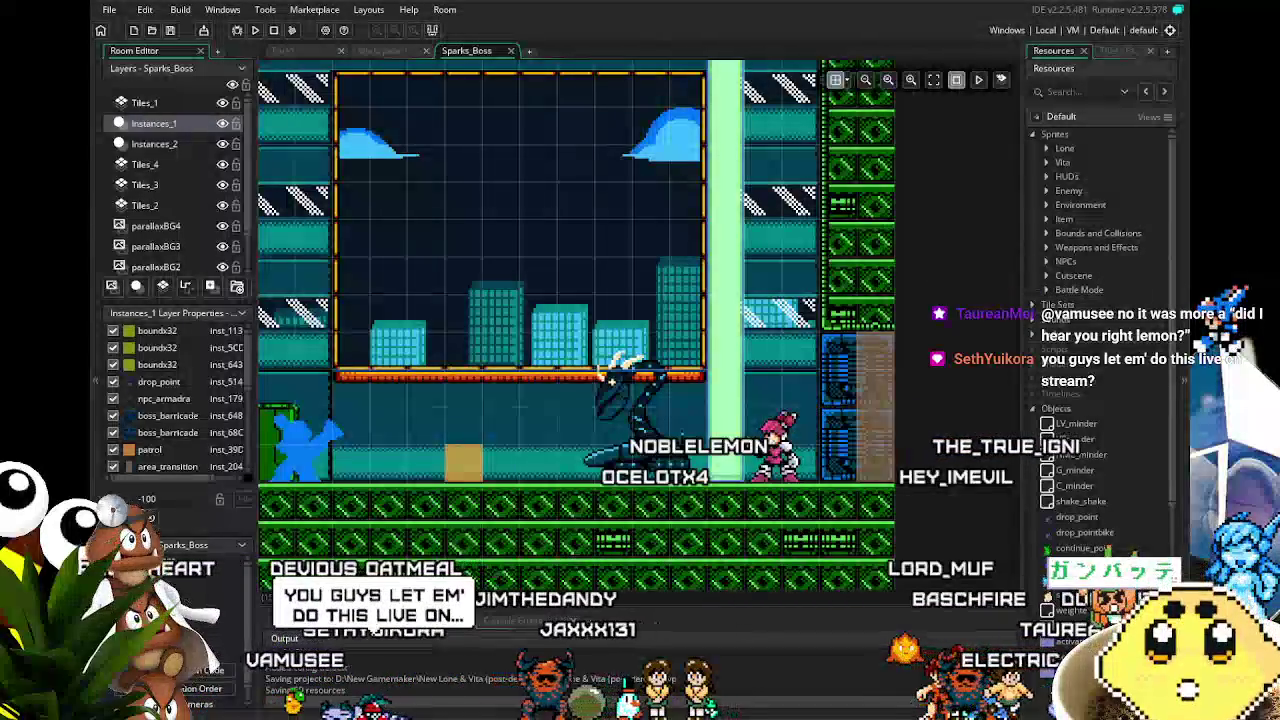
{"action": "key", "text": "ctrl+s"}
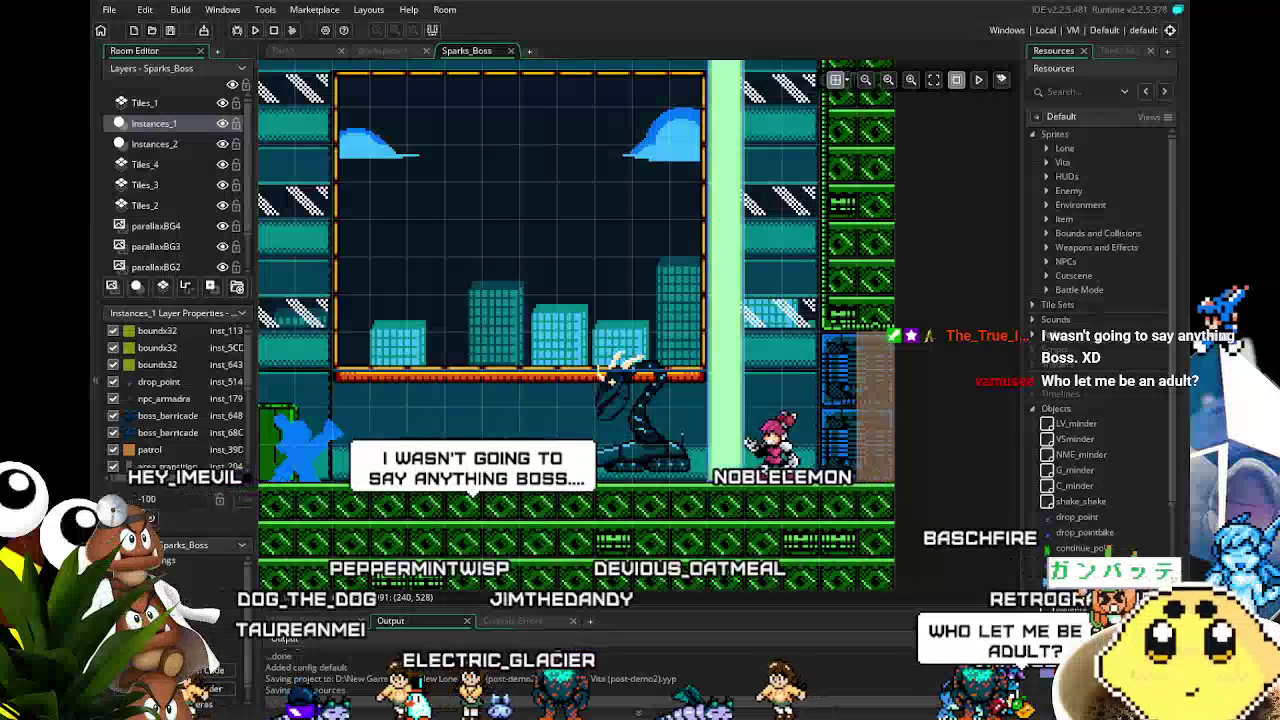
Save the project again and switch over to Aseprite.
{"action": "key", "text": "F5"}
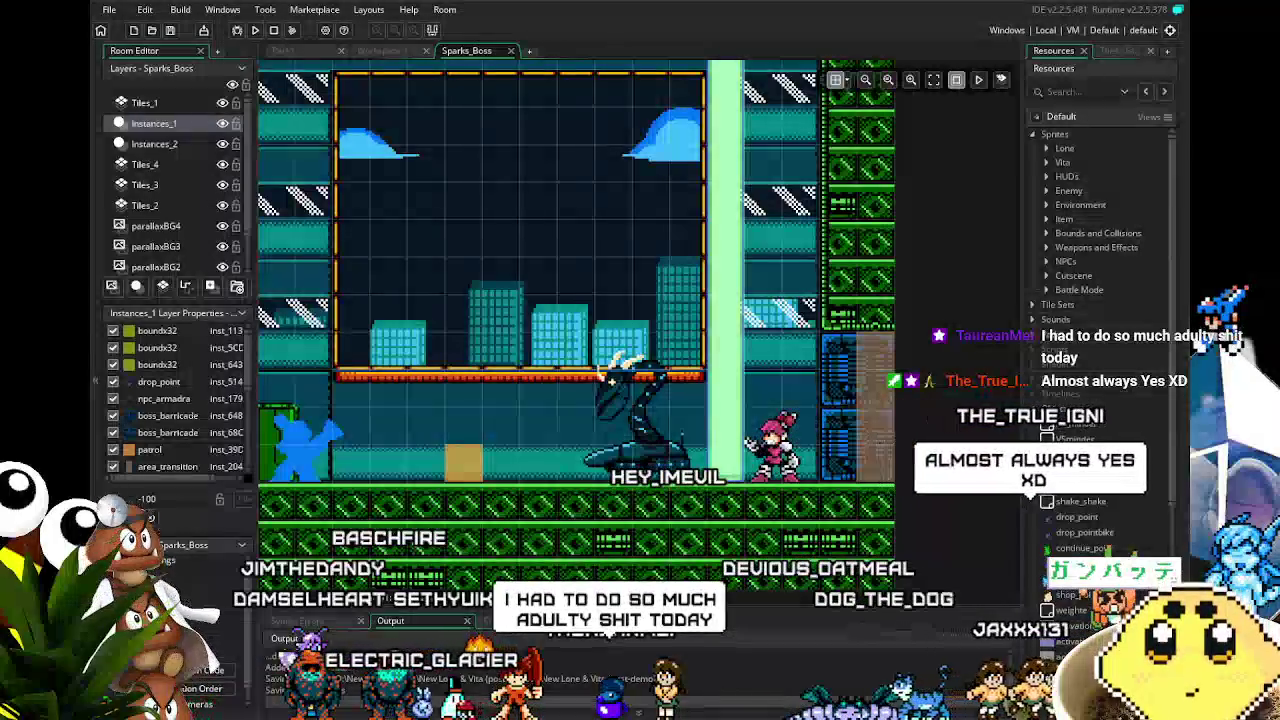
{"action": "key", "text": "alt+Tab"}
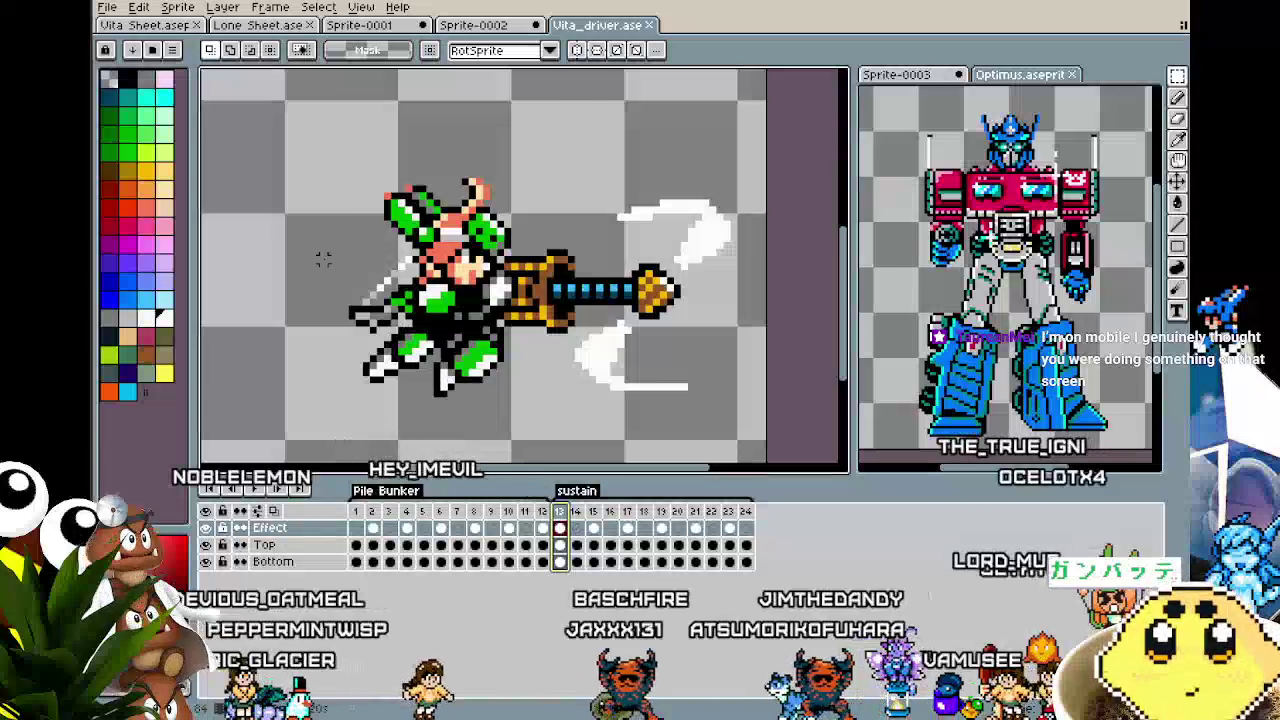
Export the sustain-tagged frames as GIF 'Vita_driver_sustain', accepting the layer-loss warning.
{"action": "left_click", "coordinate": [110, 8]}
{"action": "mouse_move", "coordinate": [130, 147]}
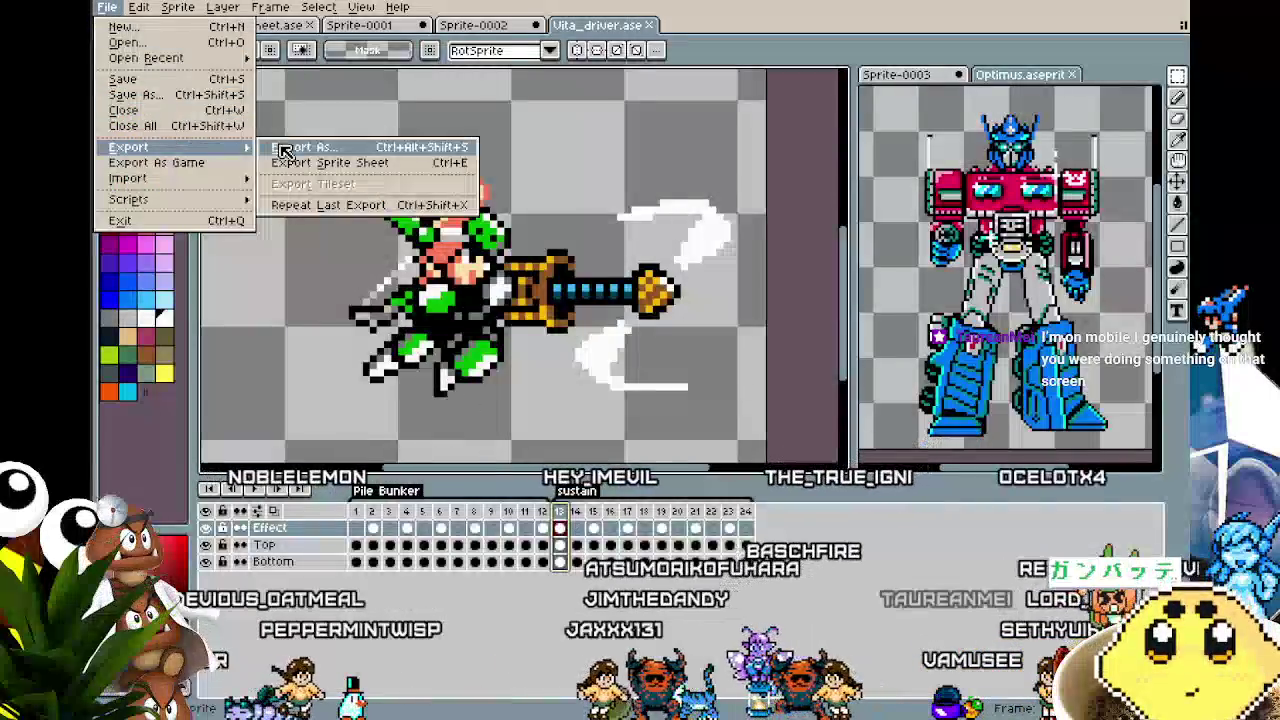
{"action": "left_click", "coordinate": [290, 150]}
{"action": "double_click", "coordinate": [420, 217]}
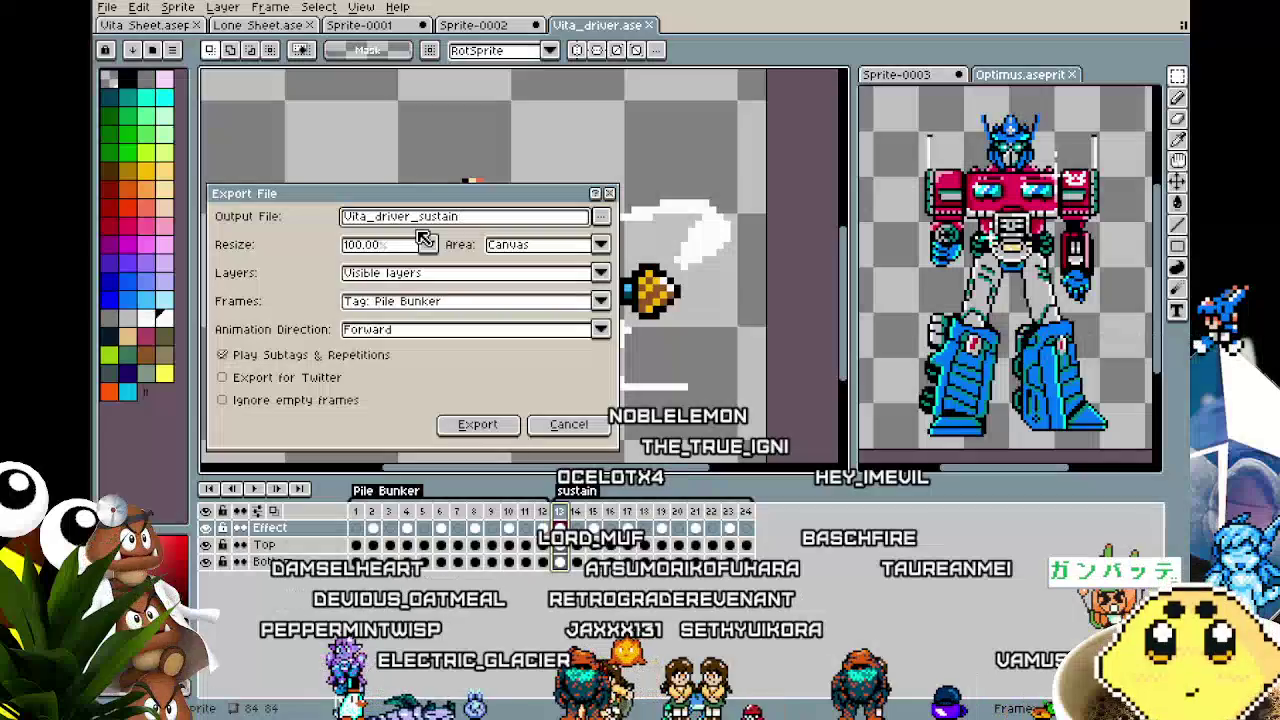
{"action": "left_click", "coordinate": [442, 301]}
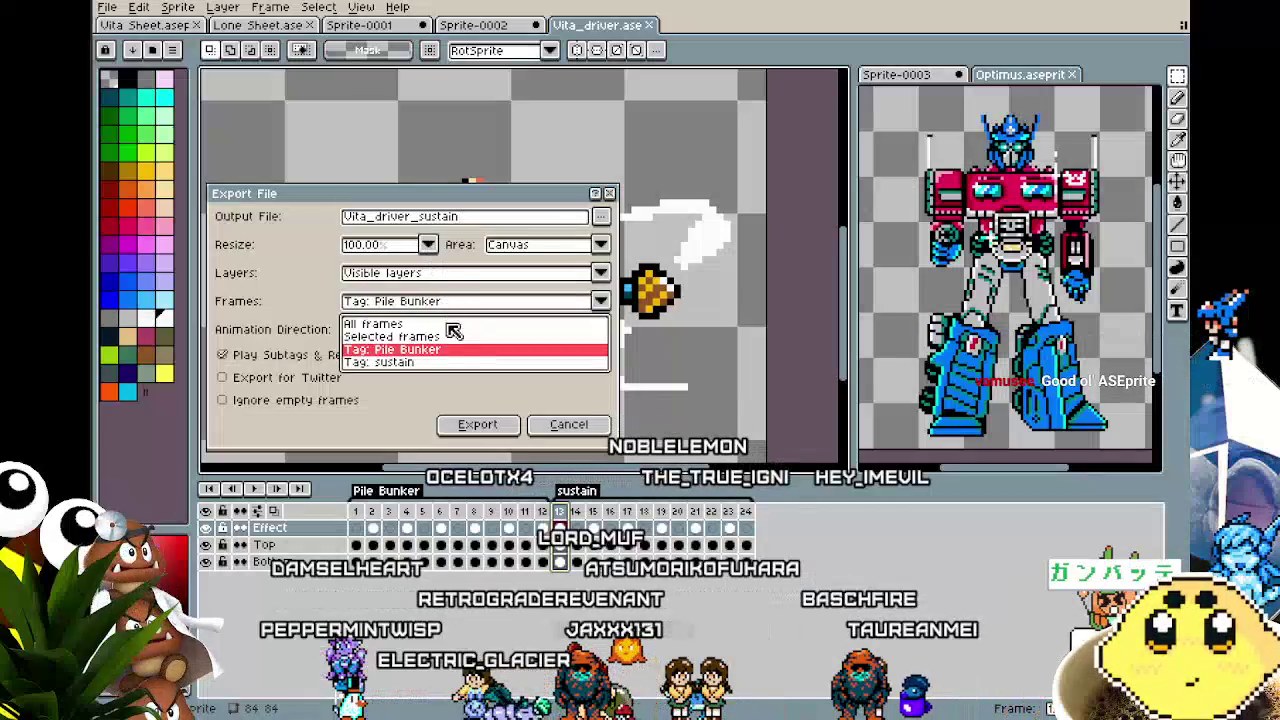
{"action": "left_click", "coordinate": [410, 366]}
{"action": "left_click", "coordinate": [477, 424]}
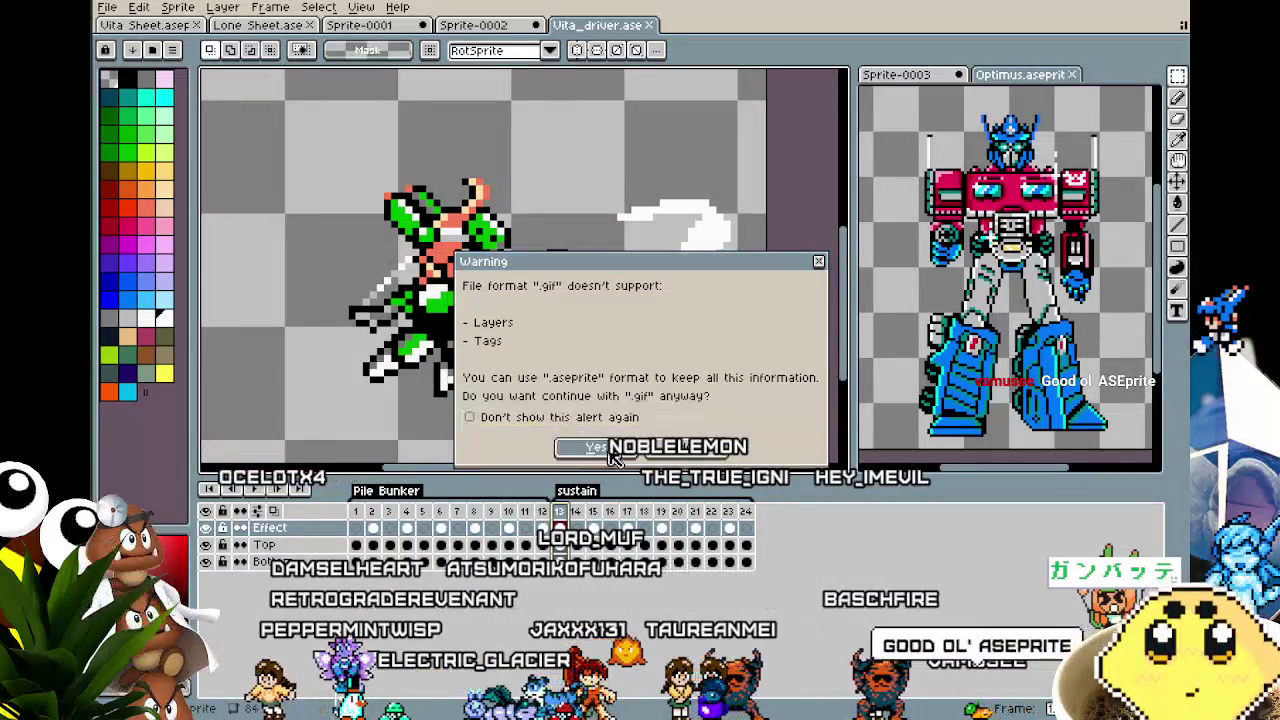
{"action": "left_click", "coordinate": [680, 430]}
{"action": "left_click", "coordinate": [680, 420]}
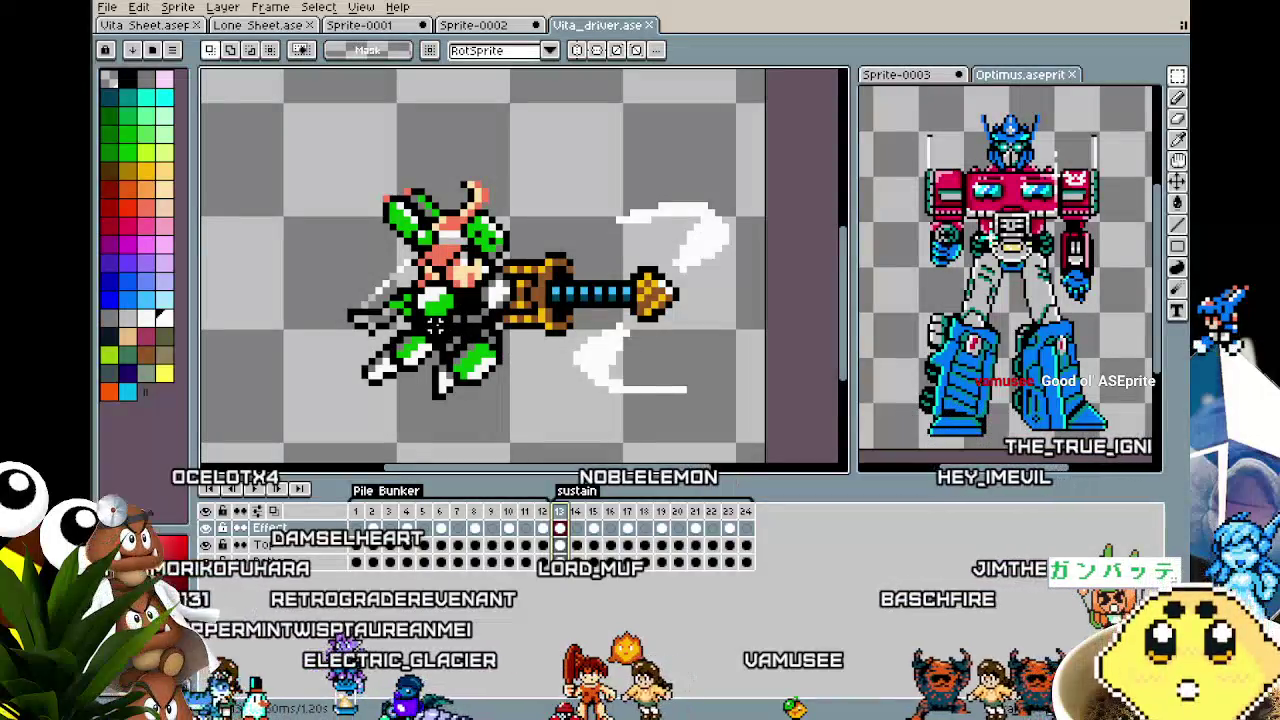
Play the animation preview and flip between the Vita Sheet and Lone Sheet sprites.
{"action": "key", "text": "Return"}
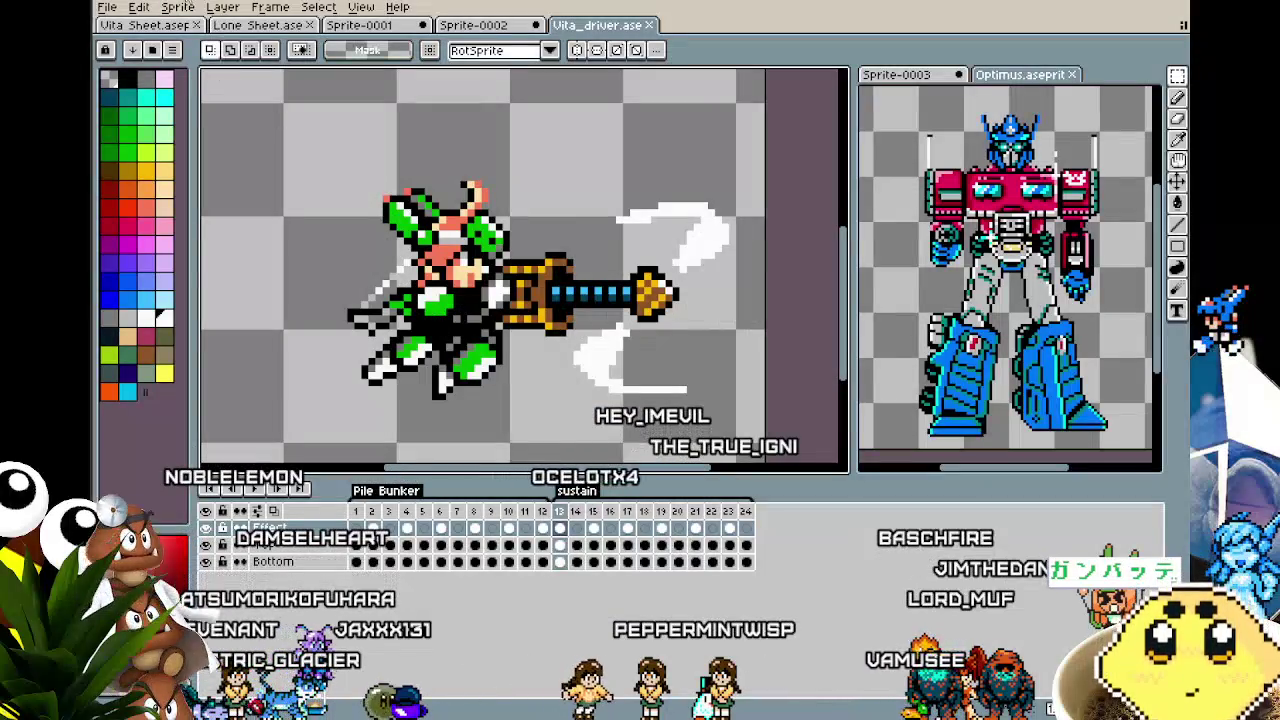
{"action": "left_click", "coordinate": [172, 21]}
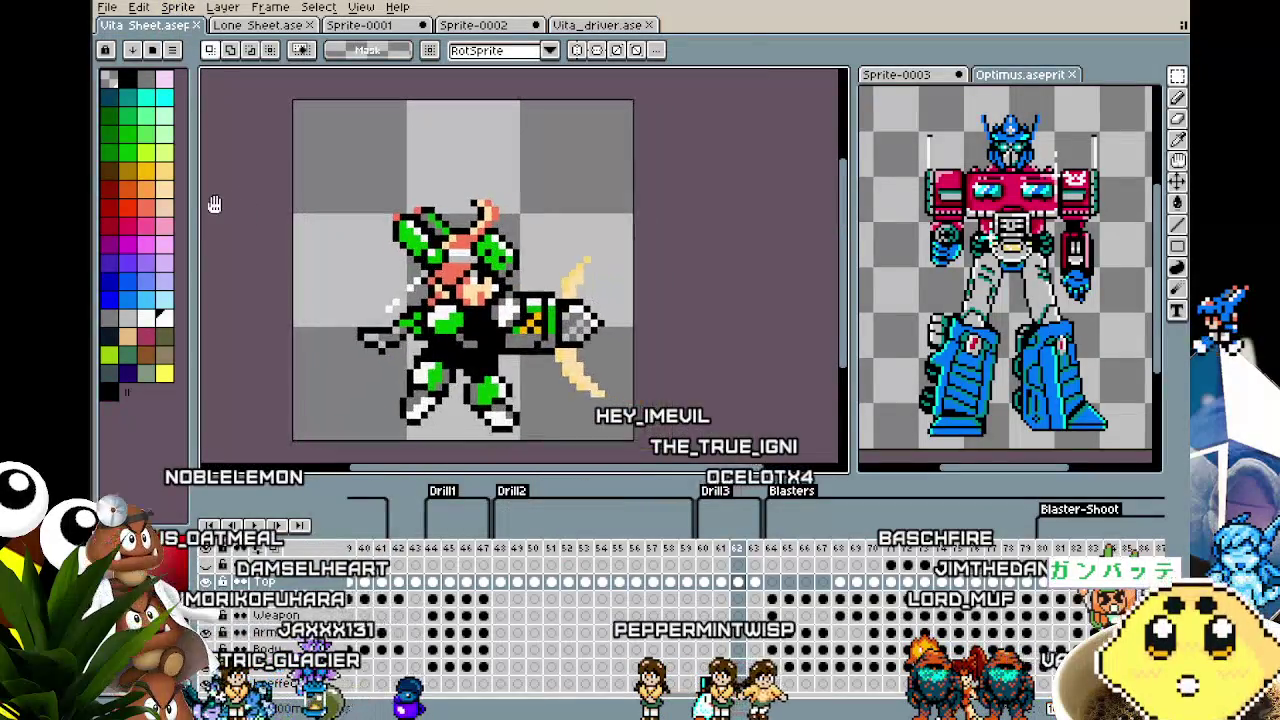
{"action": "left_click", "coordinate": [228, 24]}
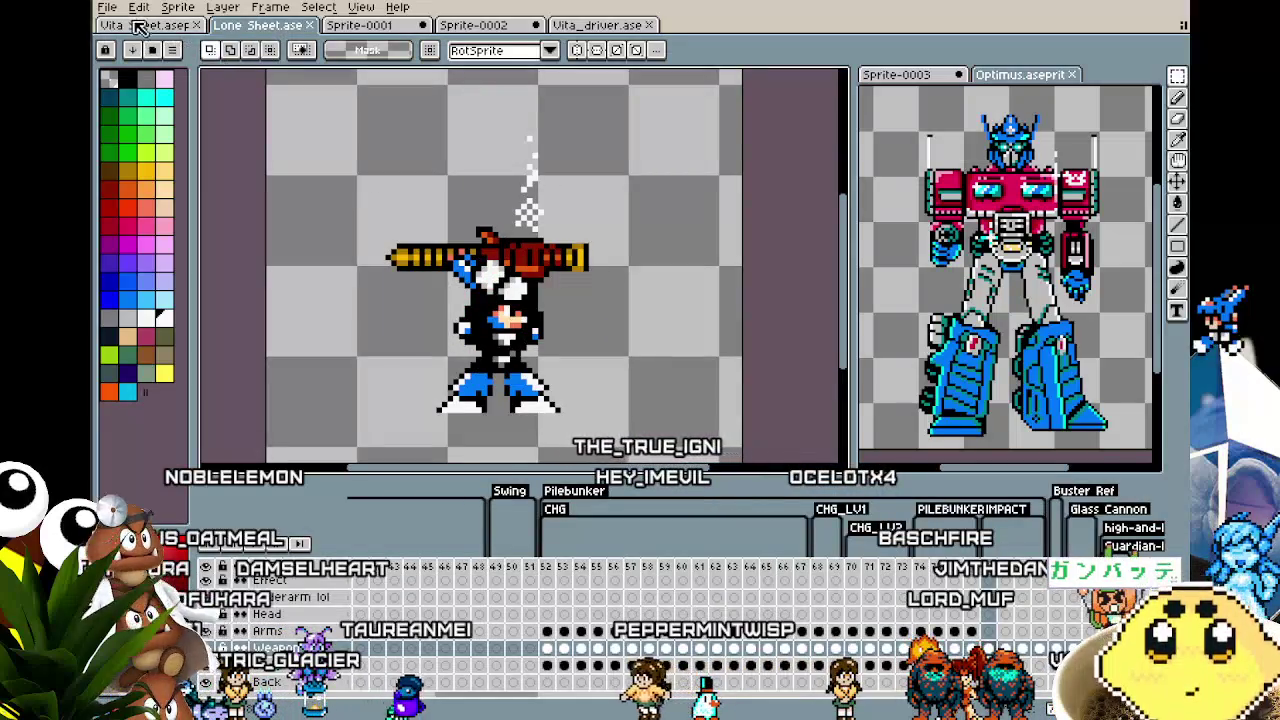
{"action": "left_click", "coordinate": [140, 25]}
{"action": "left_click_drag", "start_coordinate": [296, 252], "coordinate": [275, 250]}
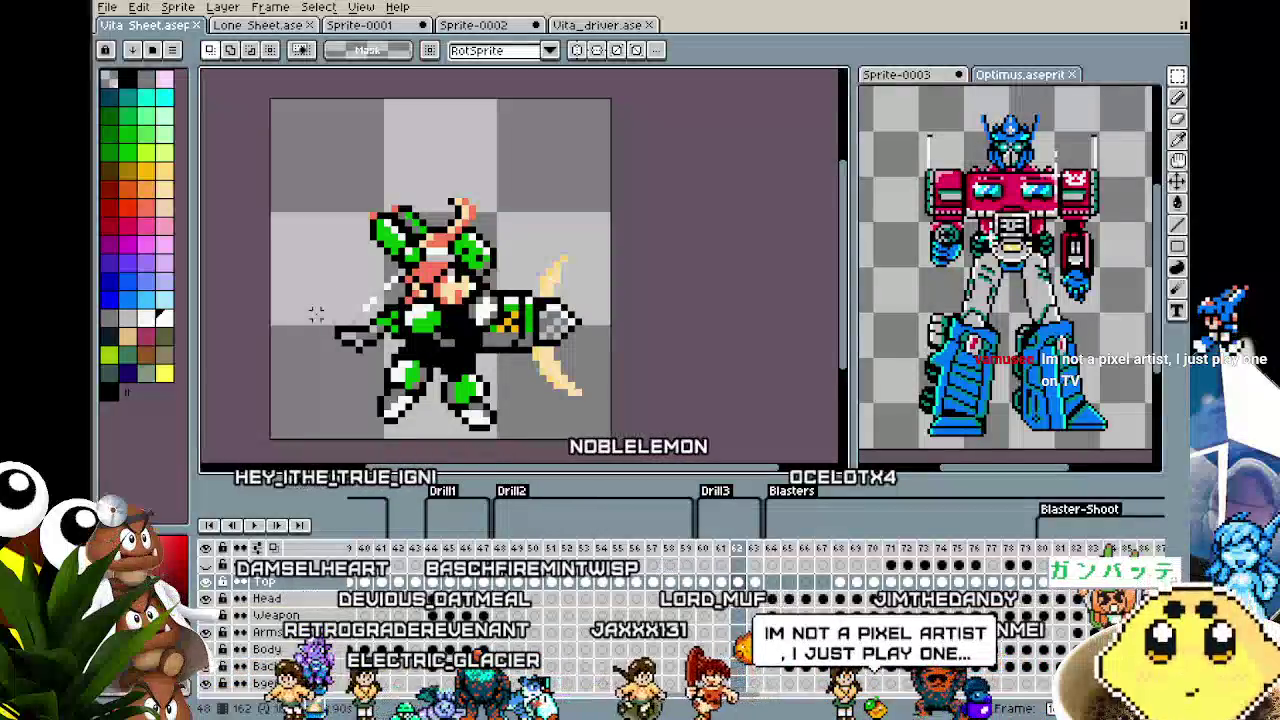
Play the Vita_driver Pile Bunker animation, then return to the GameMaker room editor.
{"action": "left_click", "coordinate": [604, 25]}
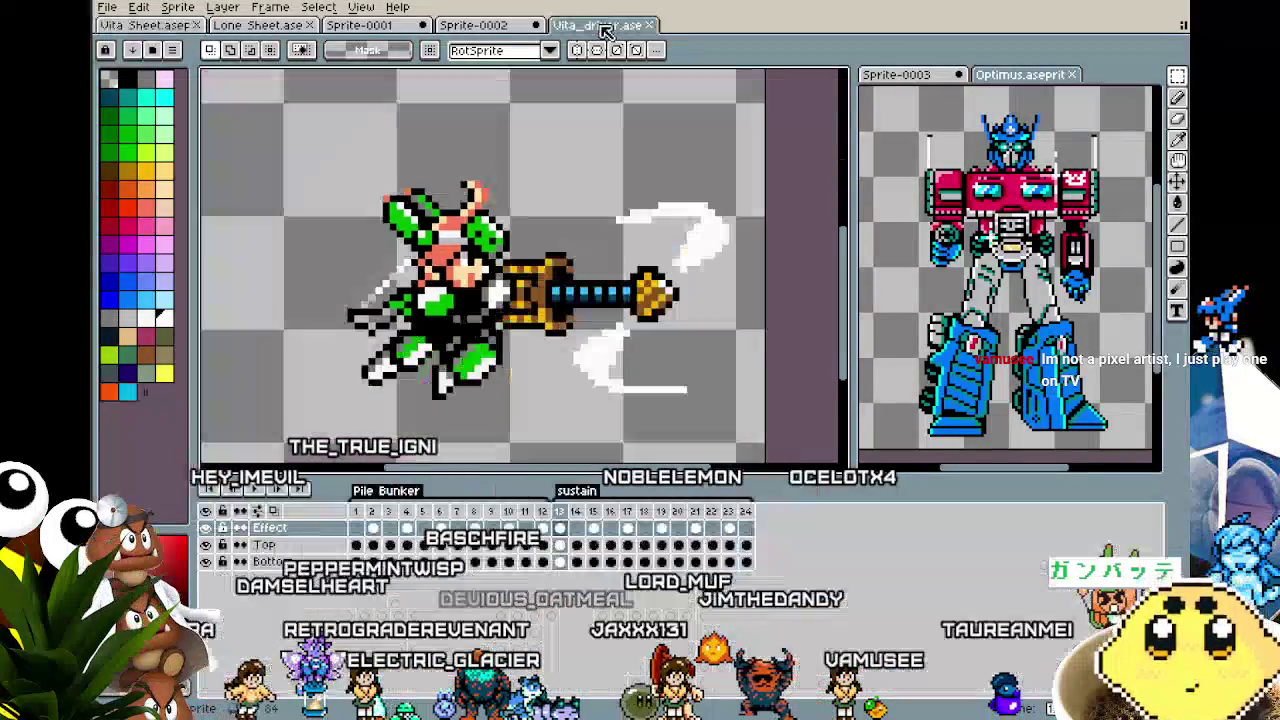
{"action": "left_click_drag", "start_coordinate": [465, 272], "coordinate": [439, 272]}
{"action": "key", "text": "Return"}
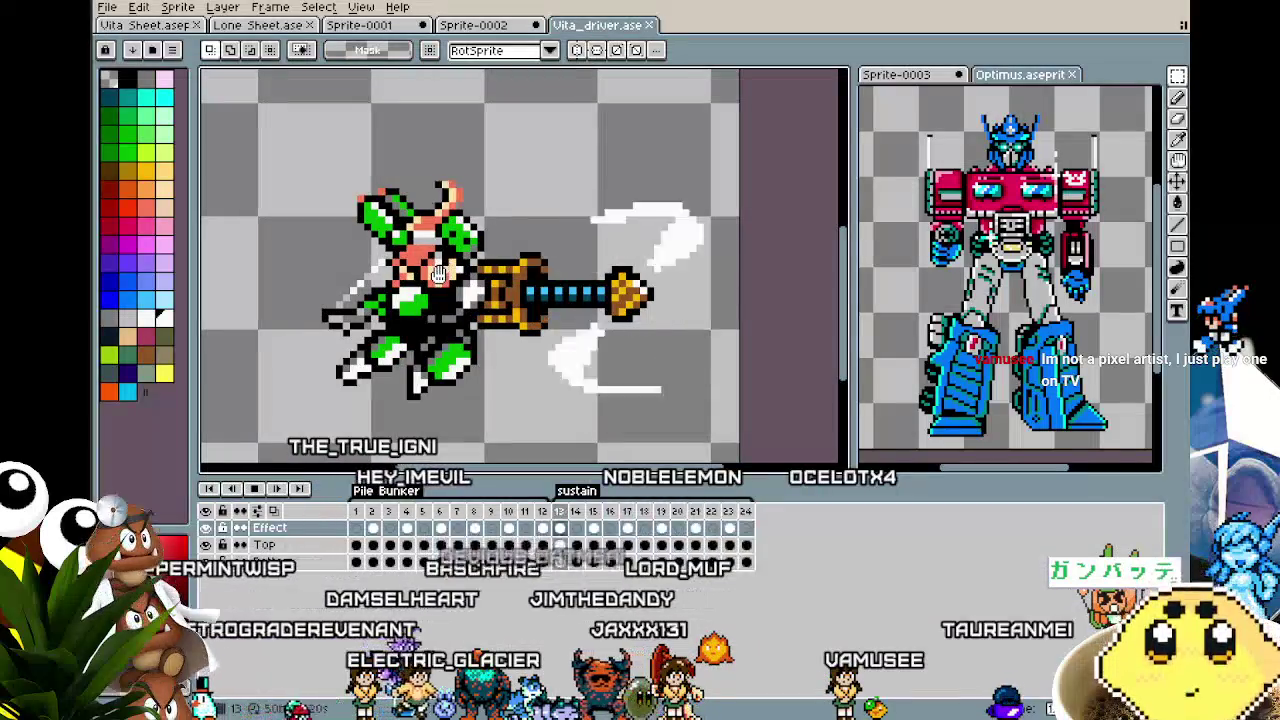
{"action": "mouse_move", "coordinate": [374, 318]}
{"action": "left_mouse_down"}
{"action": "mouse_move", "coordinate": [278, 310]}
{"action": "mouse_move", "coordinate": [479, 310]}
{"action": "mouse_move", "coordinate": [200, 312]}
{"action": "mouse_move", "coordinate": [413, 322]}
{"action": "mouse_move", "coordinate": [407, 208]}
{"action": "mouse_move", "coordinate": [436, 365]}
{"action": "mouse_move", "coordinate": [540, 250]}
{"action": "mouse_move", "coordinate": [408, 330]}
{"action": "mouse_move", "coordinate": [419, 362]}
{"action": "mouse_move", "coordinate": [472, 260]}
{"action": "mouse_move", "coordinate": [386, 275]}
{"action": "mouse_move", "coordinate": [347, 302]}
{"action": "left_mouse_up"}
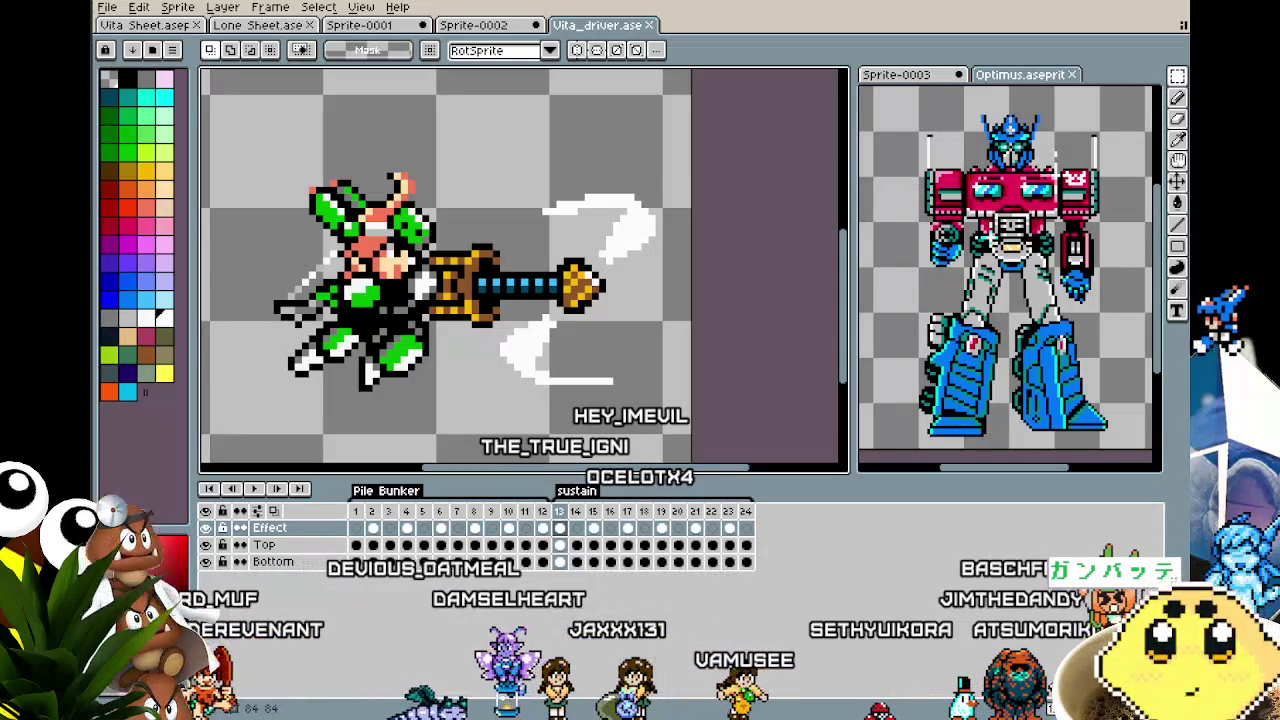
{"action": "key", "text": "alt+Tab"}
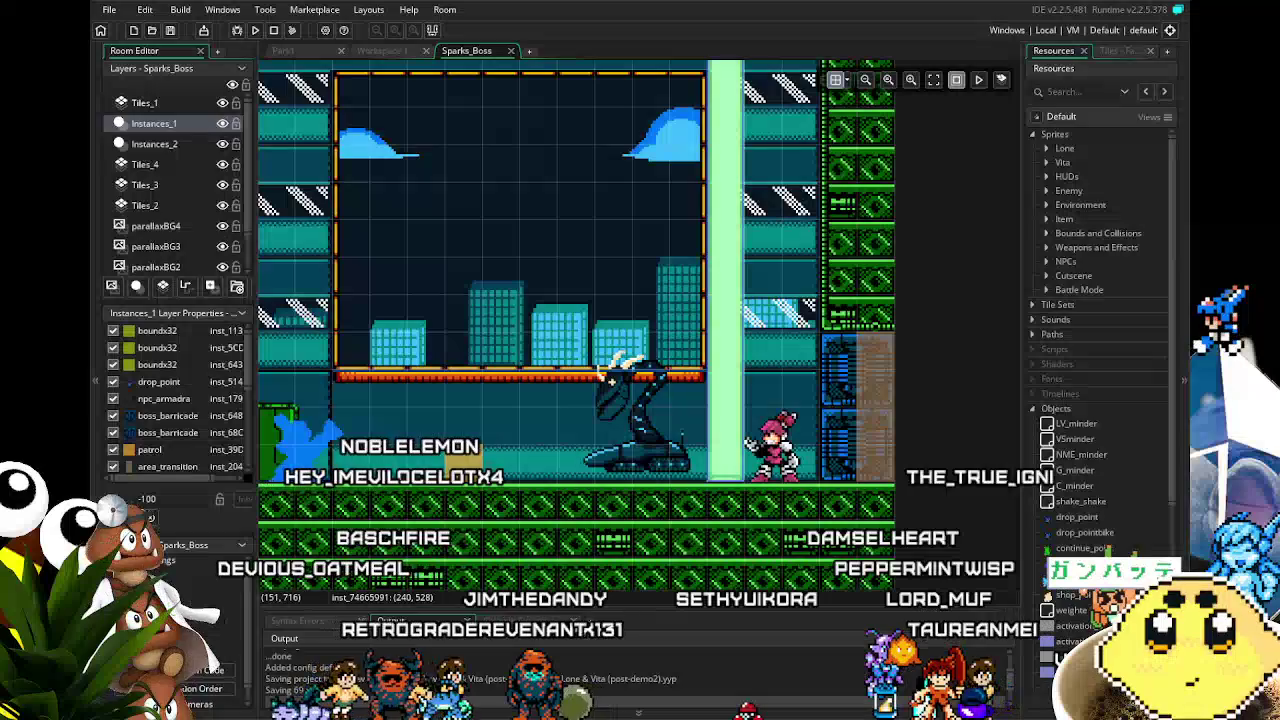
Save the project repeatedly, then expand Sprites > Lone to list lone_idle and lone_dash.
{"action": "key", "text": "ctrl+s"}
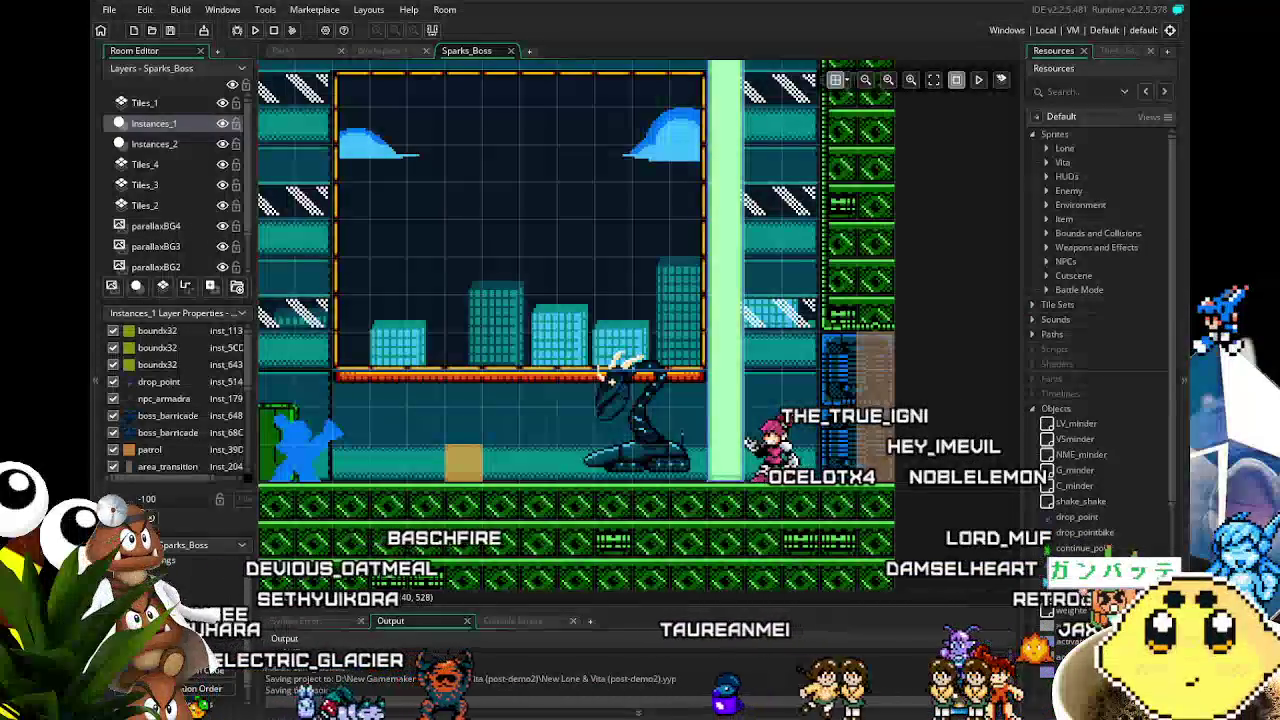
{"action": "key", "text": "ctrl+s"}
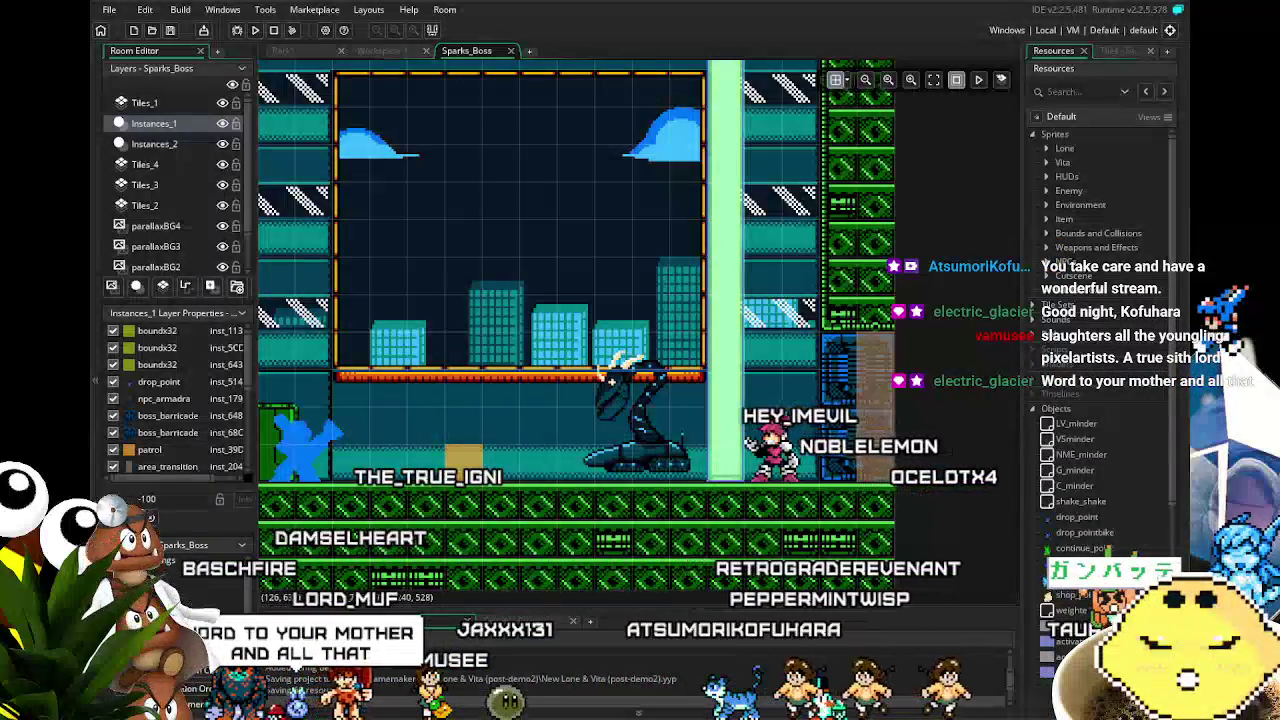
{"action": "key", "text": "ctrl+s"}
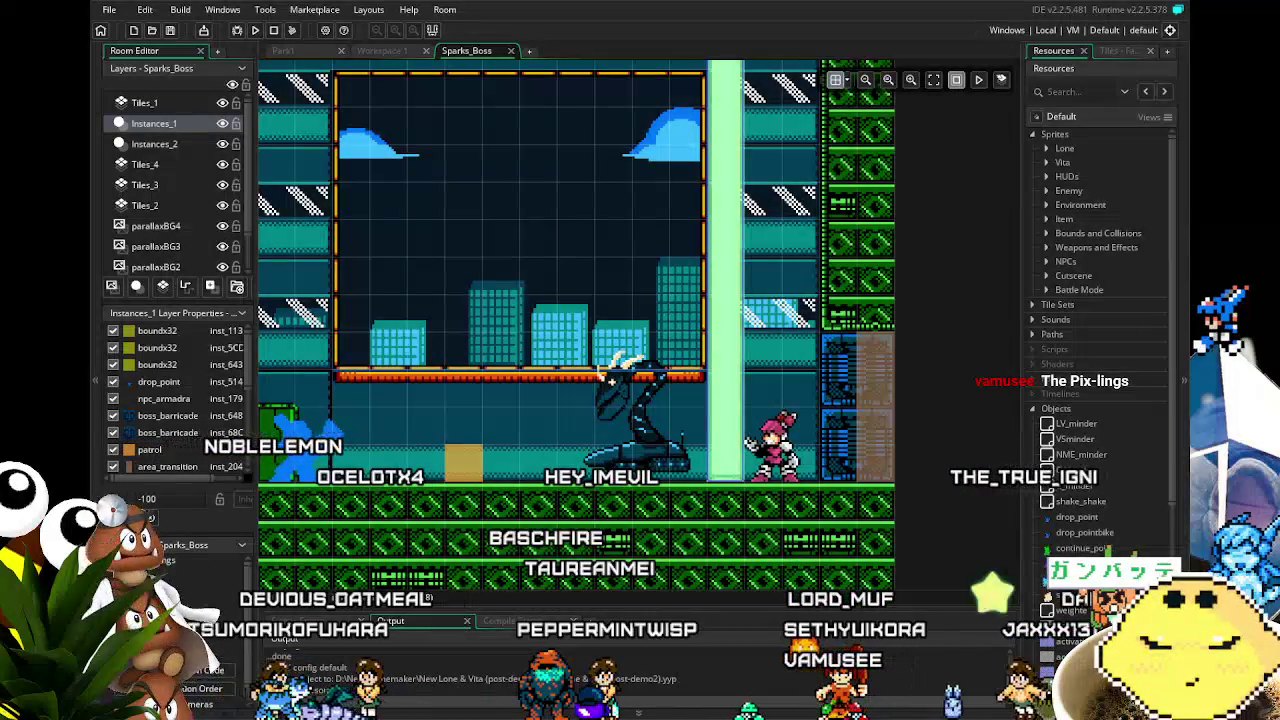
{"action": "left_click", "coordinate": [1047, 146]}
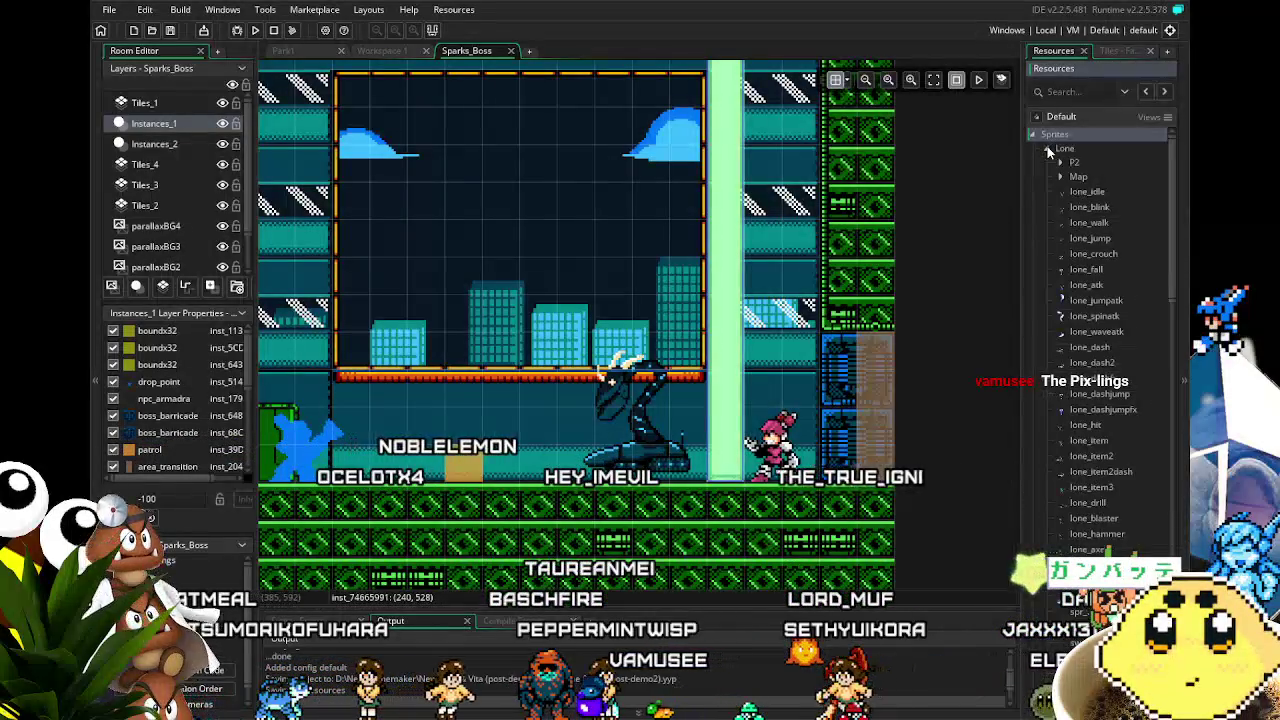
Import the lone_pile sprite files, including the 4-frame 84 x 84 lone_pile_impact.
{"action": "scroll", "coordinate": [1047, 487], "scroll_direction": "down", "scroll_amount": 5}
{"action": "scroll", "coordinate": [1046, 488], "scroll_direction": "down", "scroll_amount": 9}
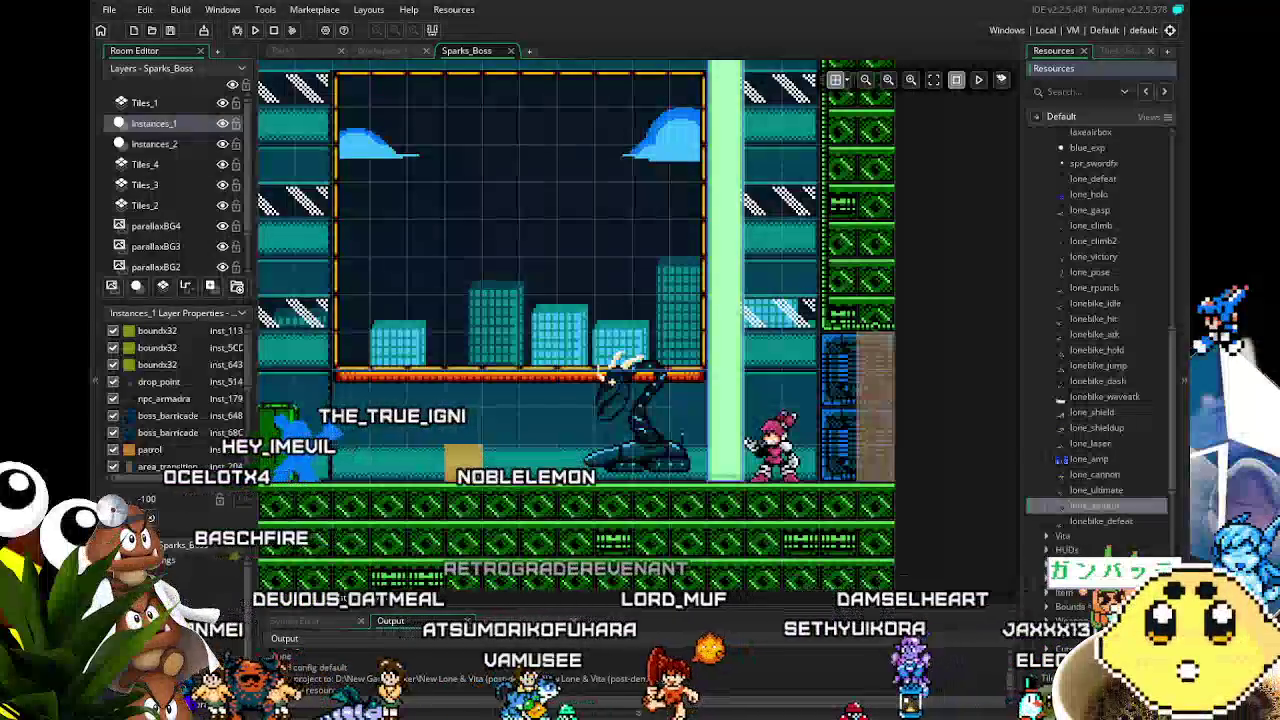
{"action": "left_click_drag", "start_coordinate": [1100, 521], "coordinate": [1100, 521]}
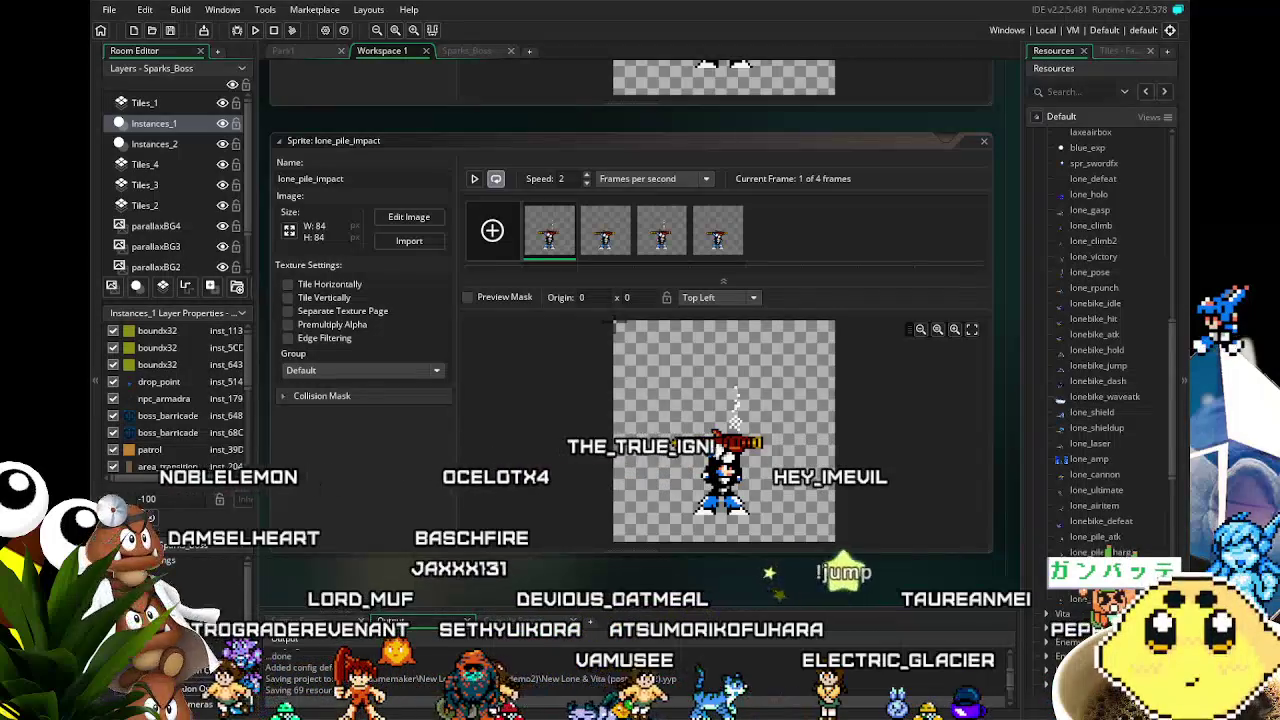
Scroll to the 12-frame Vita_driver sprite, save, and leave its origin at Top Left.
{"action": "scroll", "coordinate": [1058, 590], "scroll_direction": "down", "scroll_amount": 10}
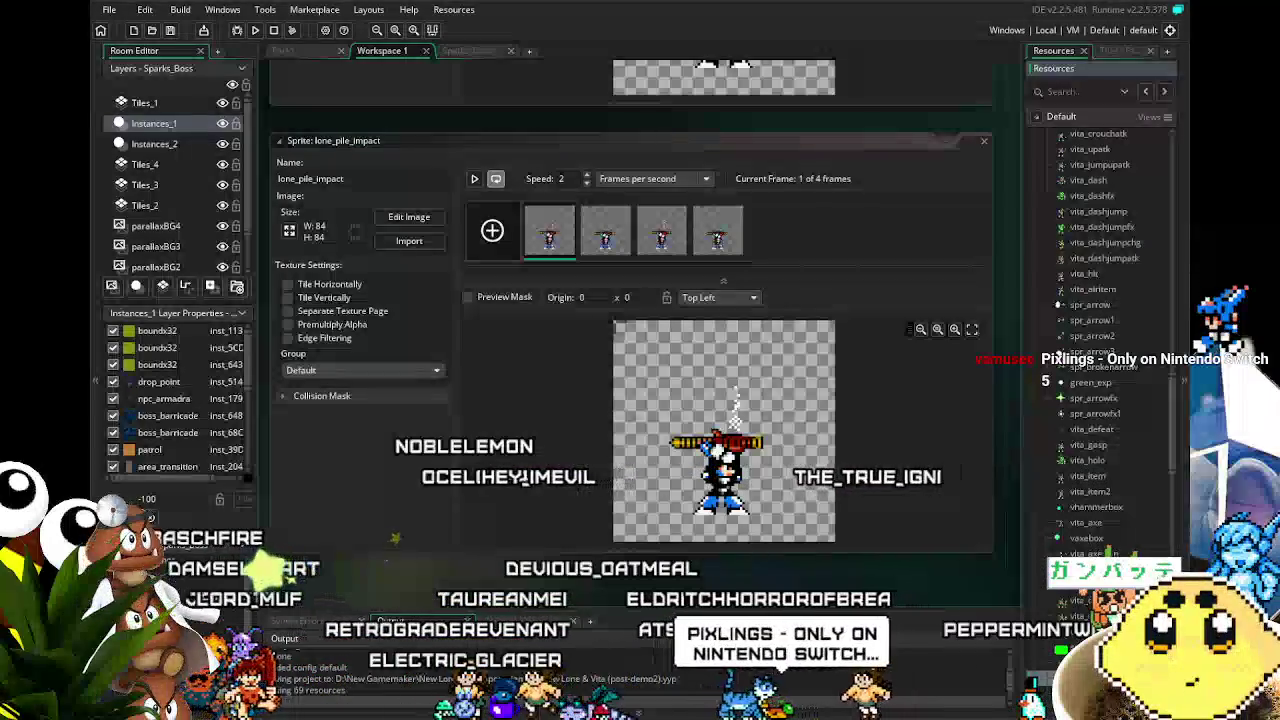
{"action": "scroll", "coordinate": [630, 330], "scroll_direction": "down", "scroll_amount": 1}
{"action": "scroll", "coordinate": [630, 330], "scroll_direction": "down", "scroll_amount": 5}
{"action": "scroll", "coordinate": [1100, 400], "scroll_direction": "down", "scroll_amount": 10}
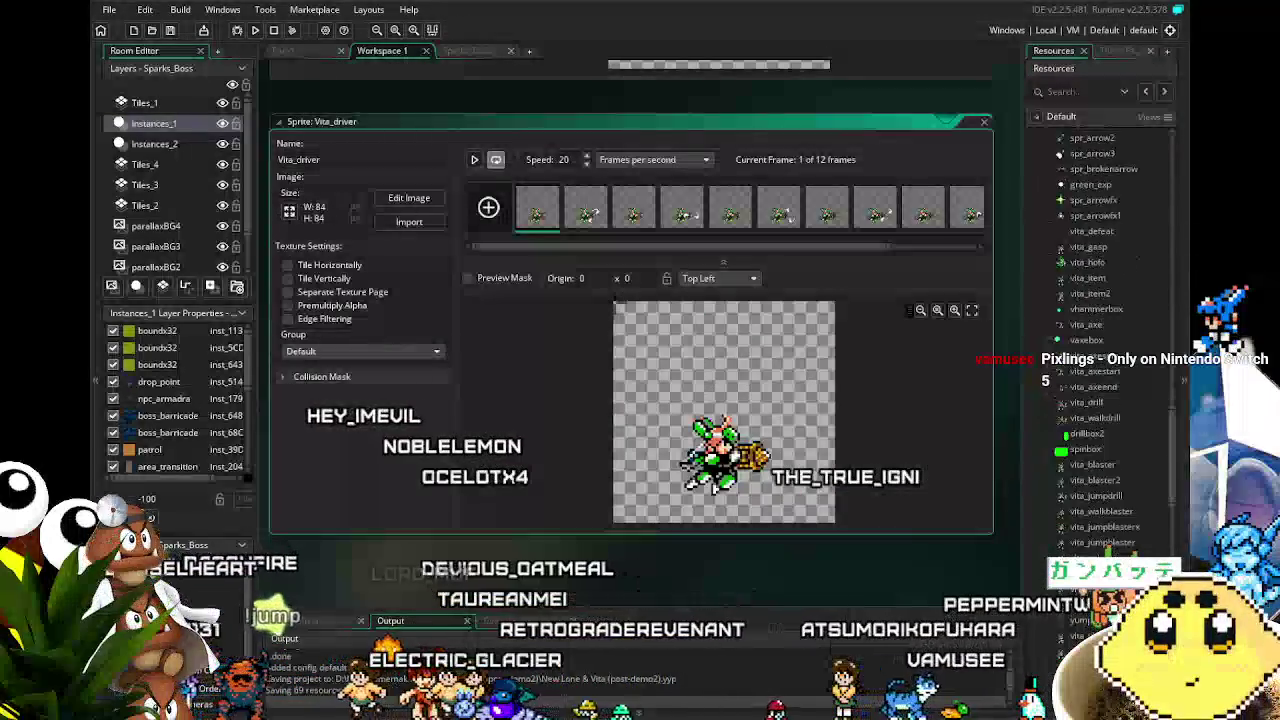
{"action": "scroll", "coordinate": [1100, 340], "scroll_direction": "down", "scroll_amount": 5}
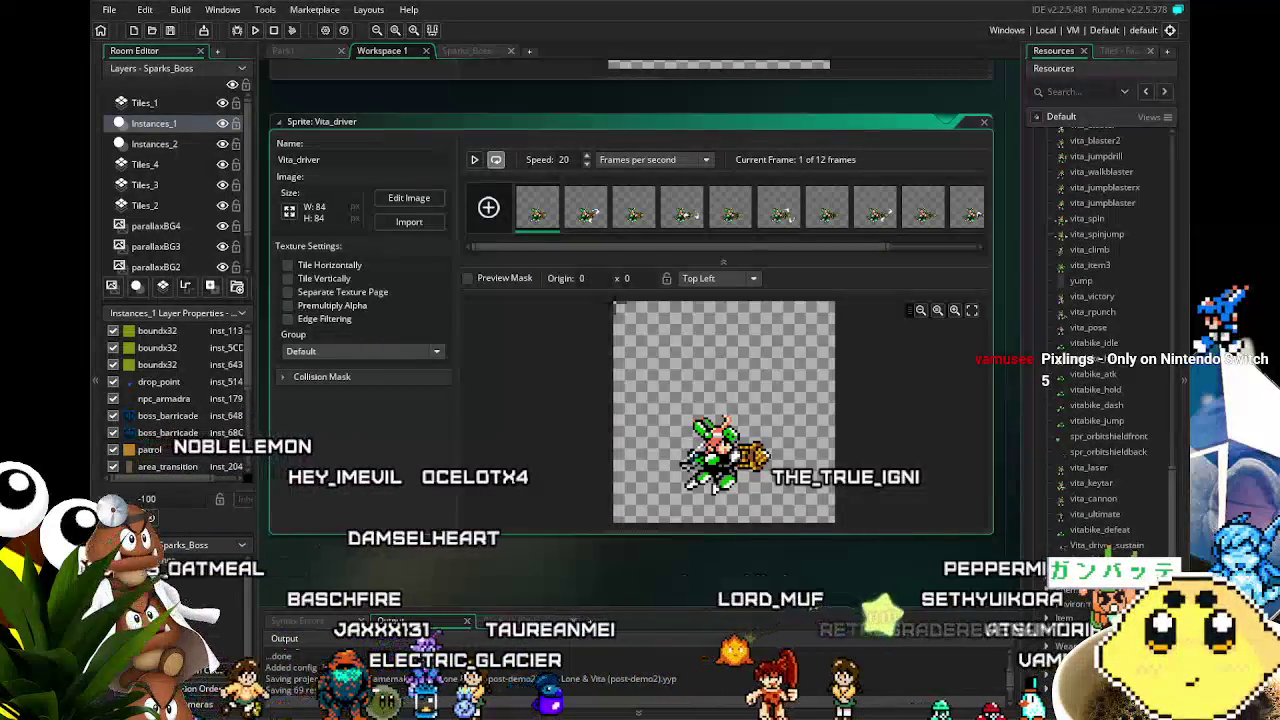
{"action": "key", "text": "ctrl+s"}
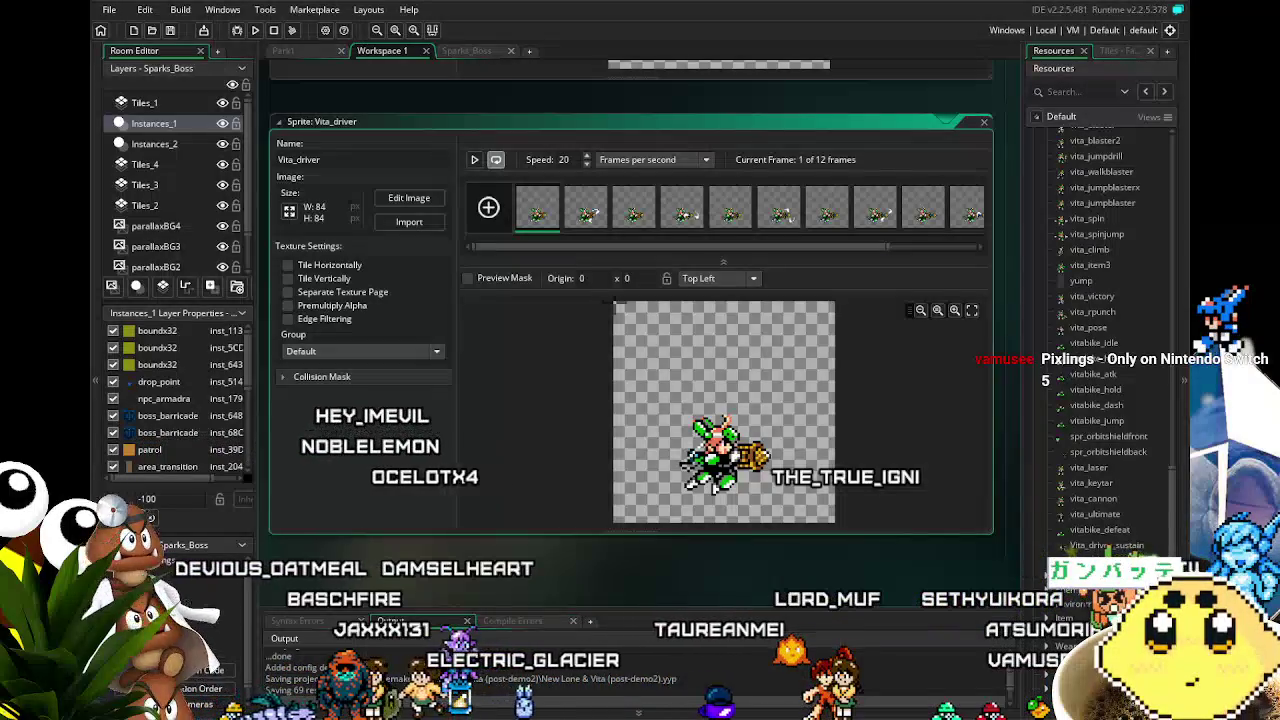
{"action": "left_click", "coordinate": [720, 278]}
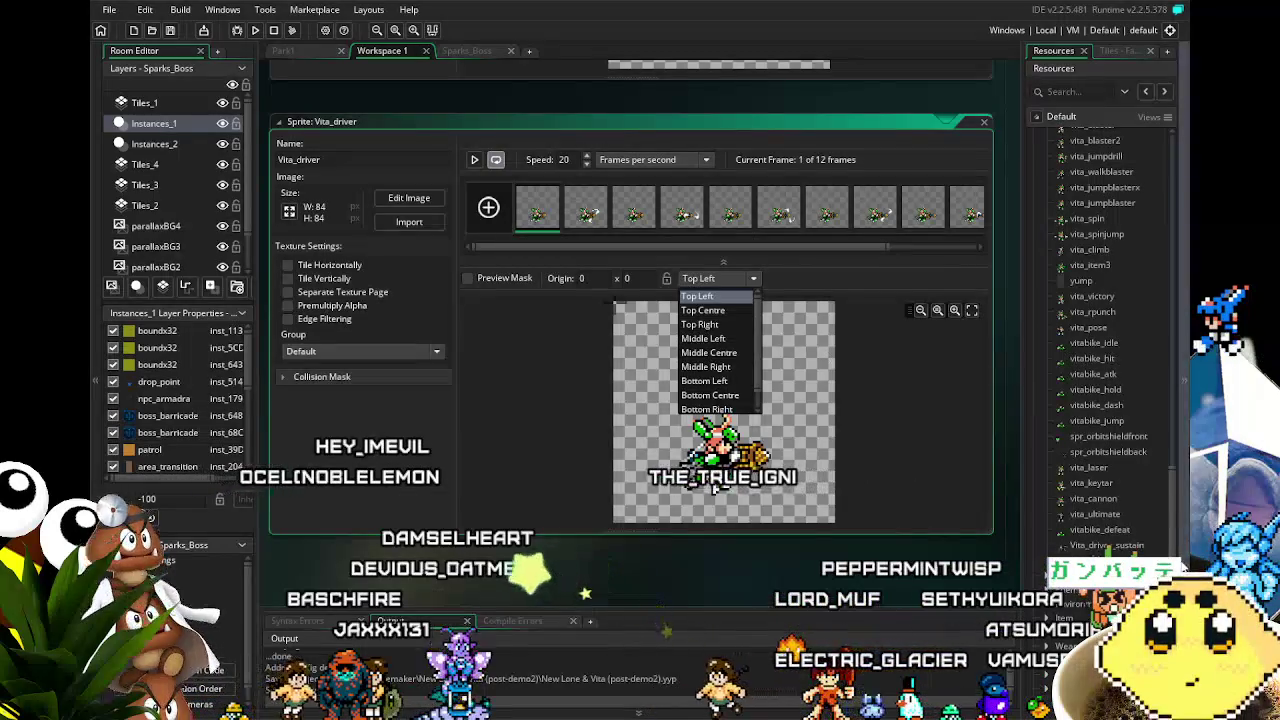
{"action": "left_click", "coordinate": [1175, 543]}
{"action": "left_click_drag", "start_coordinate": [1175, 543], "coordinate": [1175, 350]}
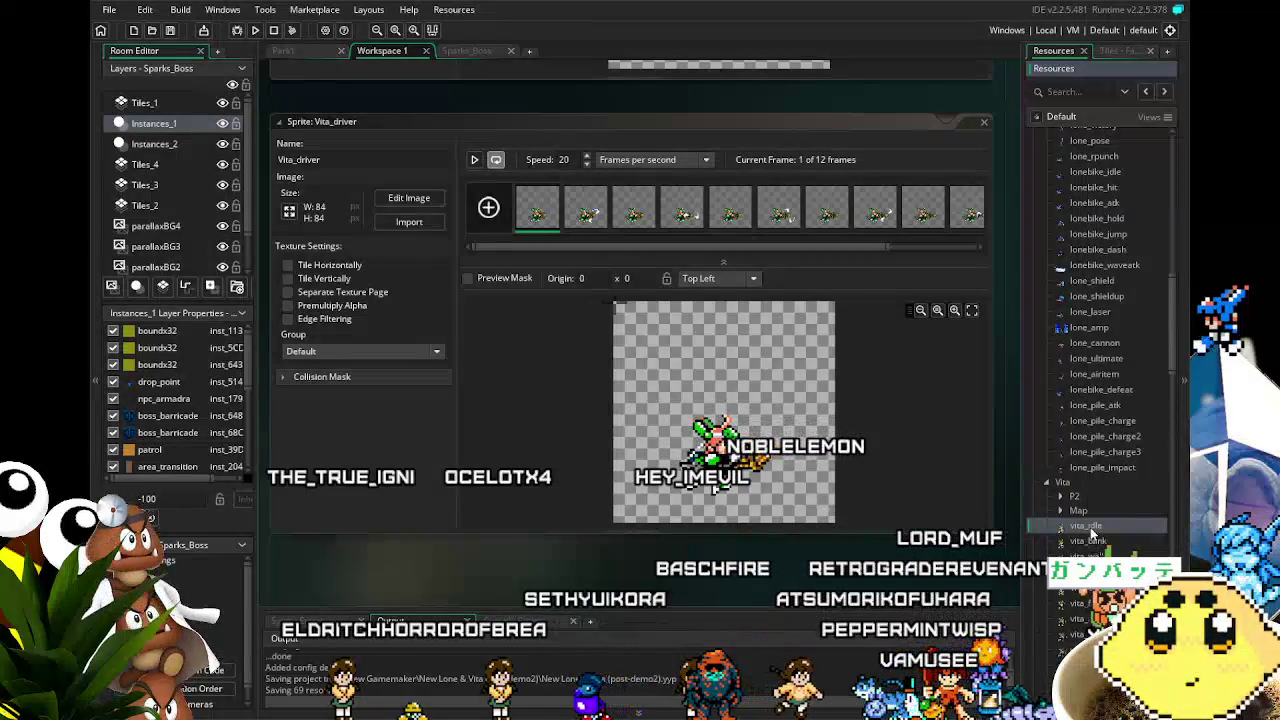
Open vita_idle, lone_pile_impact and lone_cannon, then edit lone_cannon's first frame in the Image Editor.
{"action": "double_click", "coordinate": [1090, 527]}
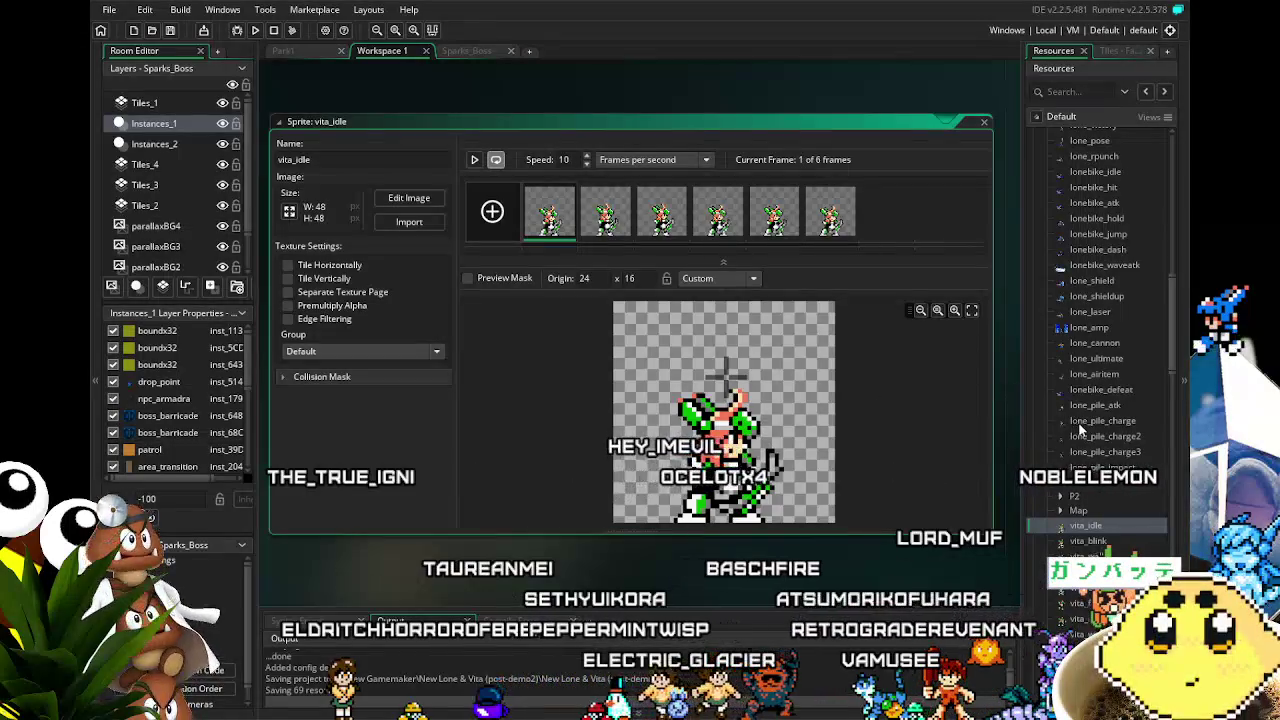
{"action": "double_click", "coordinate": [1095, 451]}
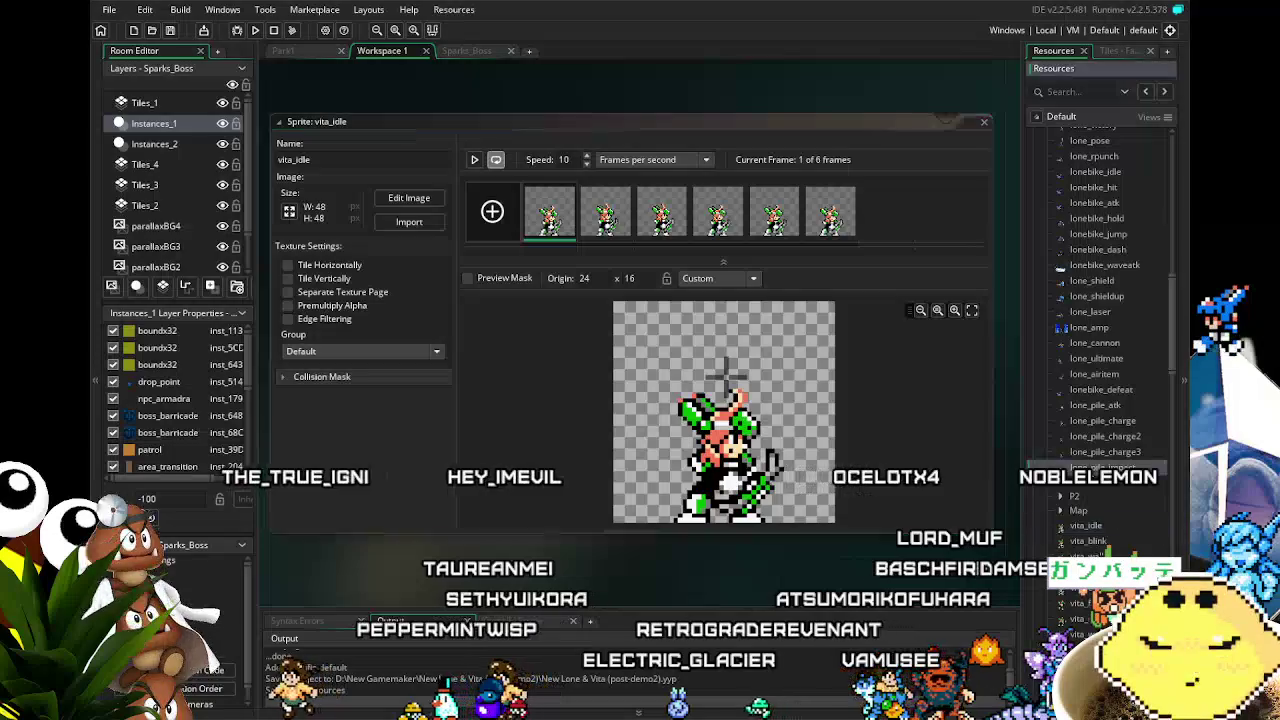
{"action": "double_click", "coordinate": [1043, 467]}
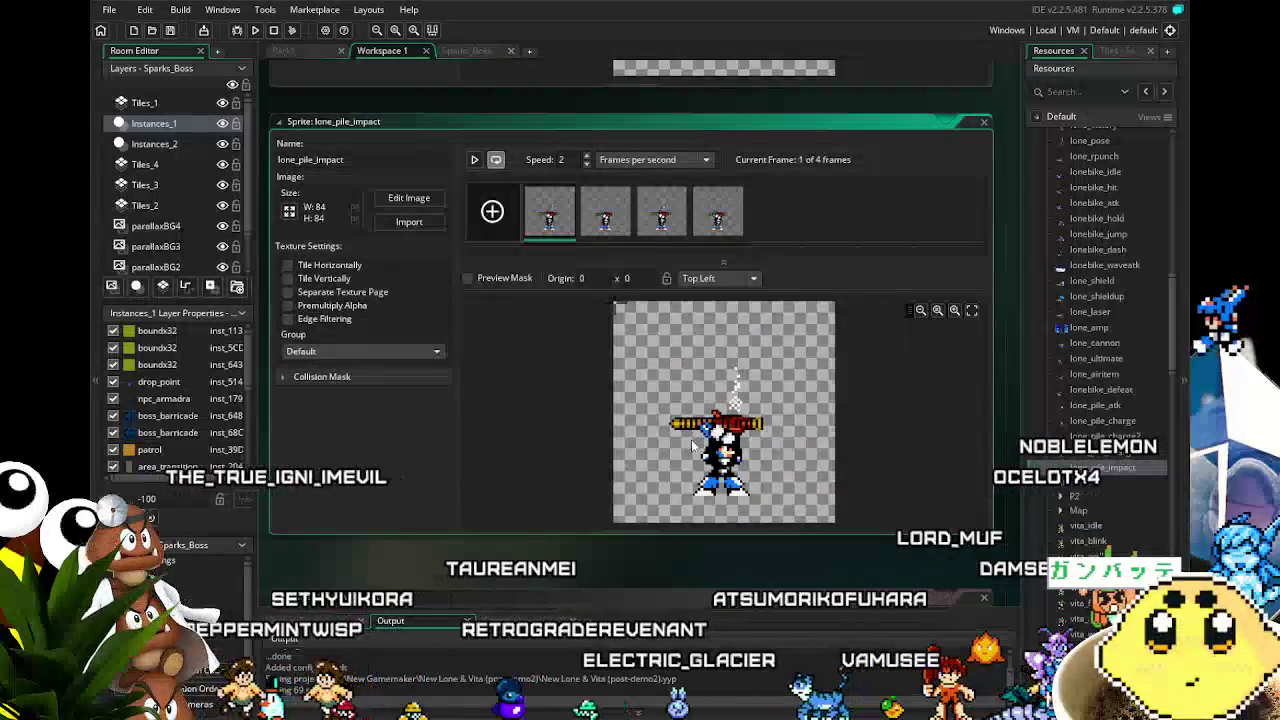
{"action": "double_click", "coordinate": [1109, 349]}
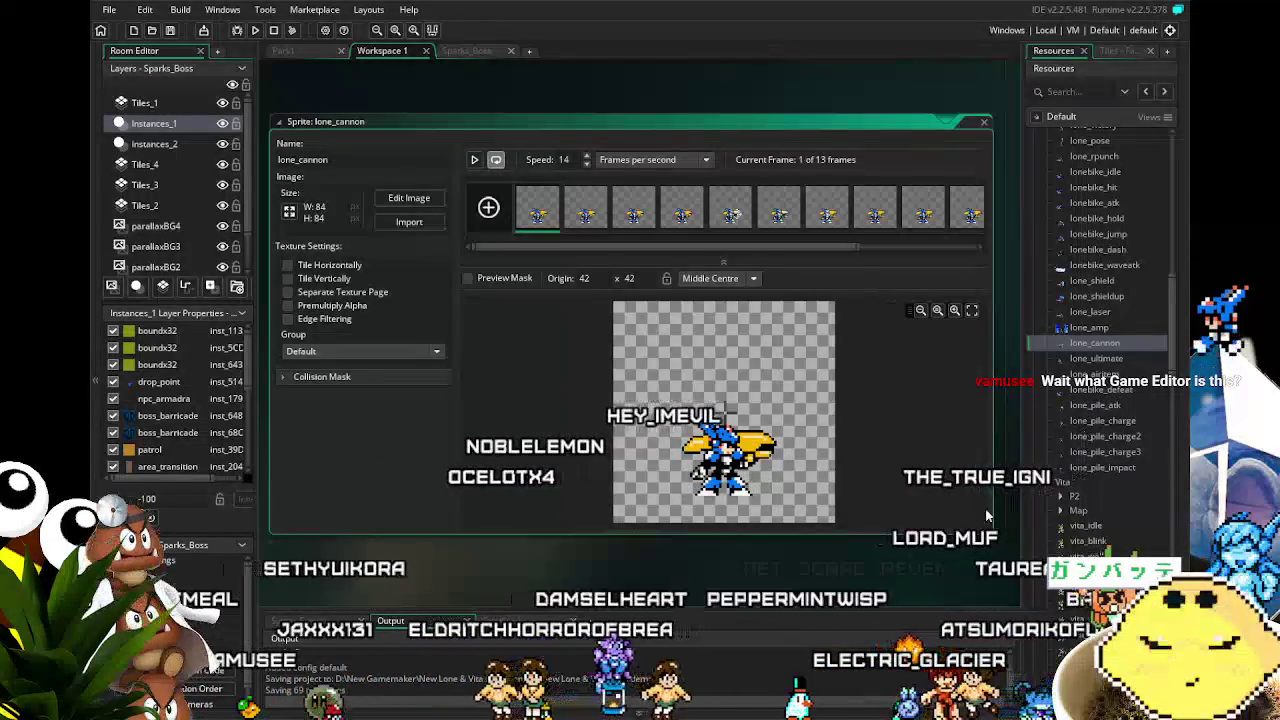
{"action": "mouse_move", "coordinate": [778, 588]}
{"action": "left_mouse_down"}
{"action": "mouse_move", "coordinate": [883, 566]}
{"action": "mouse_move", "coordinate": [805, 548]}
{"action": "mouse_move", "coordinate": [579, 540]}
{"action": "mouse_move", "coordinate": [749, 374]}
{"action": "mouse_move", "coordinate": [816, 533]}
{"action": "mouse_move", "coordinate": [728, 559]}
{"action": "left_mouse_up"}
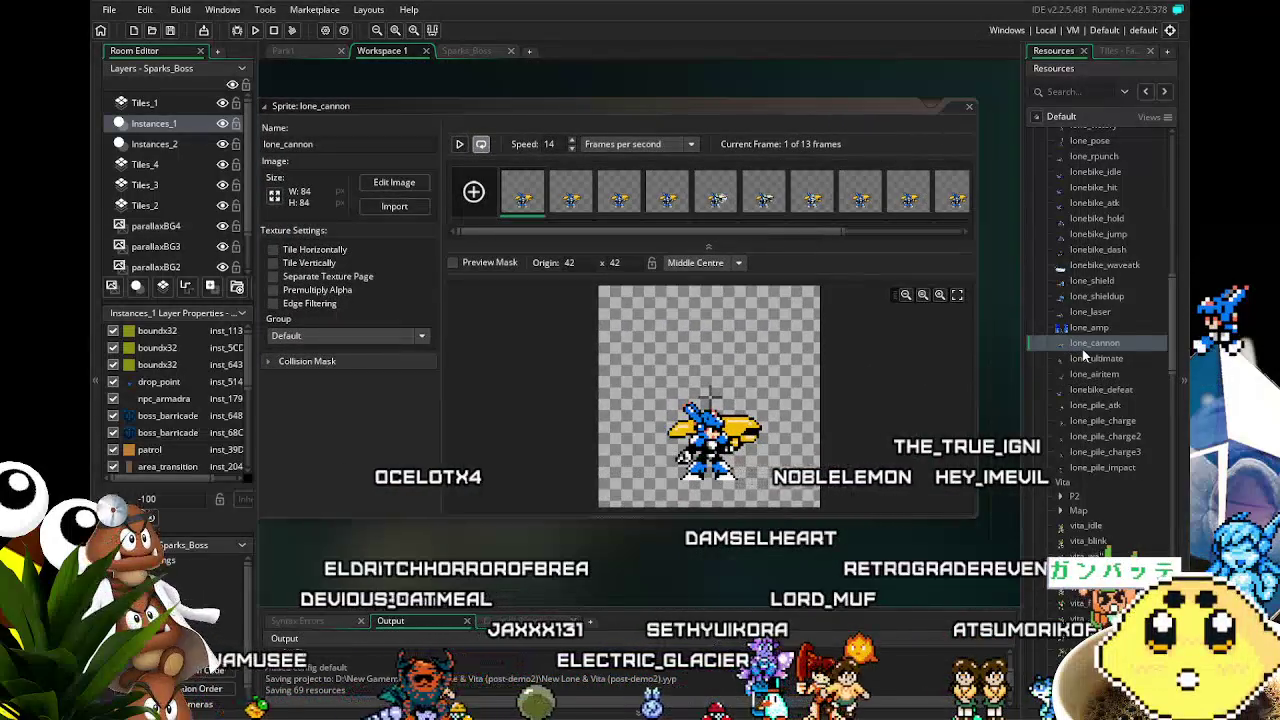
{"action": "double_click", "coordinate": [514, 204]}
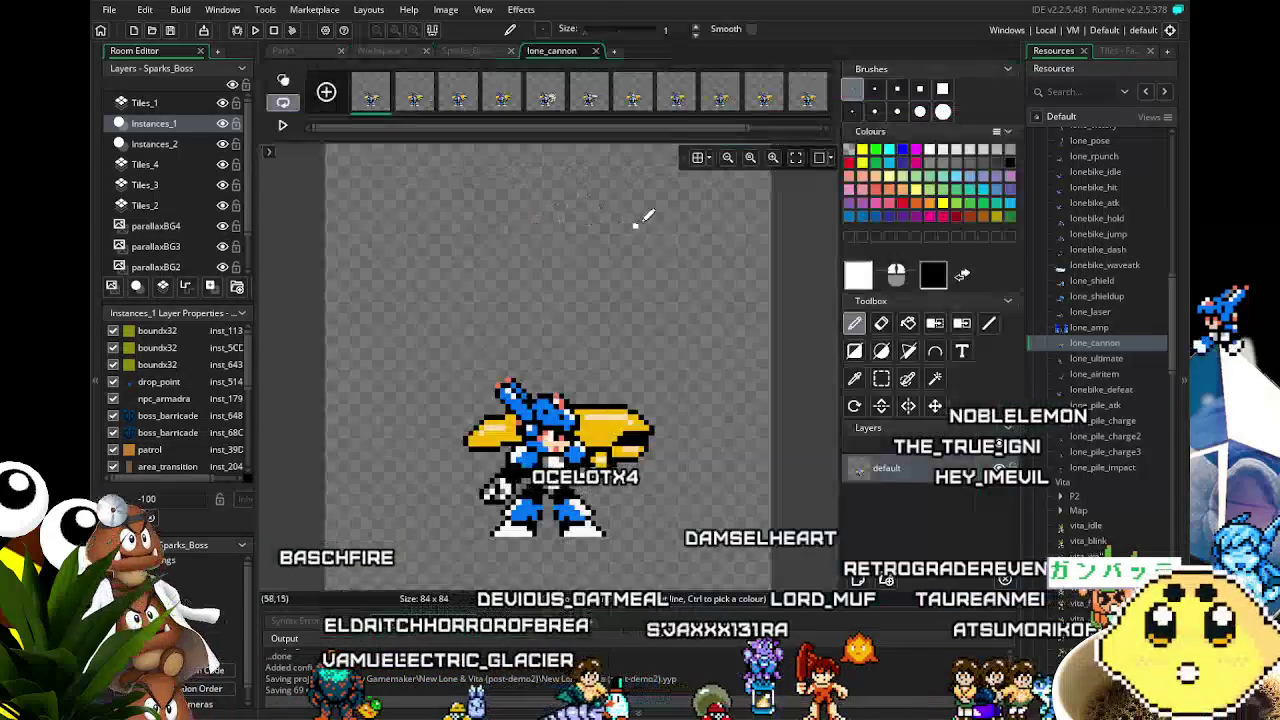
Scribble test strokes on lone_cannon's first frame, undo one, then close the Image Editor tab.
{"action": "left_click_drag", "start_coordinate": [633, 330], "coordinate": [640, 326]}
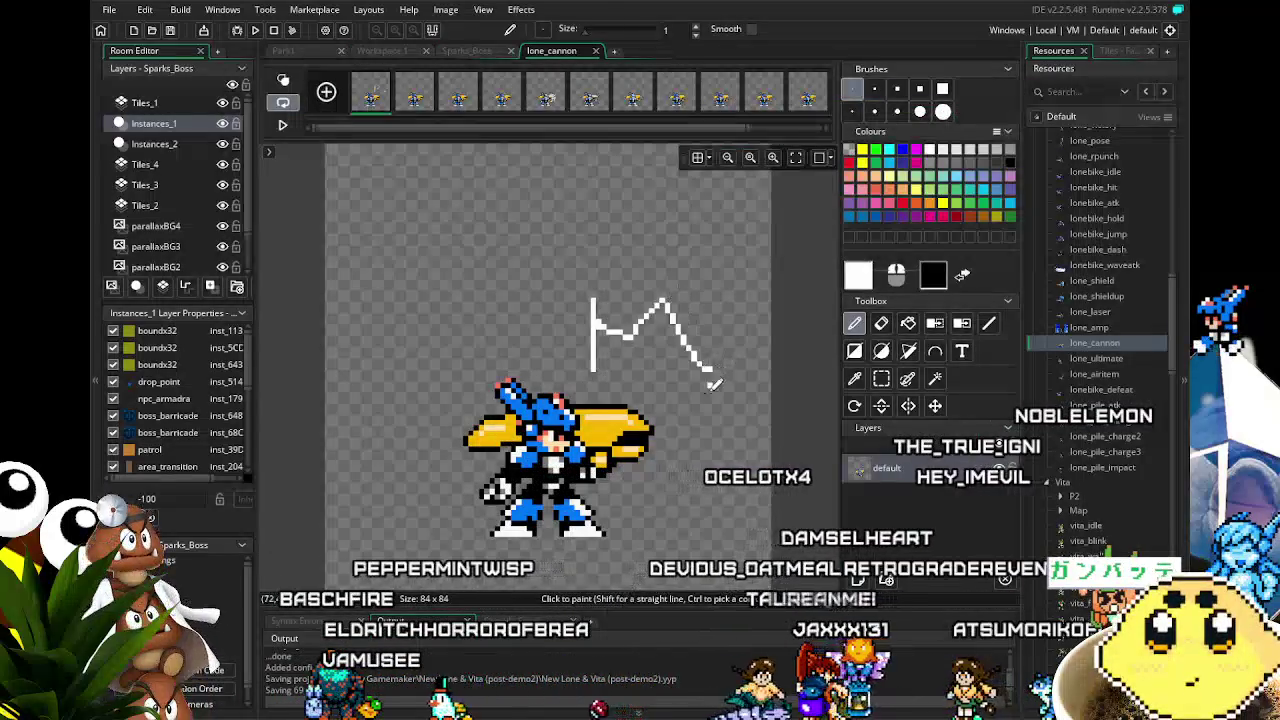
{"action": "key", "text": "ctrl+z"}
{"action": "mouse_move", "coordinate": [364, 326]}
{"action": "left_mouse_down"}
{"action": "mouse_move", "coordinate": [451, 296]}
{"action": "mouse_move", "coordinate": [485, 334]}
{"action": "left_mouse_up"}
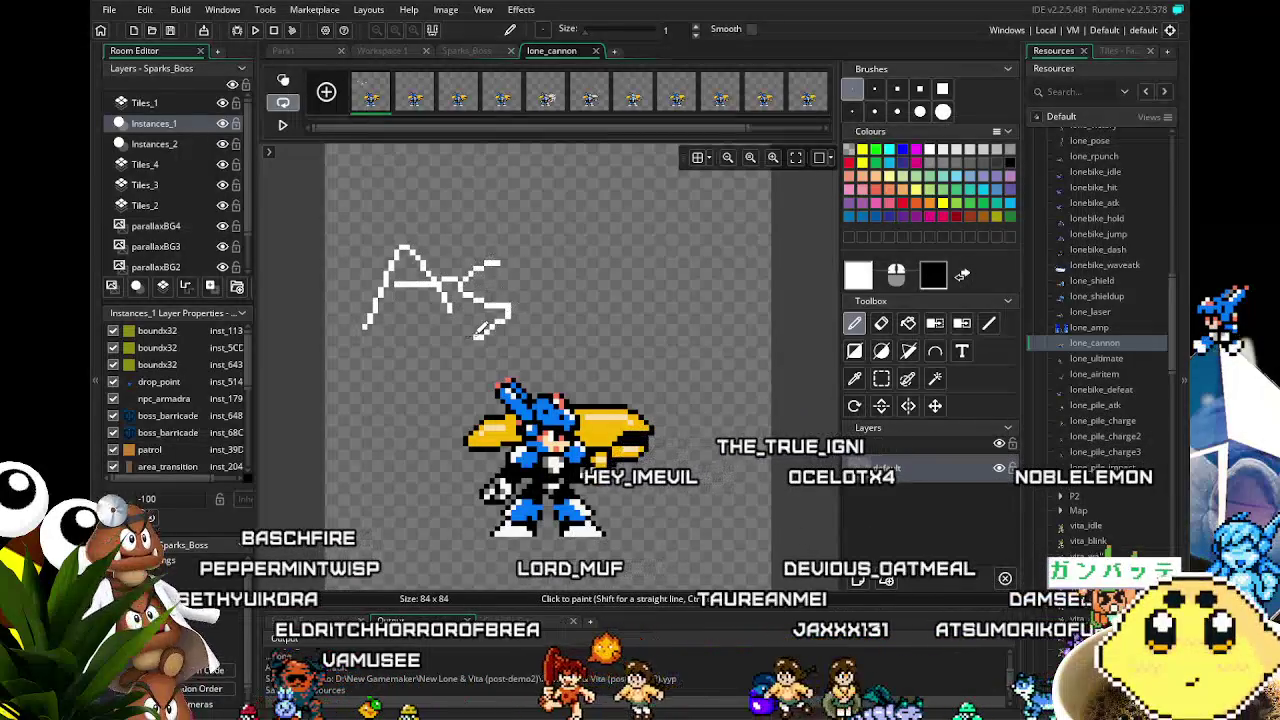
{"action": "left_click_drag", "start_coordinate": [614, 264], "coordinate": [540, 347]}
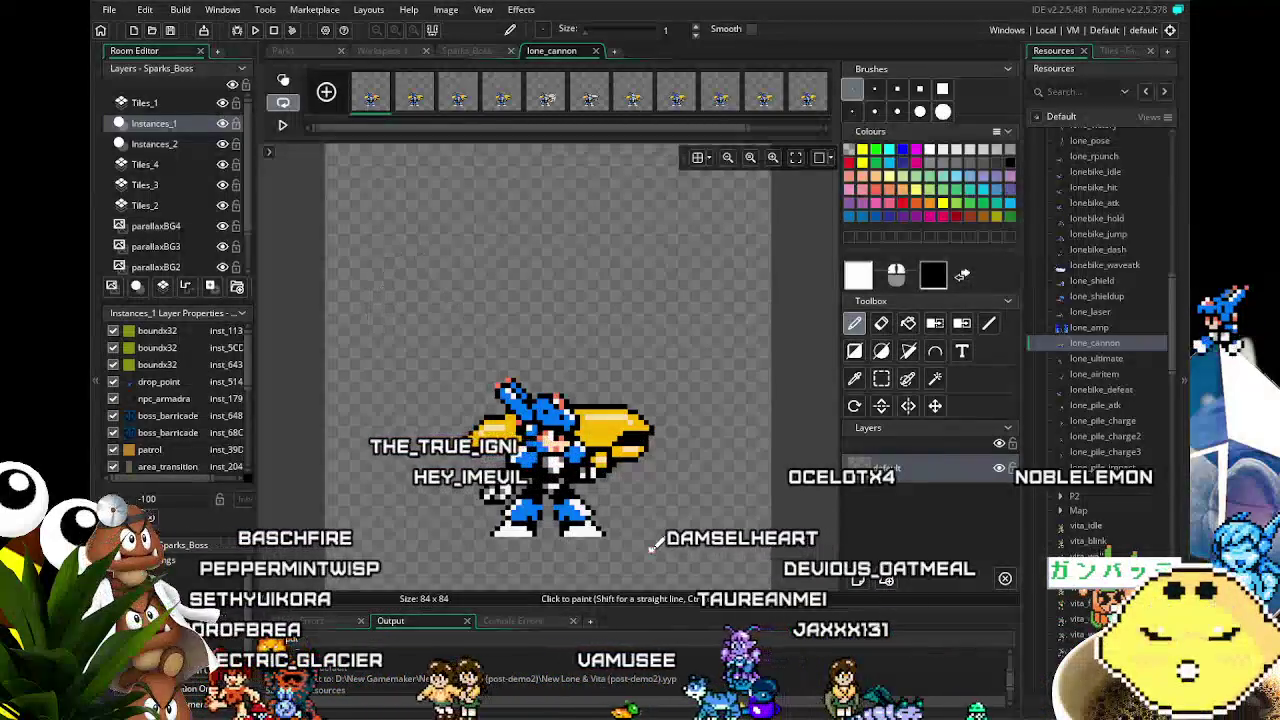
{"action": "left_click", "coordinate": [596, 51]}
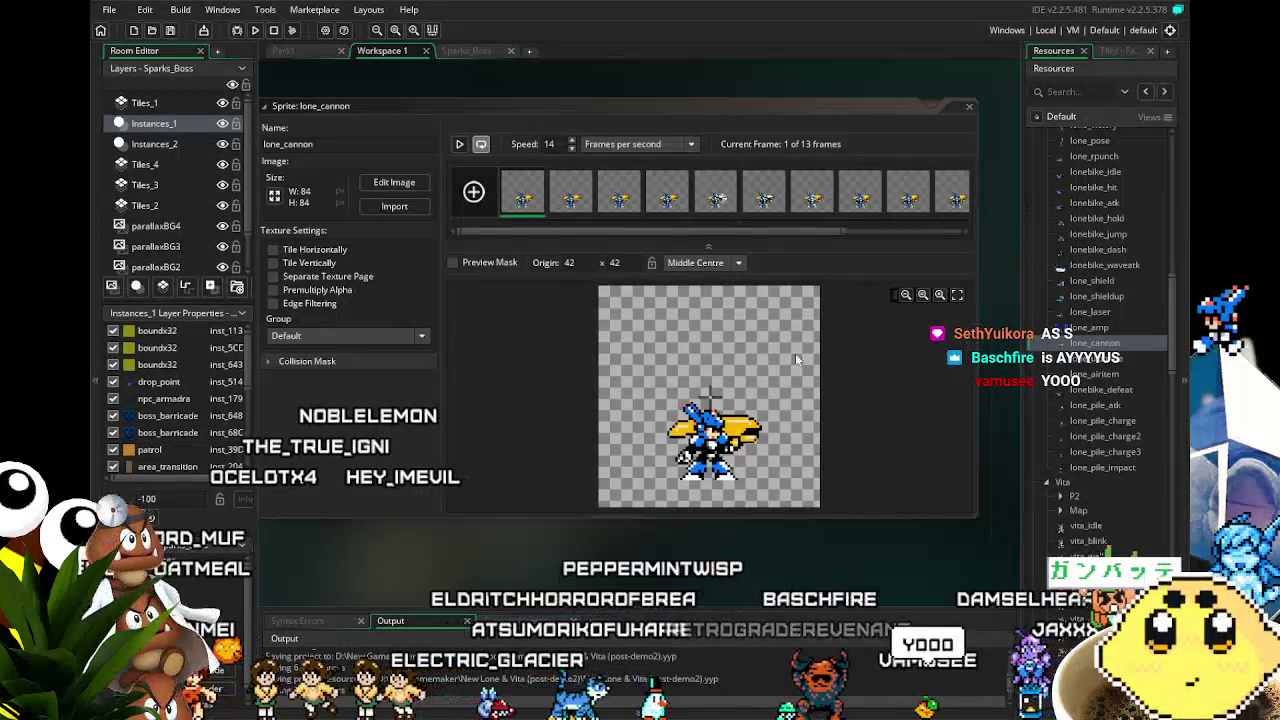
Reopen and close lone_cannon's frame editor, then play its 13-frame animation at 14 fps.
{"action": "double_click", "coordinate": [716, 197]}
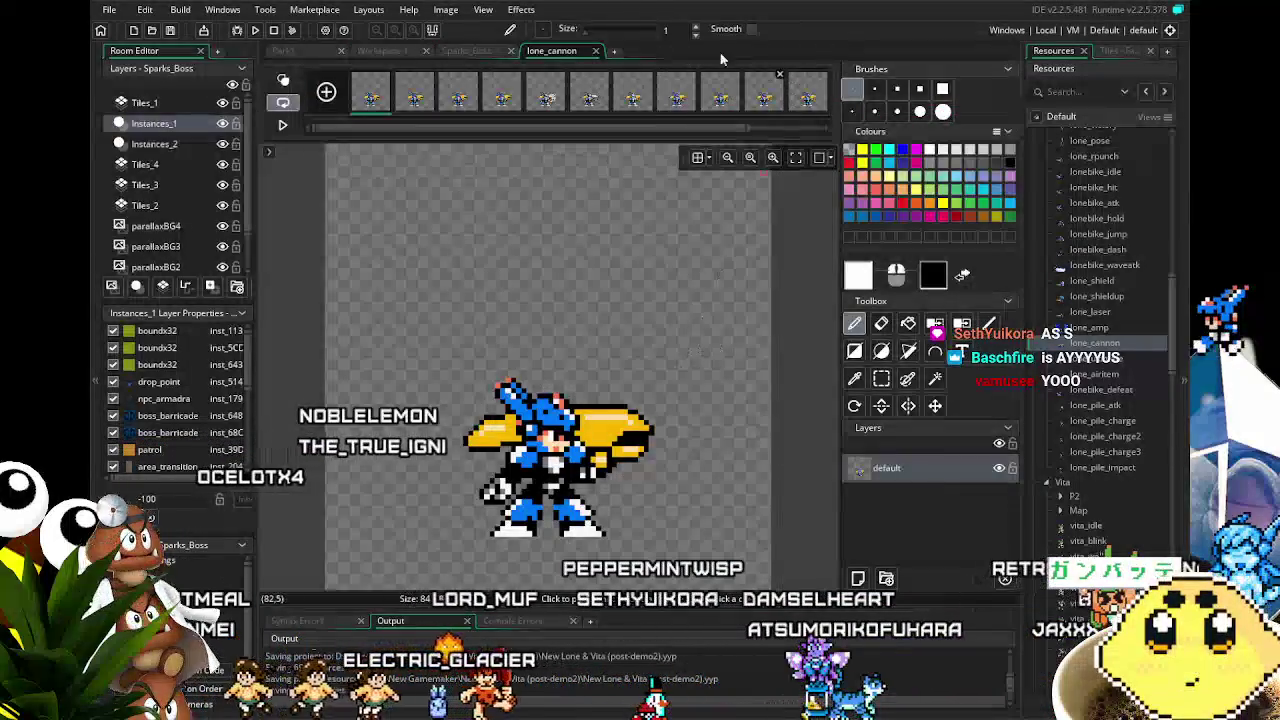
{"action": "left_click", "coordinate": [593, 51]}
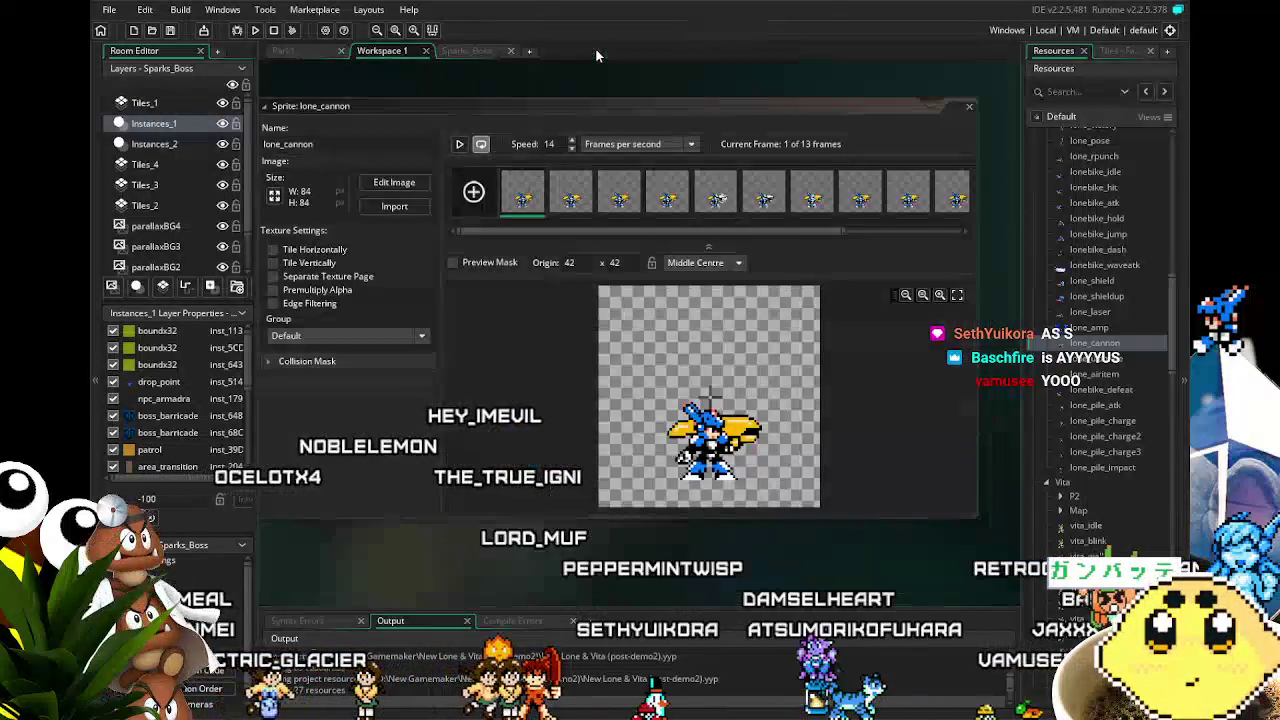
{"action": "left_click", "coordinate": [515, 197]}
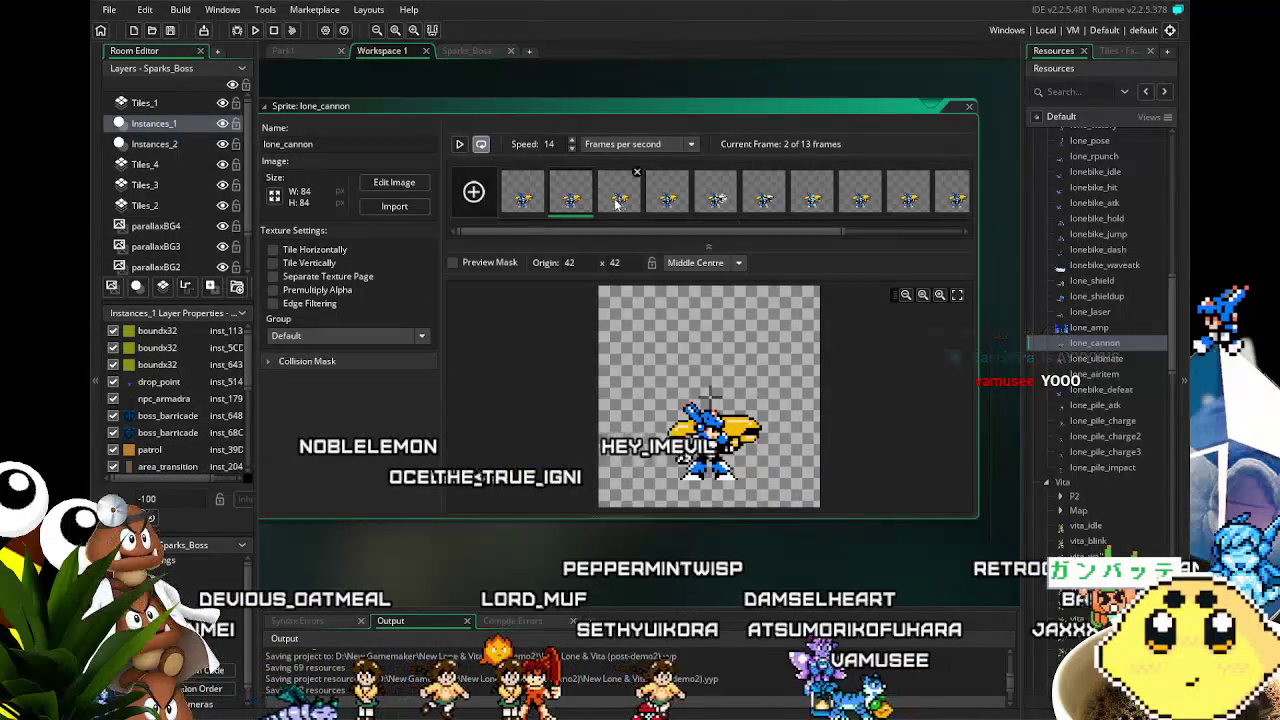
{"action": "left_click", "coordinate": [459, 145]}
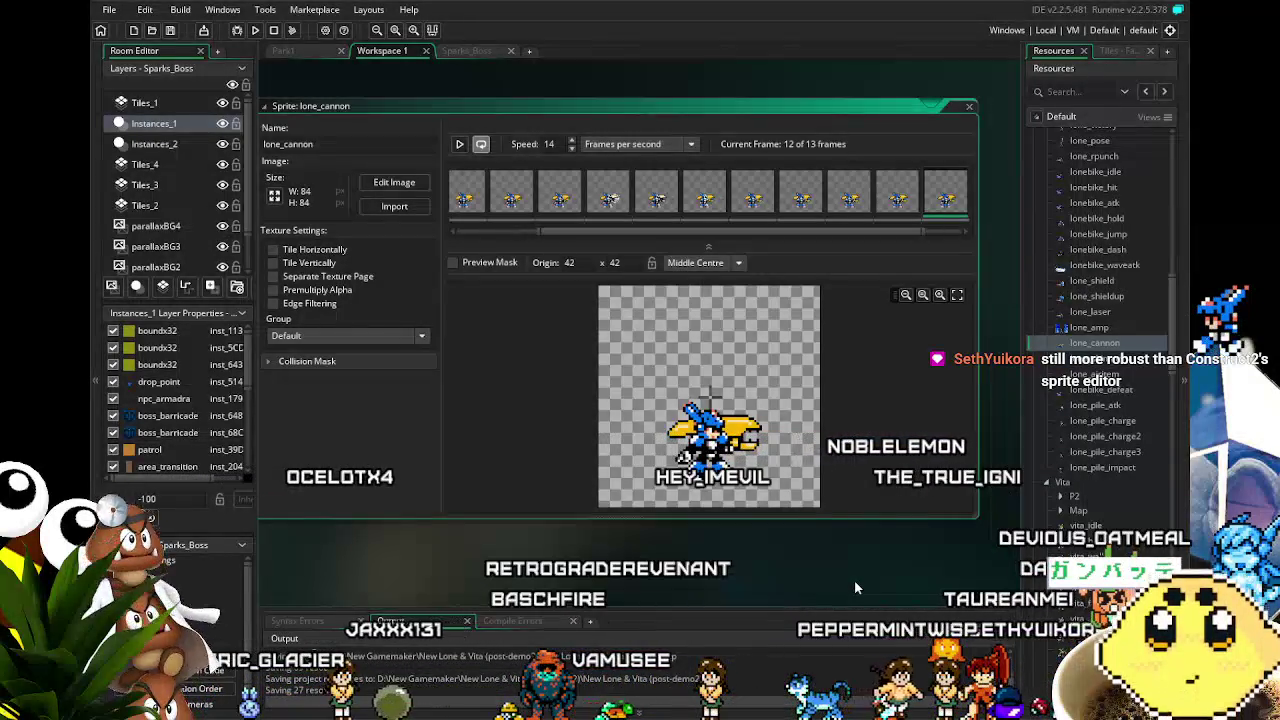
Save the project with F5 and scroll down the Resources tree.
{"action": "key", "text": "F5"}
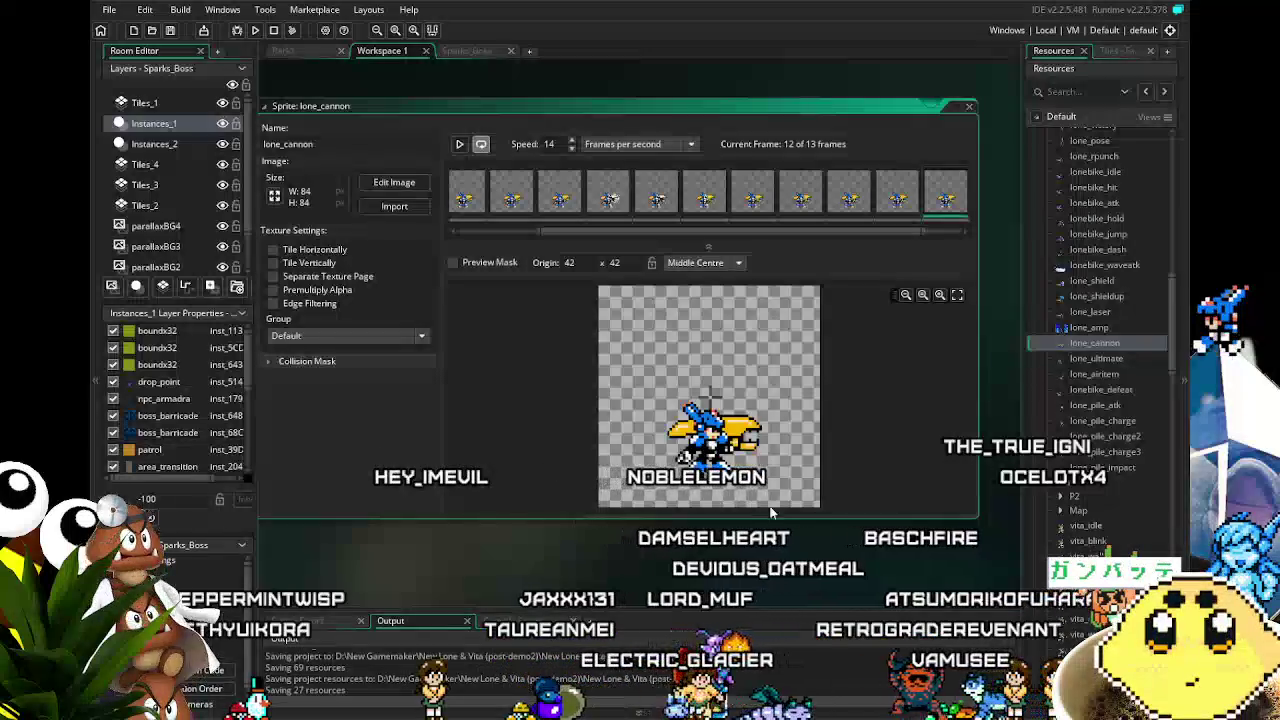
{"action": "scroll", "coordinate": [1098, 410], "scroll_direction": "down", "scroll_amount": 1}
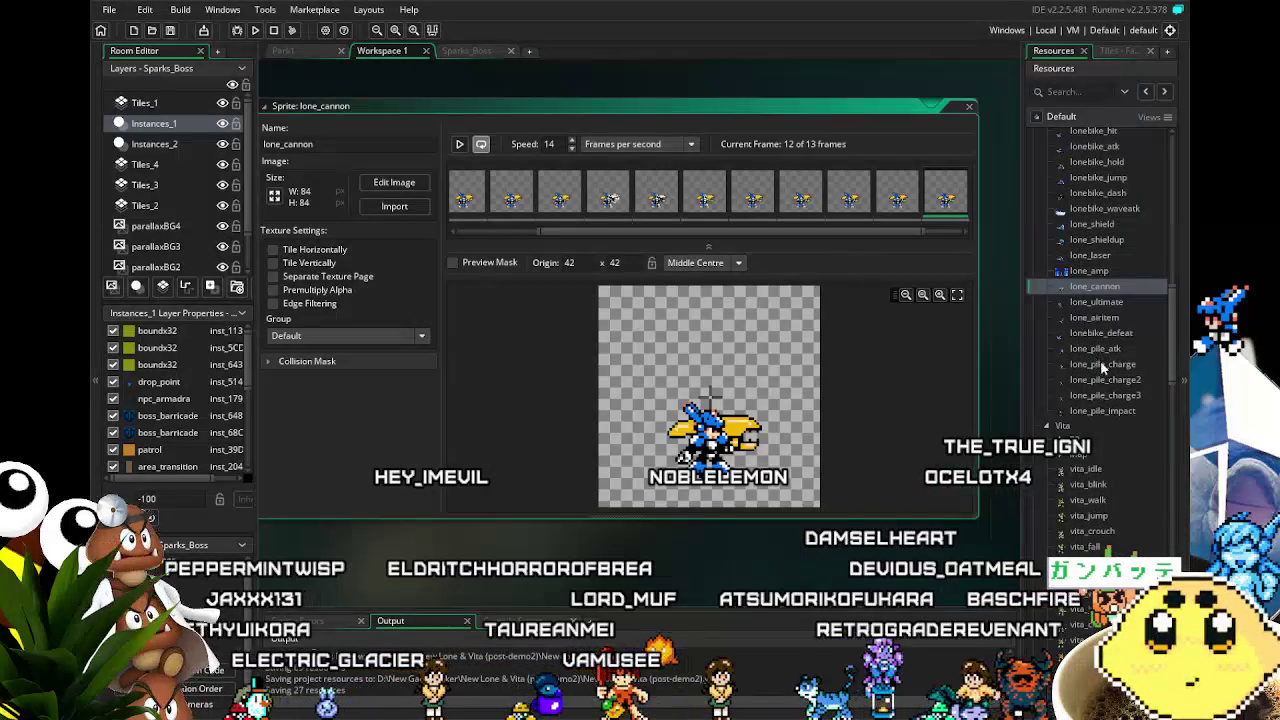
Centre lone_pile_charge's origin at 42 x 42, then open lone_pile_charge2's origin choices.
{"action": "left_click", "coordinate": [1102, 366]}
{"action": "double_click", "coordinate": [1102, 366]}
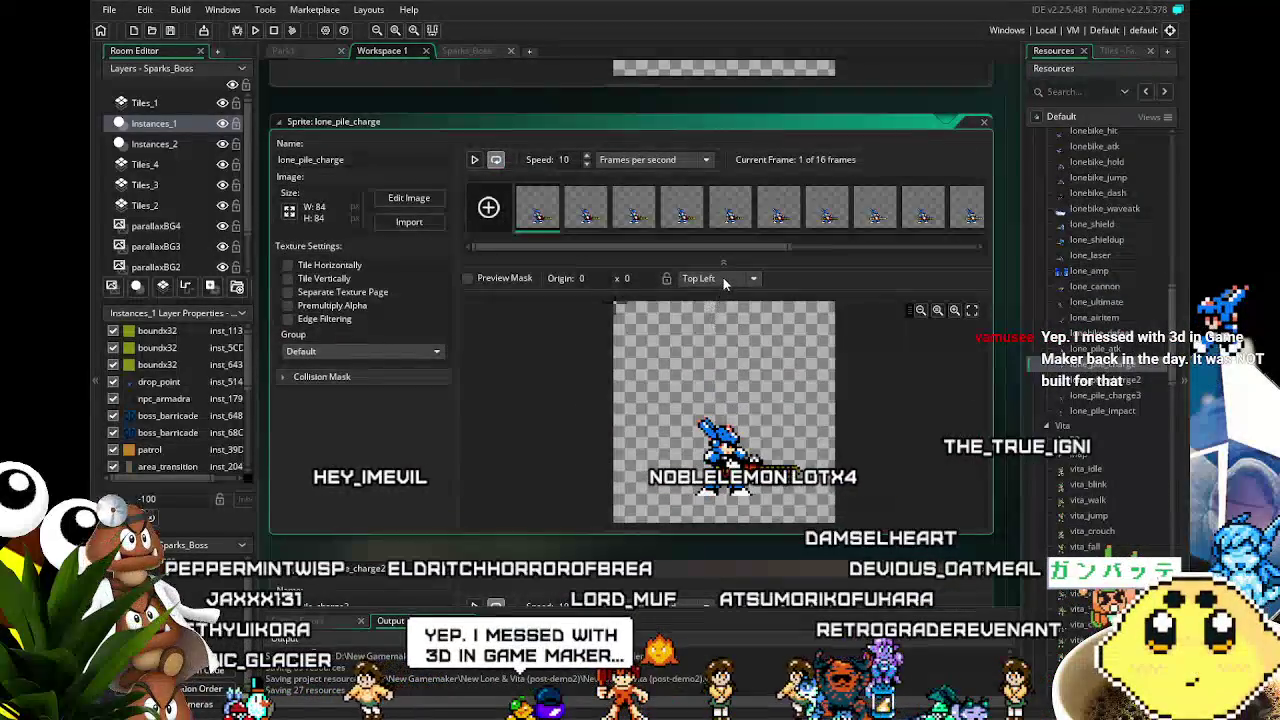
{"action": "left_click", "coordinate": [723, 278]}
{"action": "left_click", "coordinate": [735, 352]}
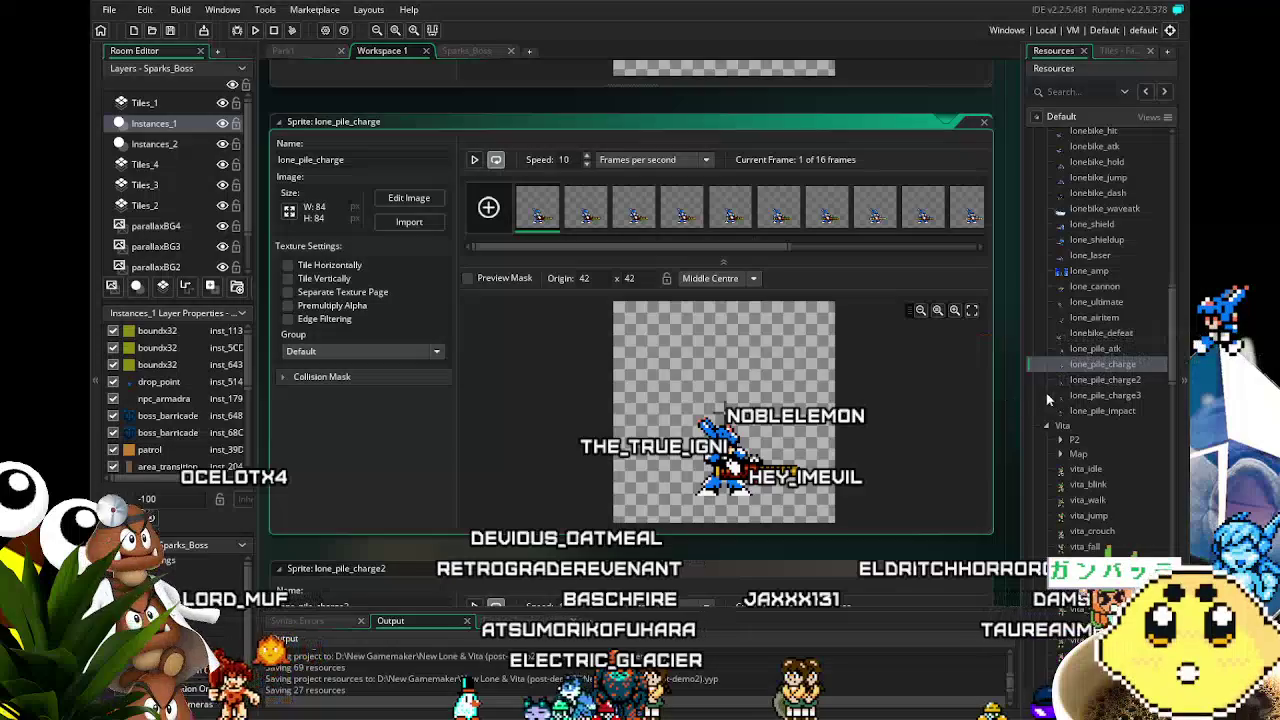
{"action": "double_click", "coordinate": [1103, 380]}
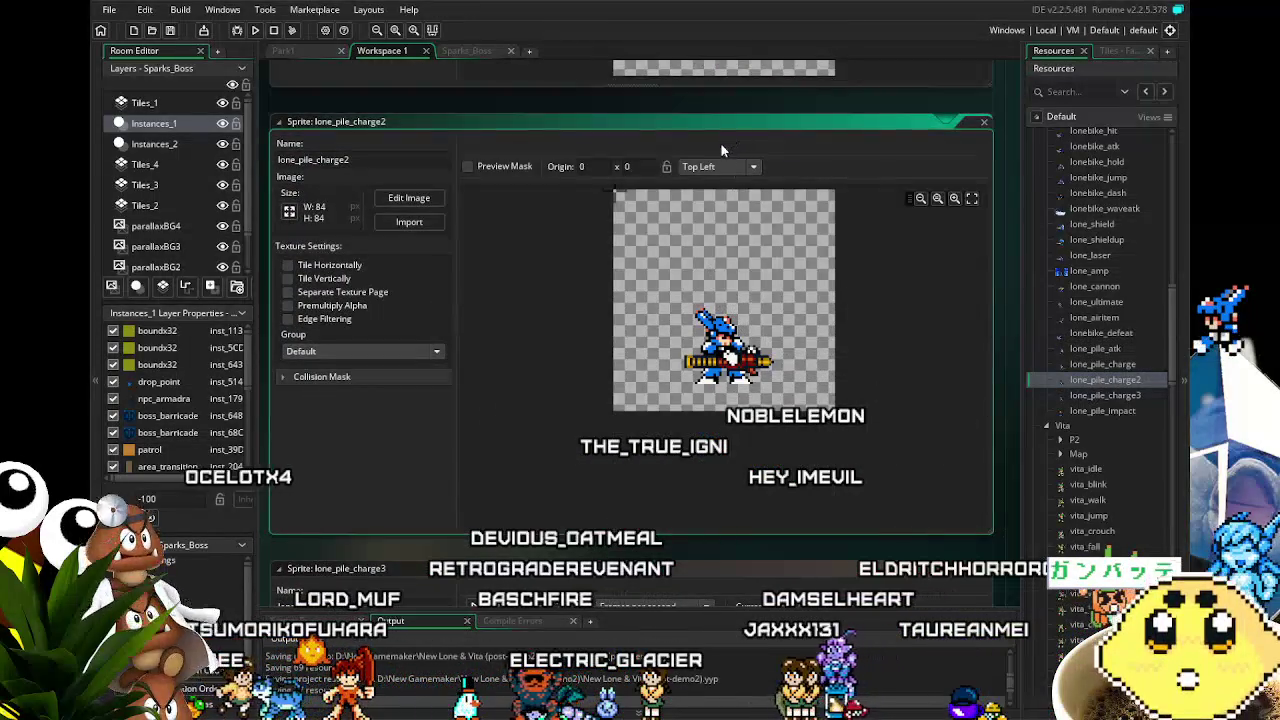
{"action": "left_click", "coordinate": [721, 146]}
{"action": "left_click", "coordinate": [707, 282]}
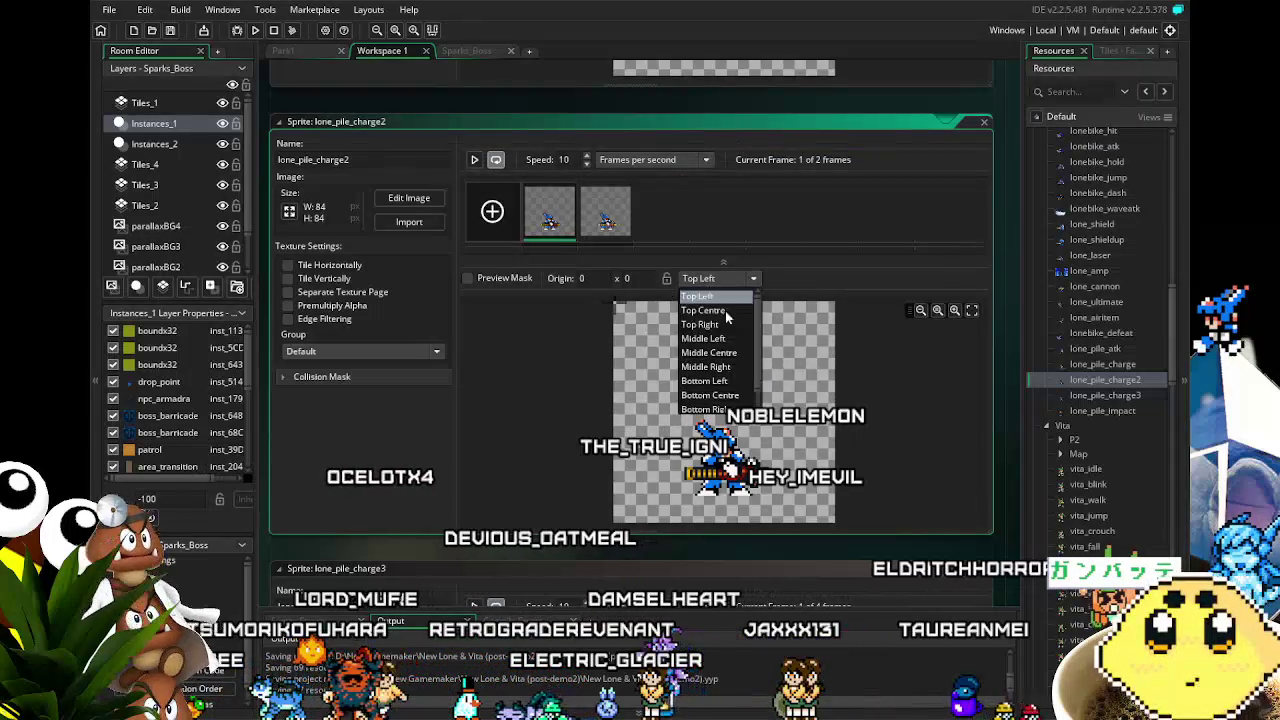
Set lone_pile_charge3 and lone_pile_impact origins to Middle Centre (42 x 42).
{"action": "double_click", "coordinate": [1040, 400]}
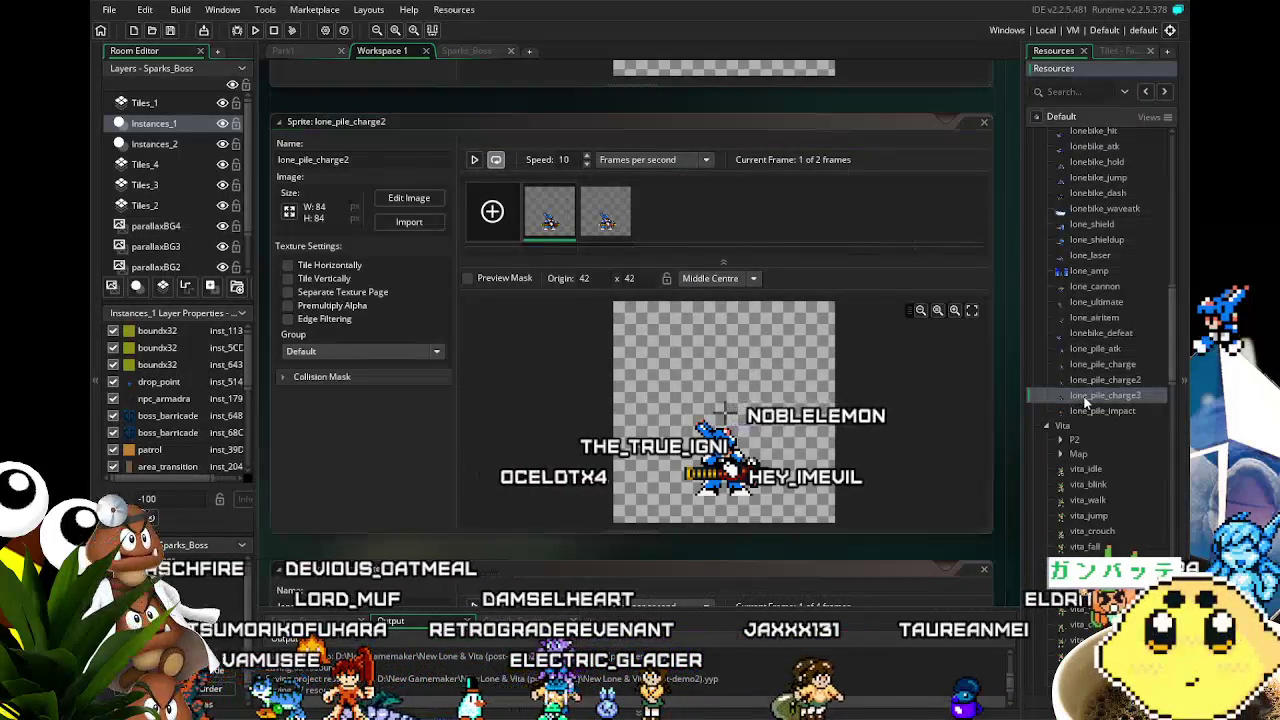
{"action": "left_click", "coordinate": [712, 280]}
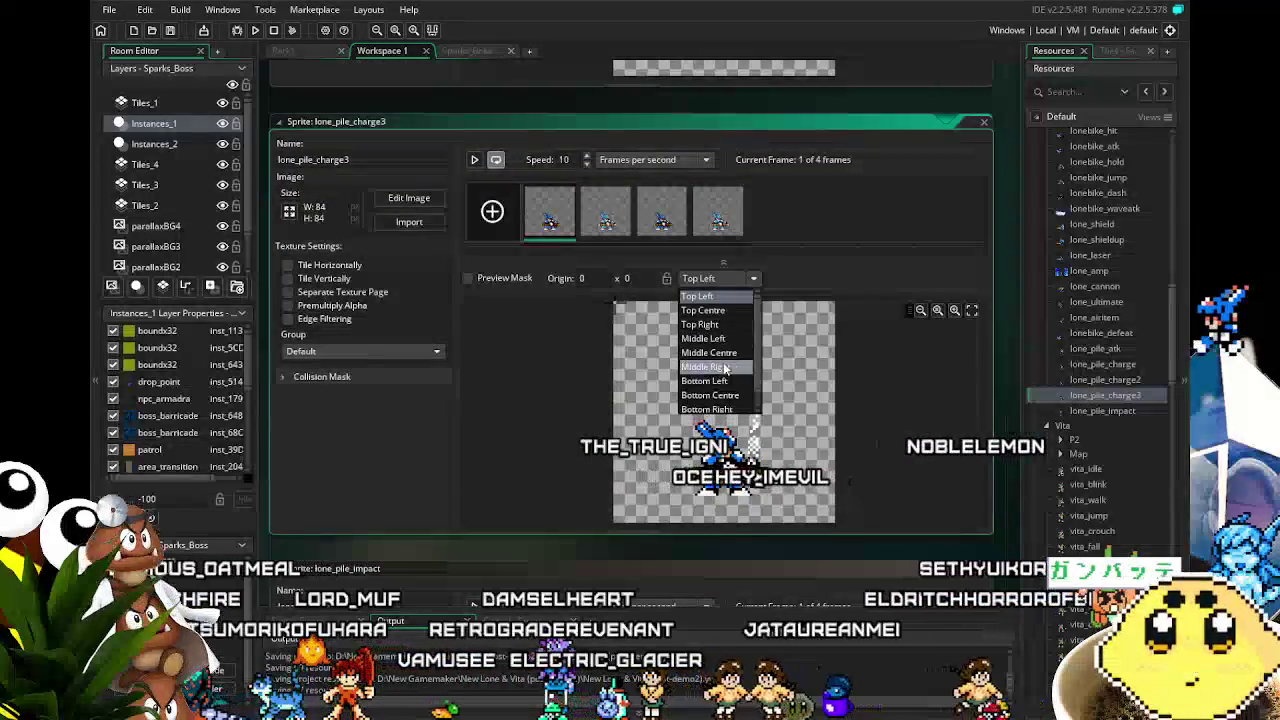
{"action": "left_click", "coordinate": [703, 353]}
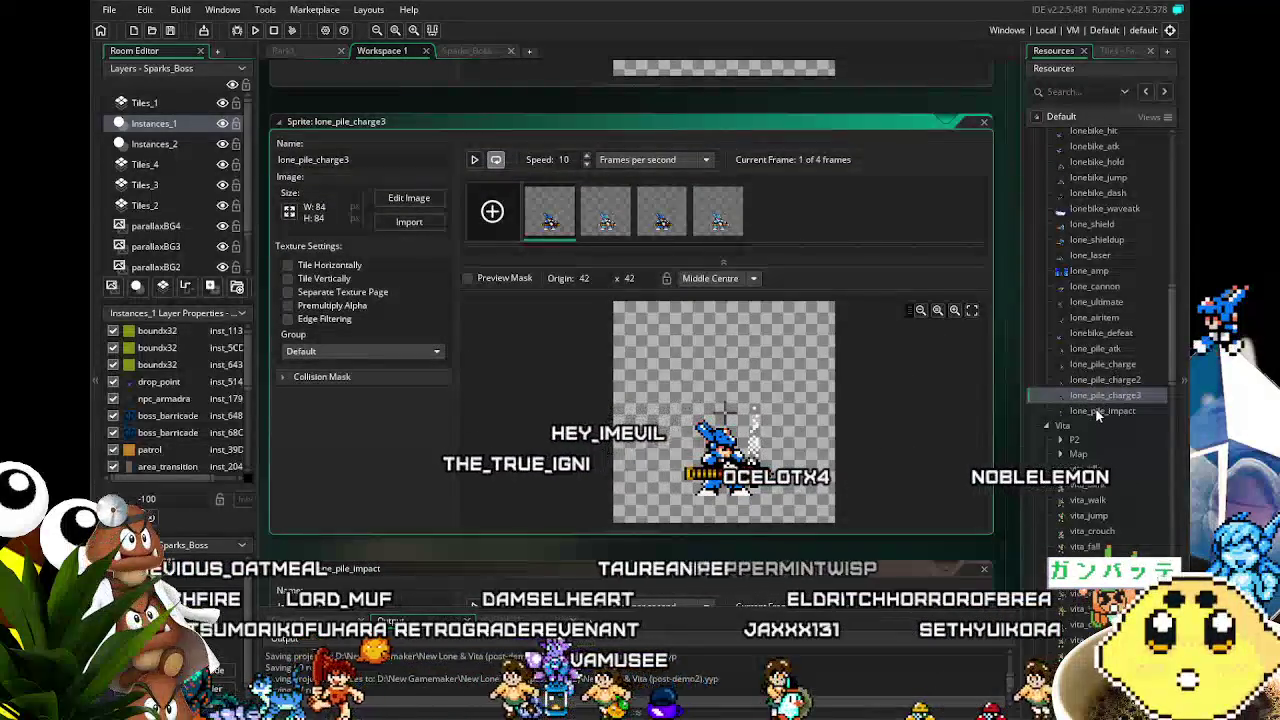
{"action": "double_click", "coordinate": [1100, 411]}
{"action": "left_click", "coordinate": [710, 282]}
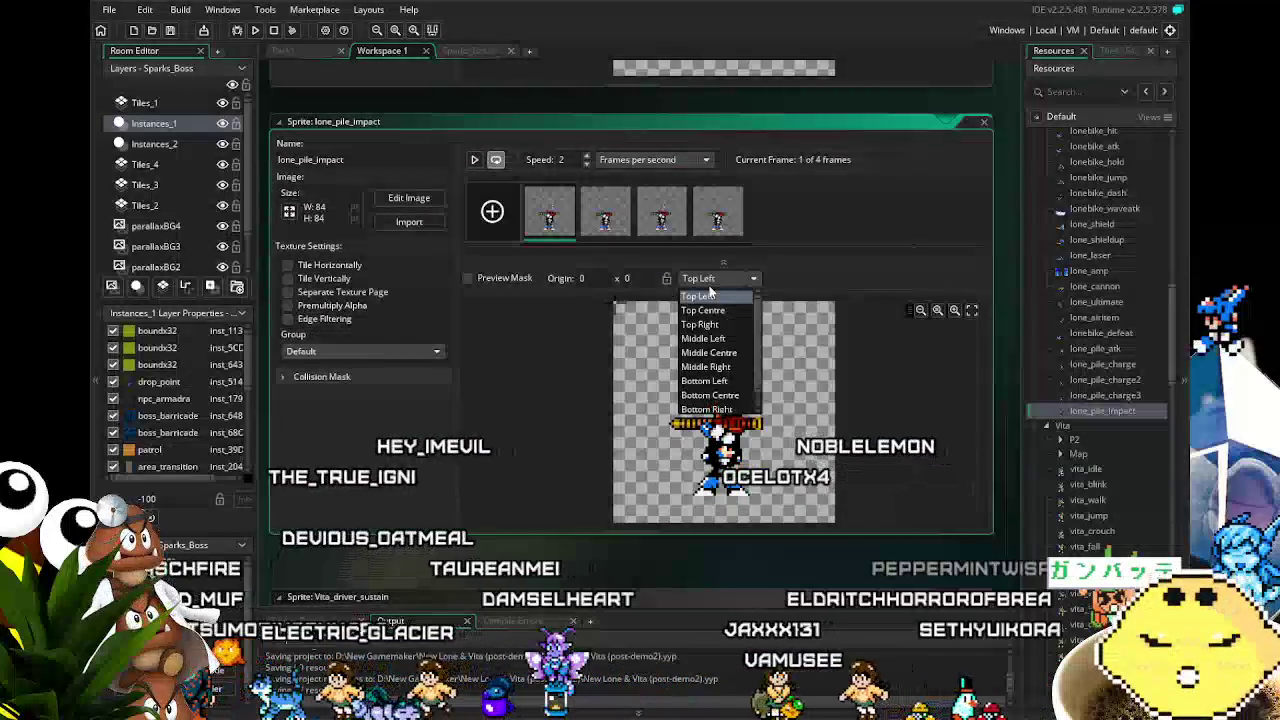
{"action": "left_click", "coordinate": [721, 352]}
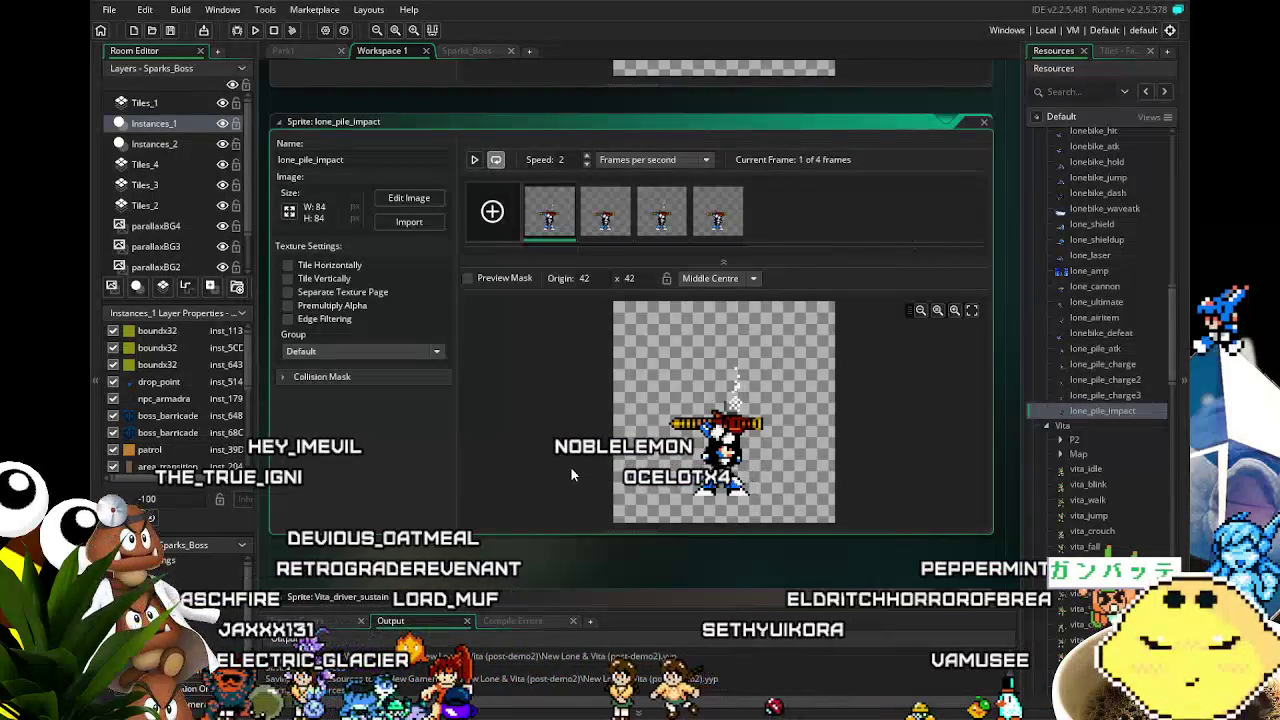
{"action": "scroll", "coordinate": [1105, 519], "scroll_direction": "down", "scroll_amount": 10}
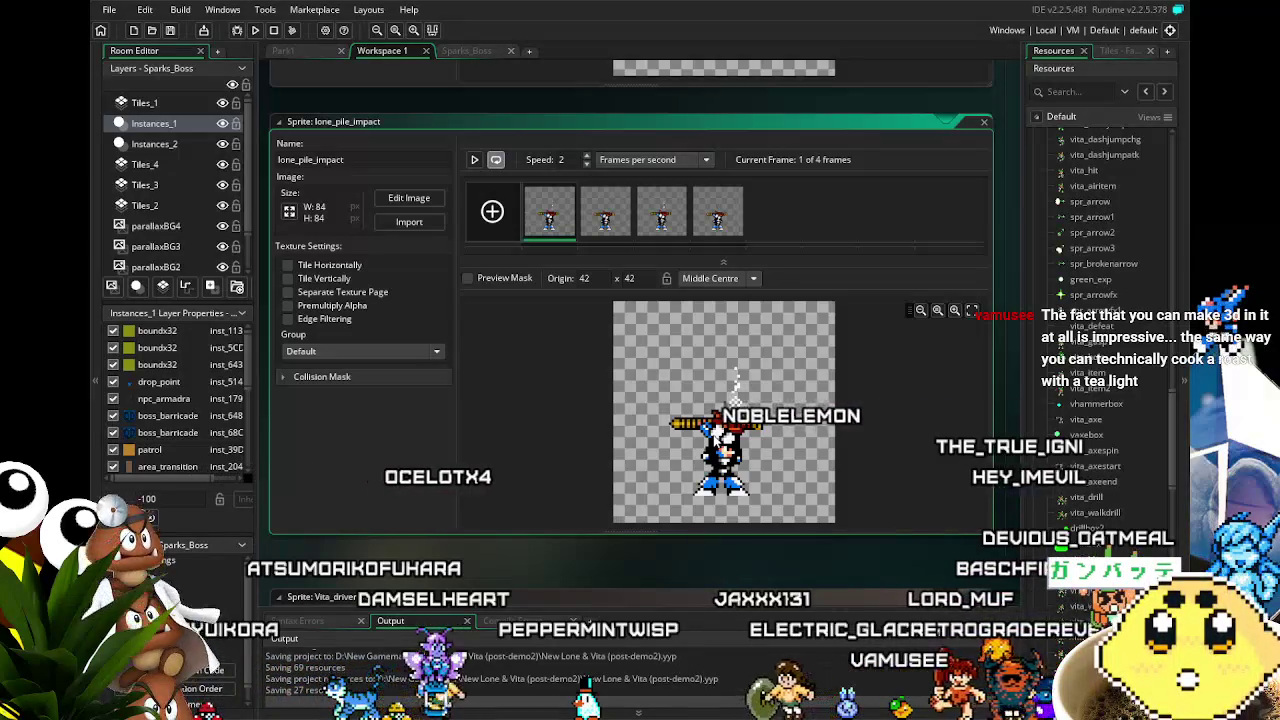
Open the Vita_driver_sustain sprite (12 frames, 84 x 84, 20 fps) from Resources.
{"action": "double_click", "coordinate": [1059, 534]}
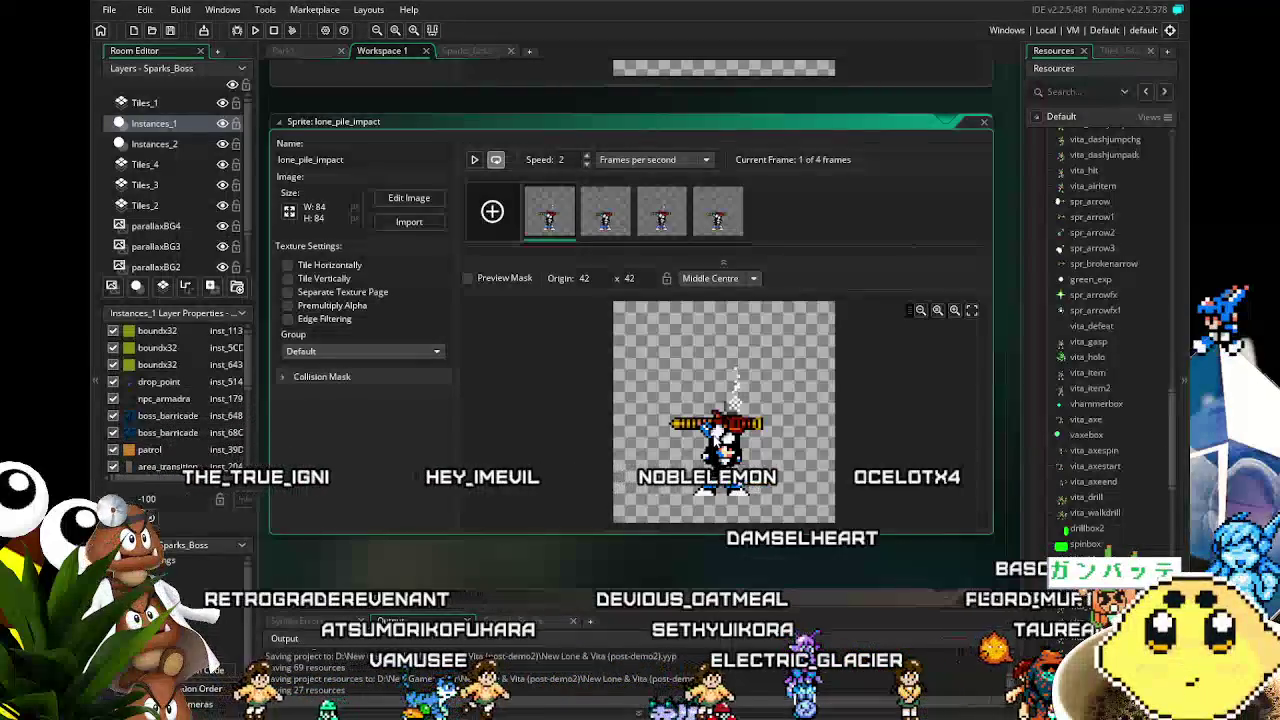
{"action": "scroll", "coordinate": [1130, 415], "scroll_direction": "down", "scroll_amount": 10}
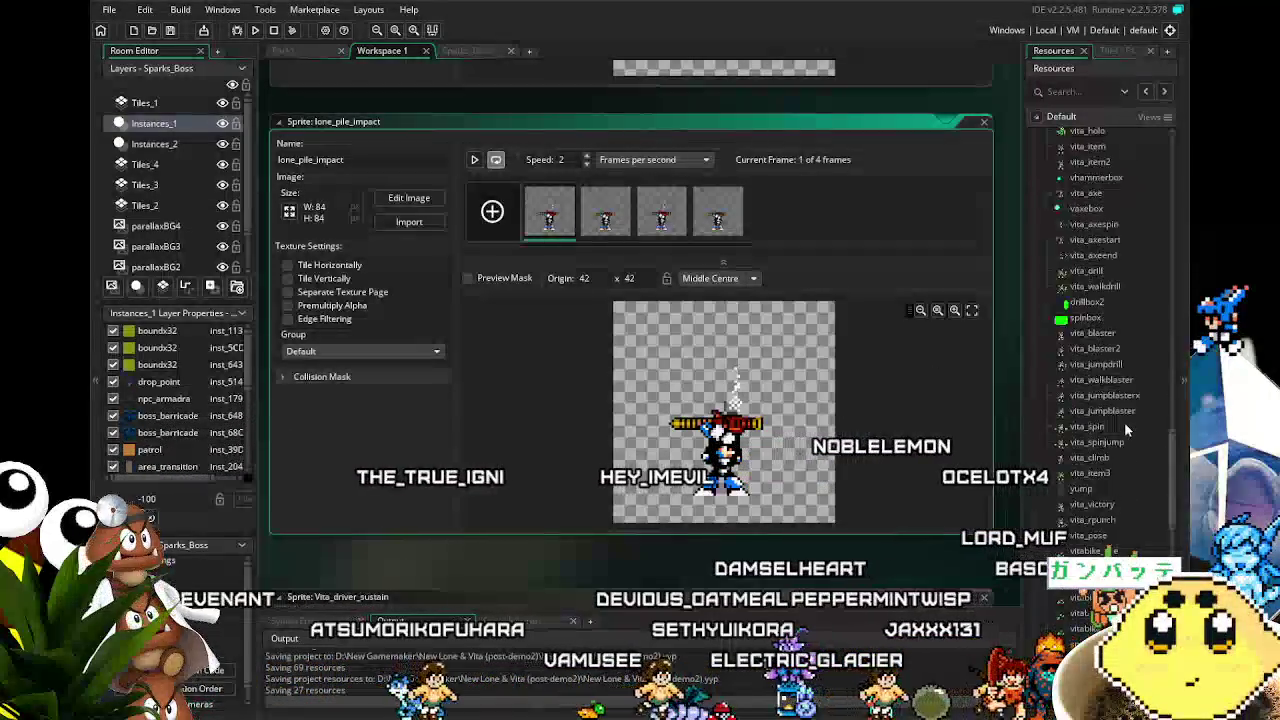
{"action": "scroll", "coordinate": [1124, 425], "scroll_direction": "up", "scroll_amount": 5}
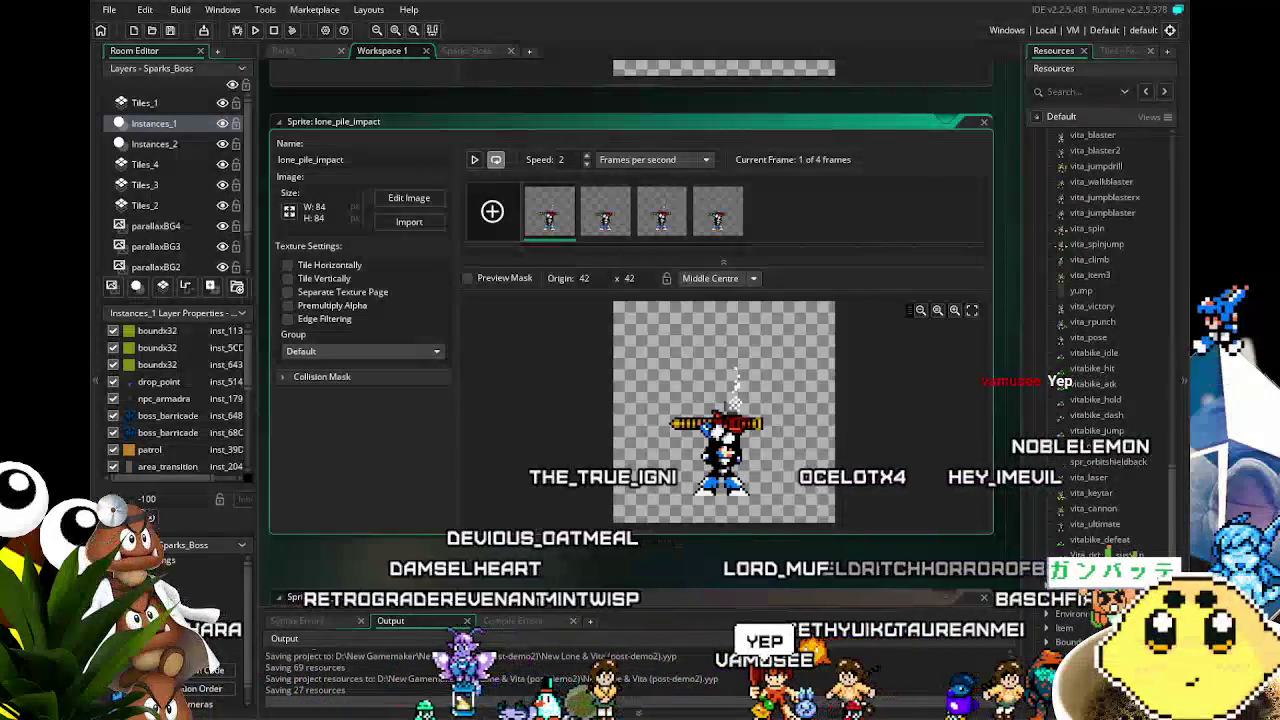
{"action": "double_click", "coordinate": [1100, 553]}
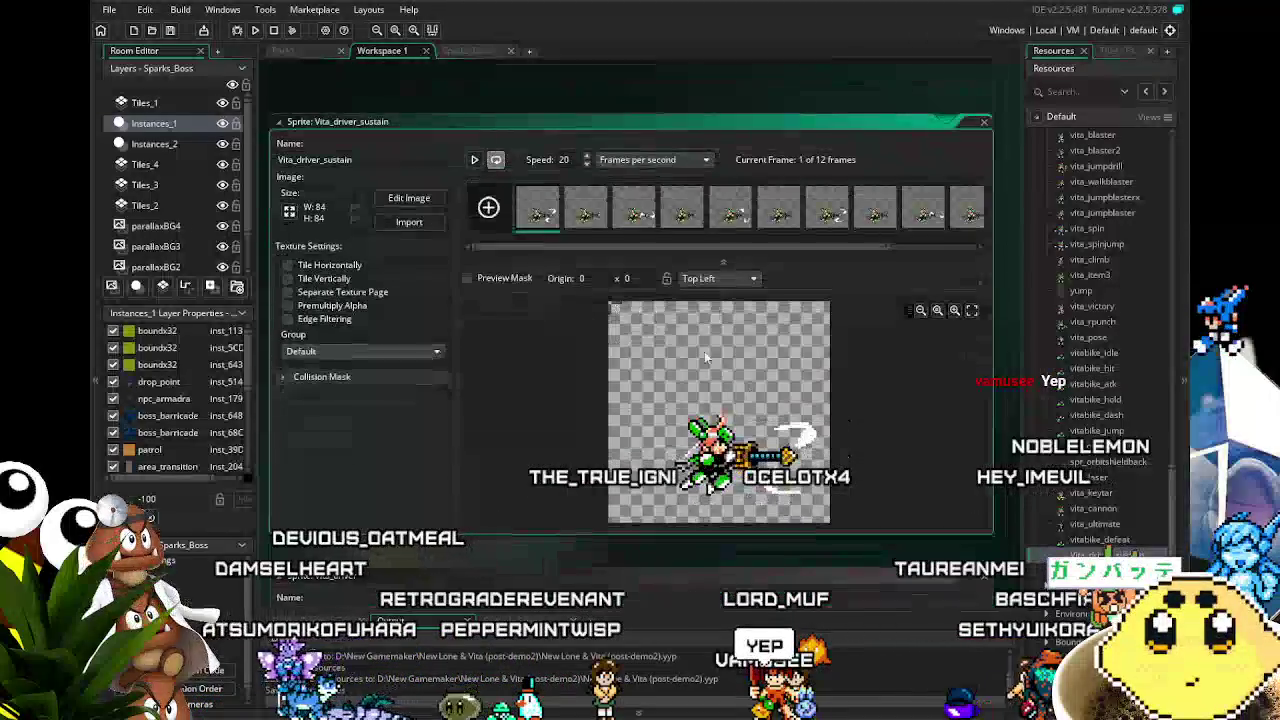
Pick Middle Centre as the origin for Vita_driver_sustain, then for Vita_driver.
{"action": "left_click", "coordinate": [718, 278]}
{"action": "left_click", "coordinate": [708, 348]}
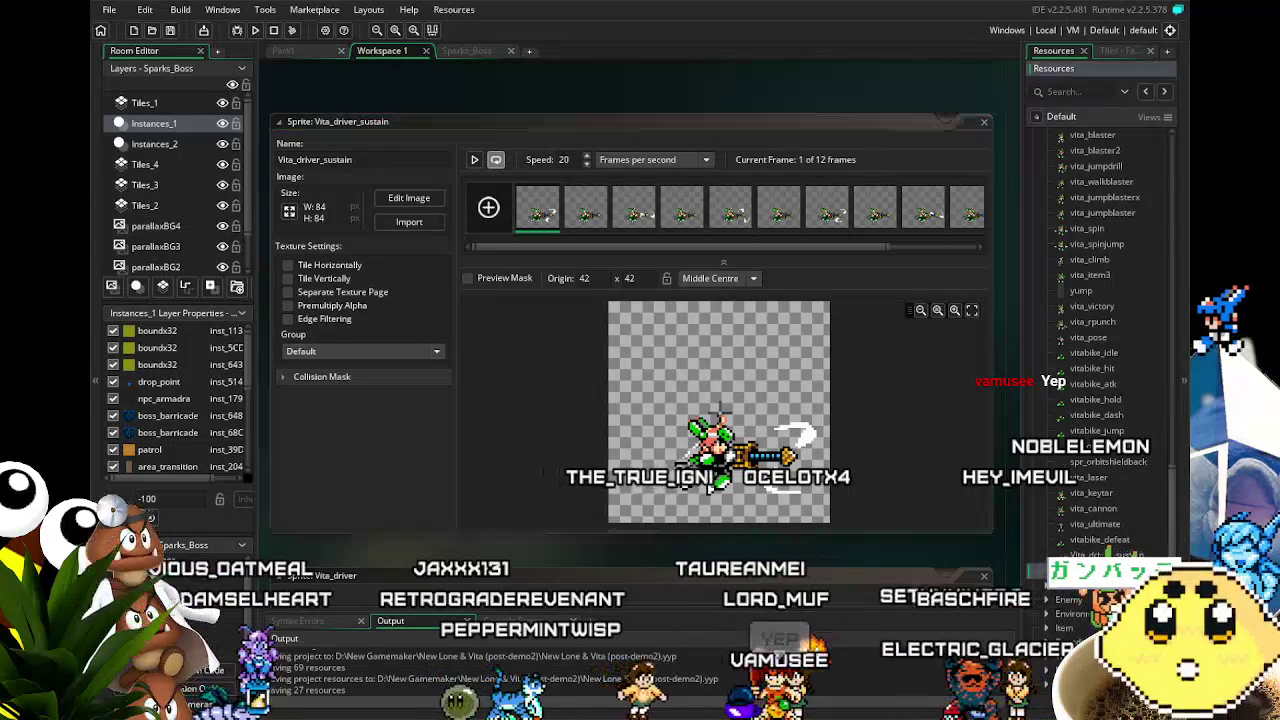
{"action": "left_click", "coordinate": [718, 278]}
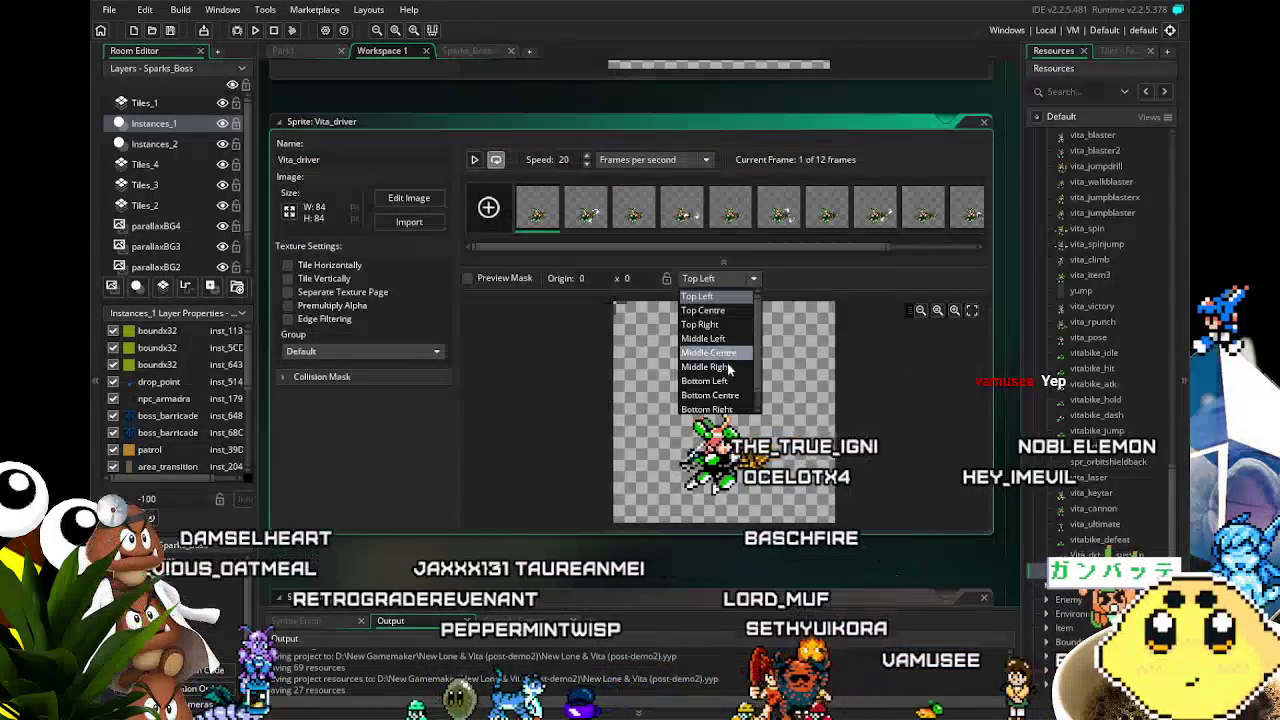
{"action": "left_click", "coordinate": [730, 367]}
{"action": "left_click", "coordinate": [718, 278]}
{"action": "left_click", "coordinate": [728, 349]}
Scroll back up the Resources tree and reopen the lone_pile_impact sprite.
{"action": "scroll", "coordinate": [1118, 497], "scroll_direction": "up", "scroll_amount": 10}
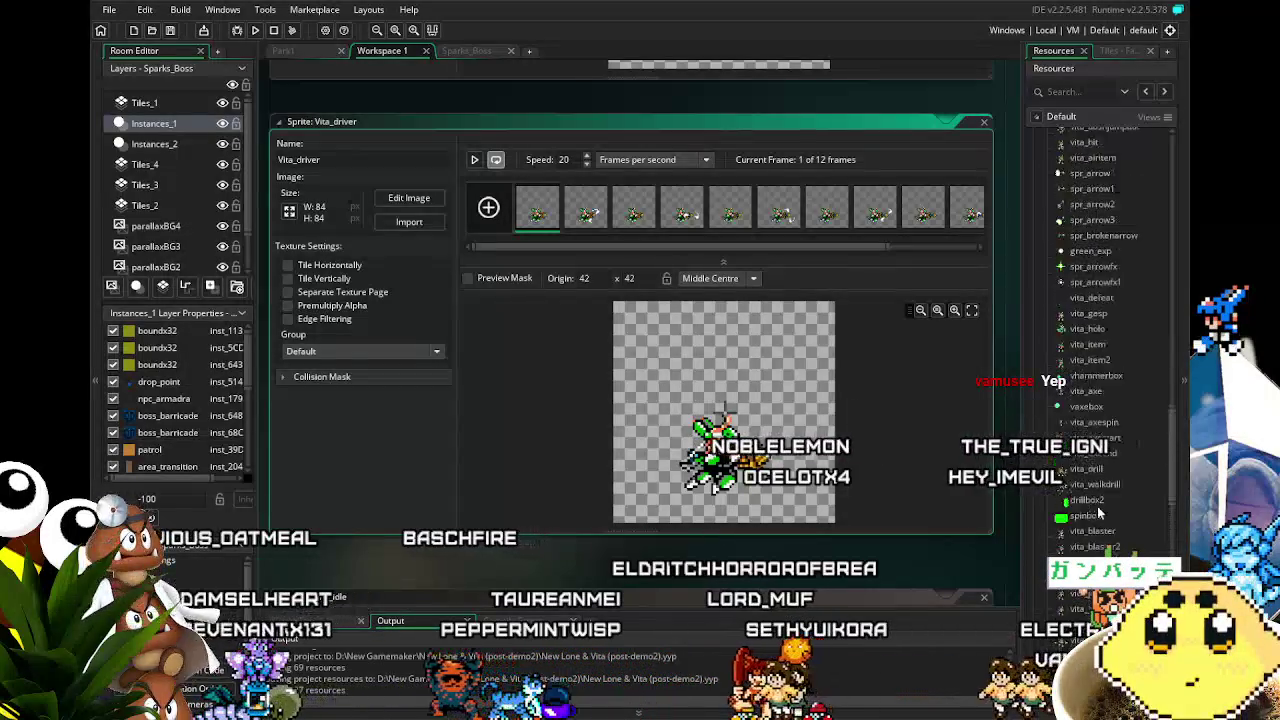
{"action": "scroll", "coordinate": [1097, 506], "scroll_direction": "up", "scroll_amount": 5}
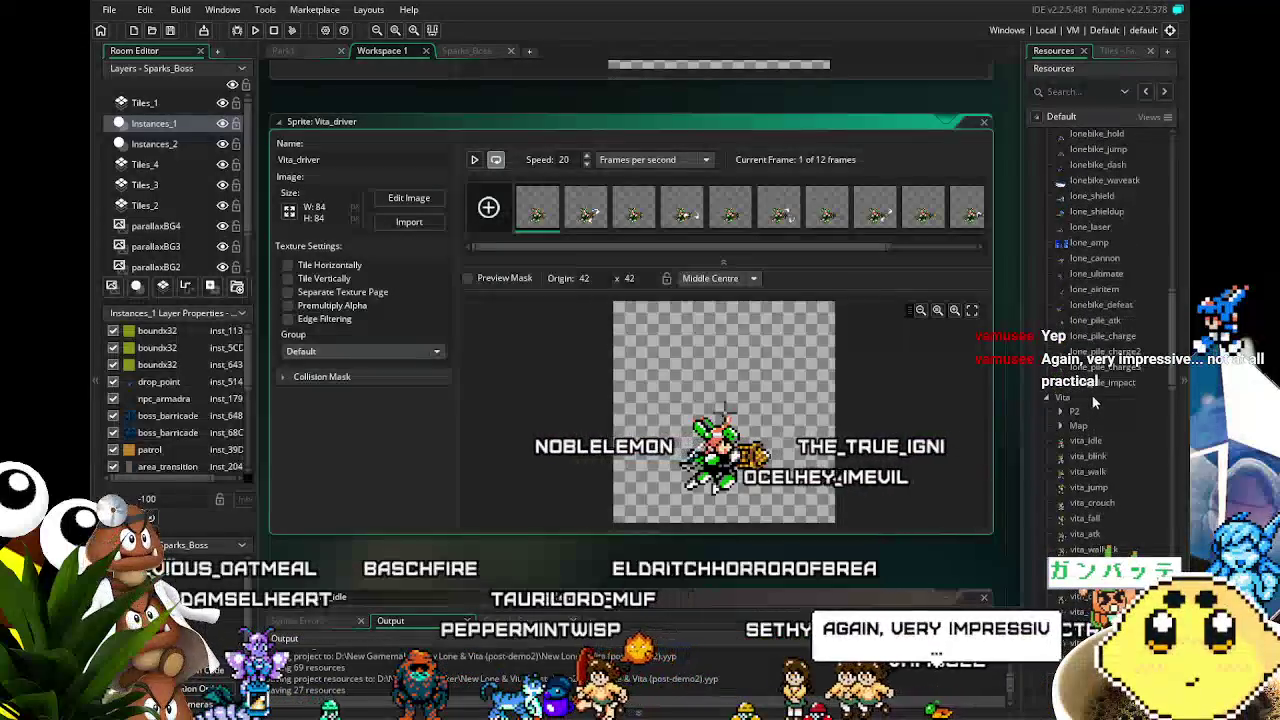
{"action": "double_click", "coordinate": [1097, 382]}
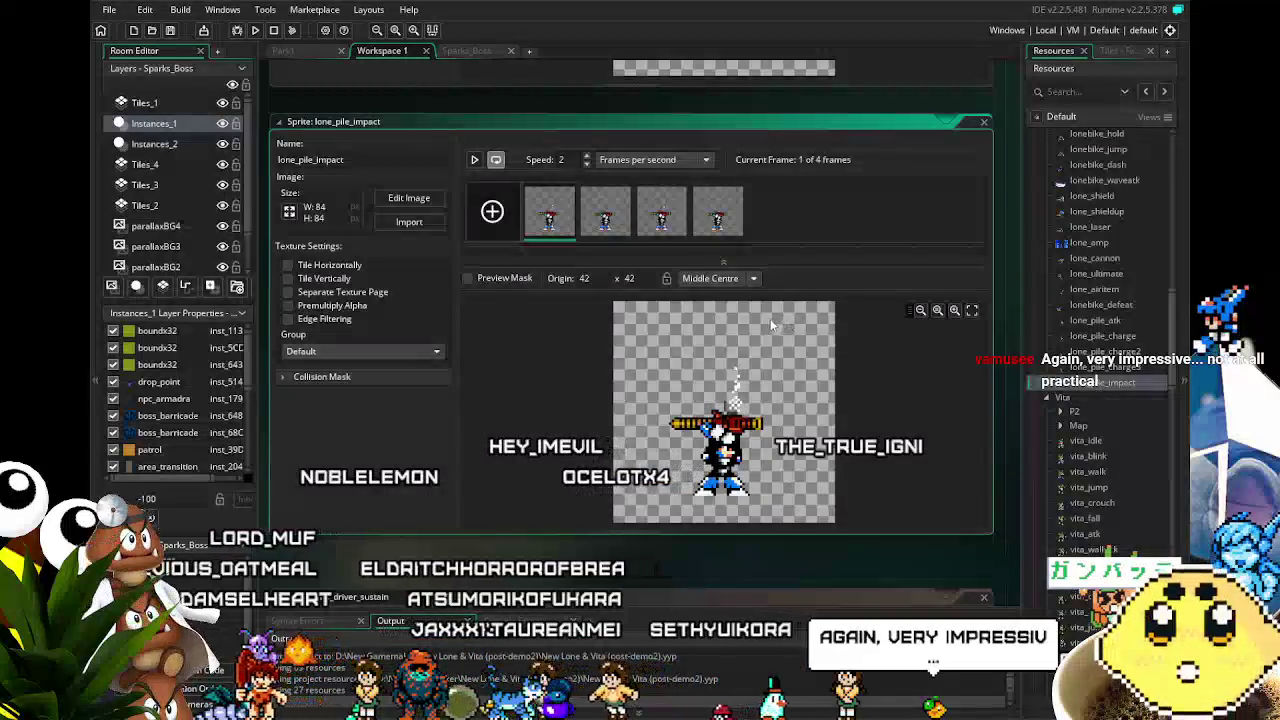
Review lone_pile_charge2 and lone_pile_charge, then open the lone_pile_atk sprite.
{"action": "double_click", "coordinate": [1101, 366]}
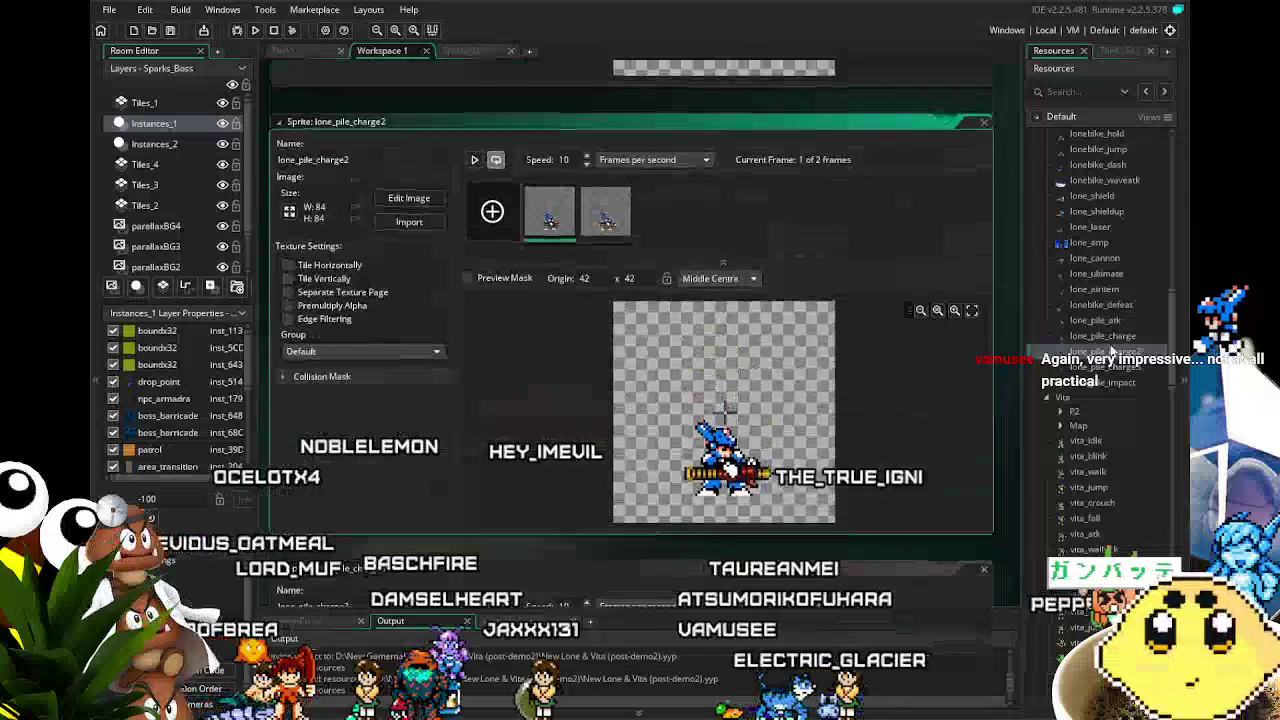
{"action": "double_click", "coordinate": [1101, 336]}
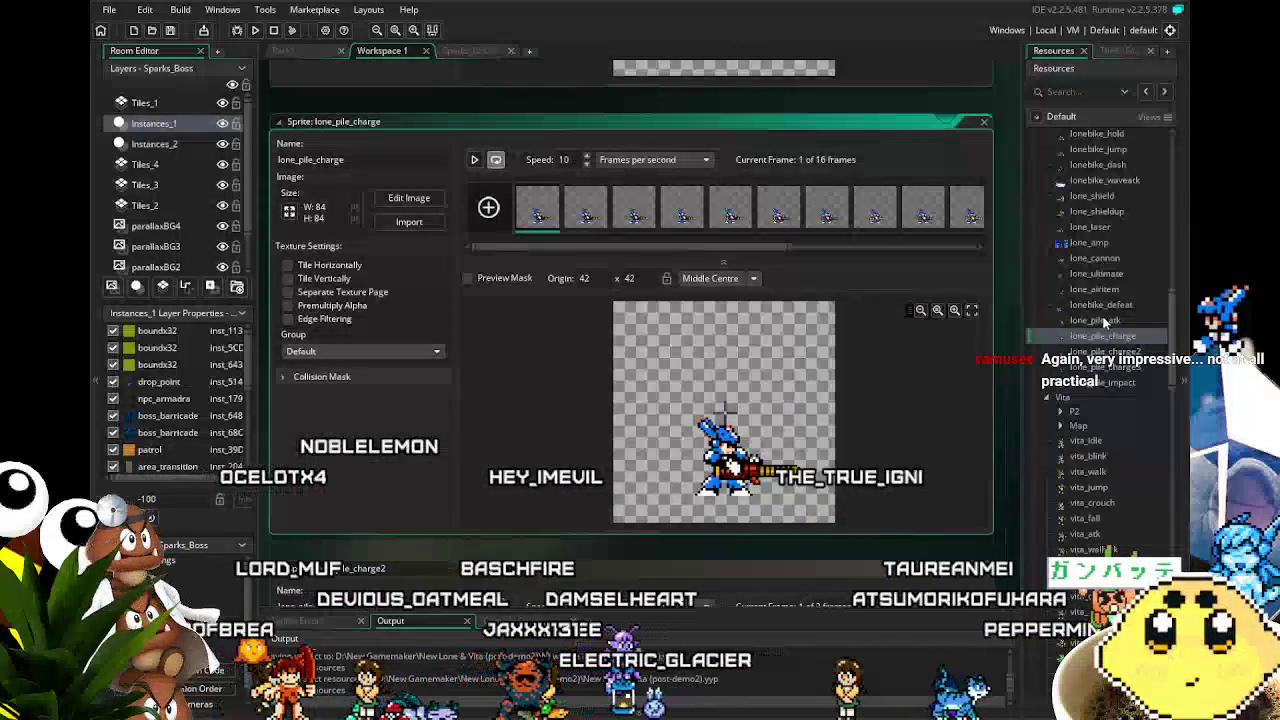
{"action": "double_click", "coordinate": [1100, 319]}
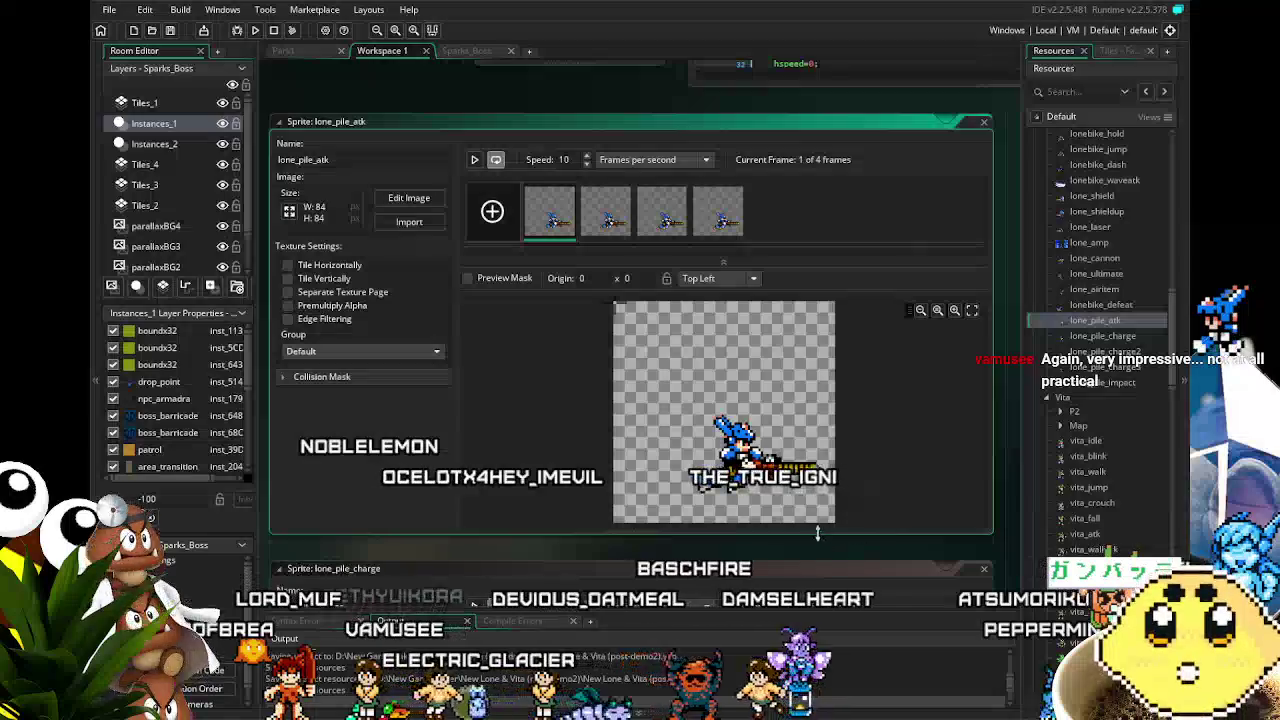
Set lone_pile_atk's origin to Middle Centre (42 x 42) and save the project.
{"action": "left_click", "coordinate": [718, 278]}
{"action": "left_click", "coordinate": [729, 353]}
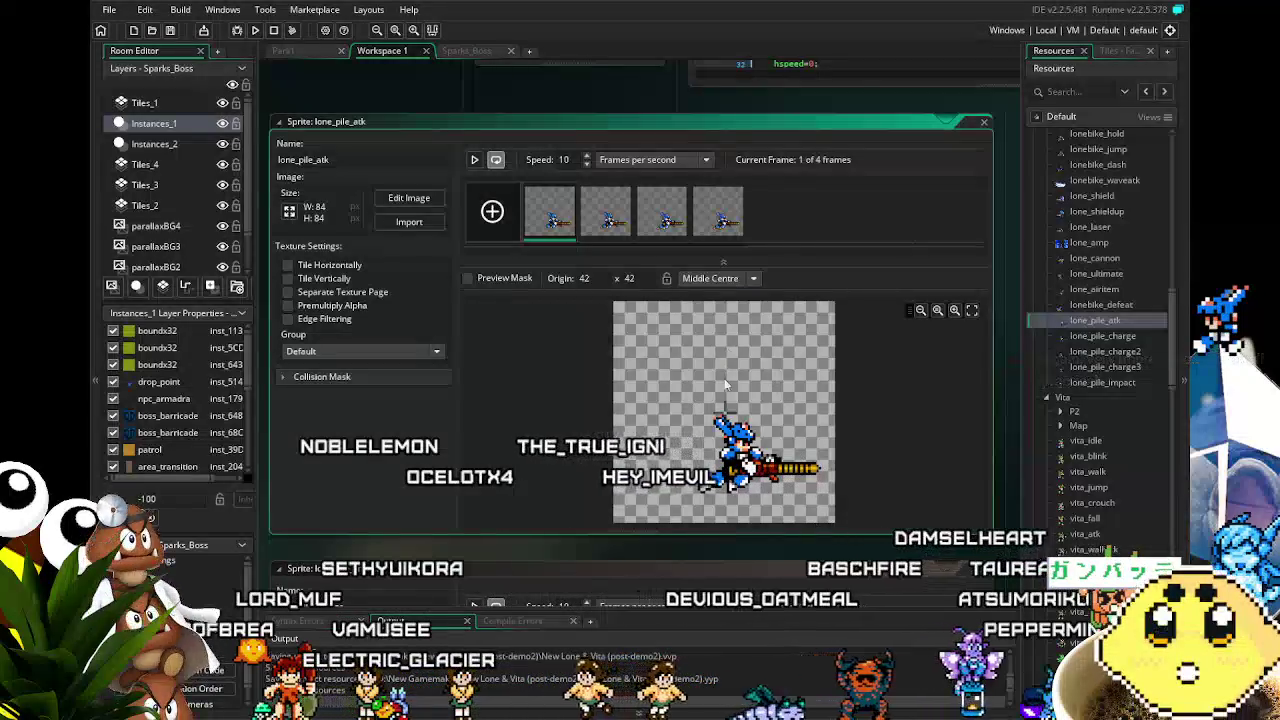
{"action": "left_click", "coordinate": [170, 30]}
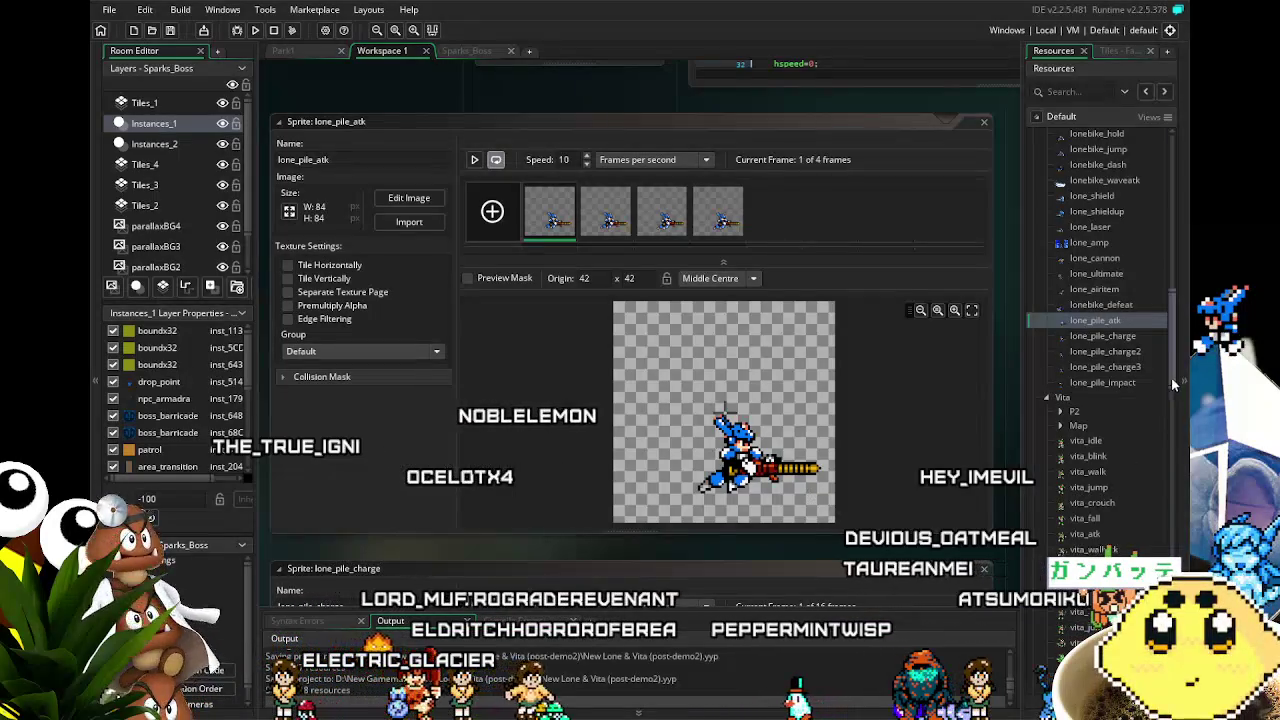
Scroll the Resources tree to Objects and expand the Player folder.
{"action": "scroll", "coordinate": [1170, 425], "scroll_direction": "down", "scroll_amount": 5}
{"action": "left_click_drag", "start_coordinate": [1172, 432], "coordinate": [1178, 556]}
{"action": "scroll", "coordinate": [1046, 543], "scroll_direction": "up", "scroll_amount": 1}
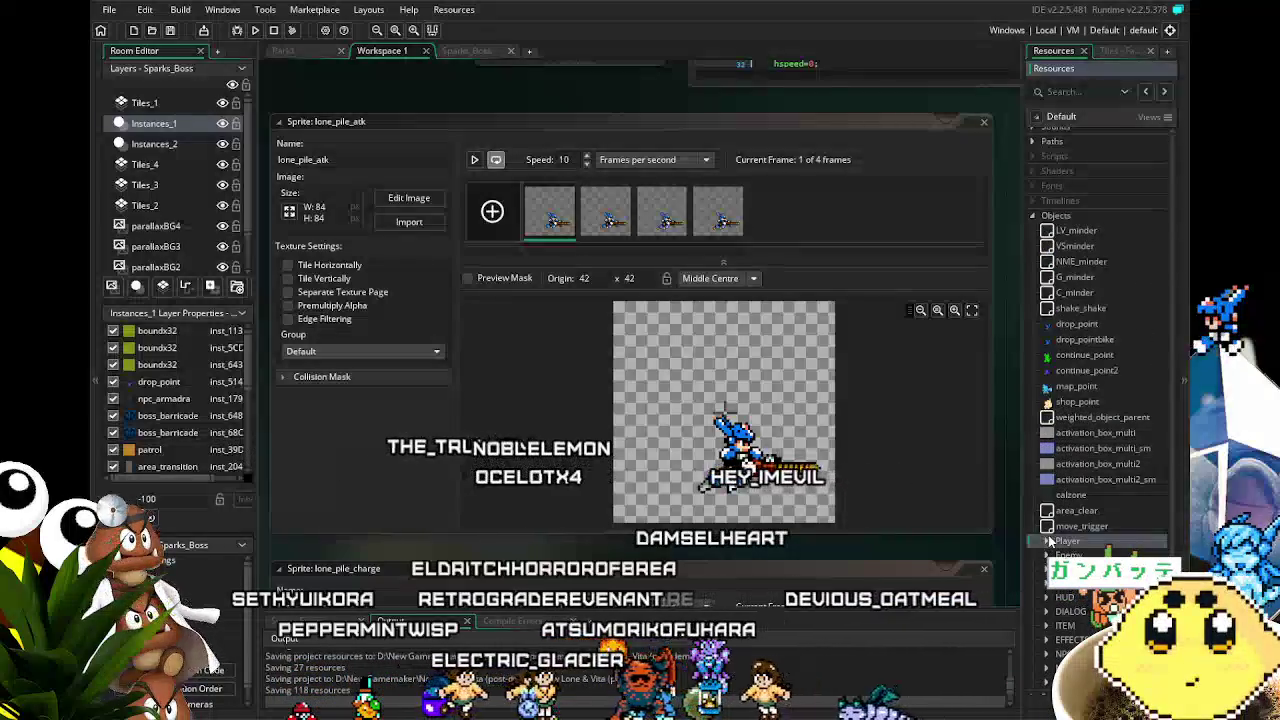
{"action": "left_click", "coordinate": [1046, 541]}
{"action": "scroll", "coordinate": [1046, 543], "scroll_direction": "down", "scroll_amount": 5}
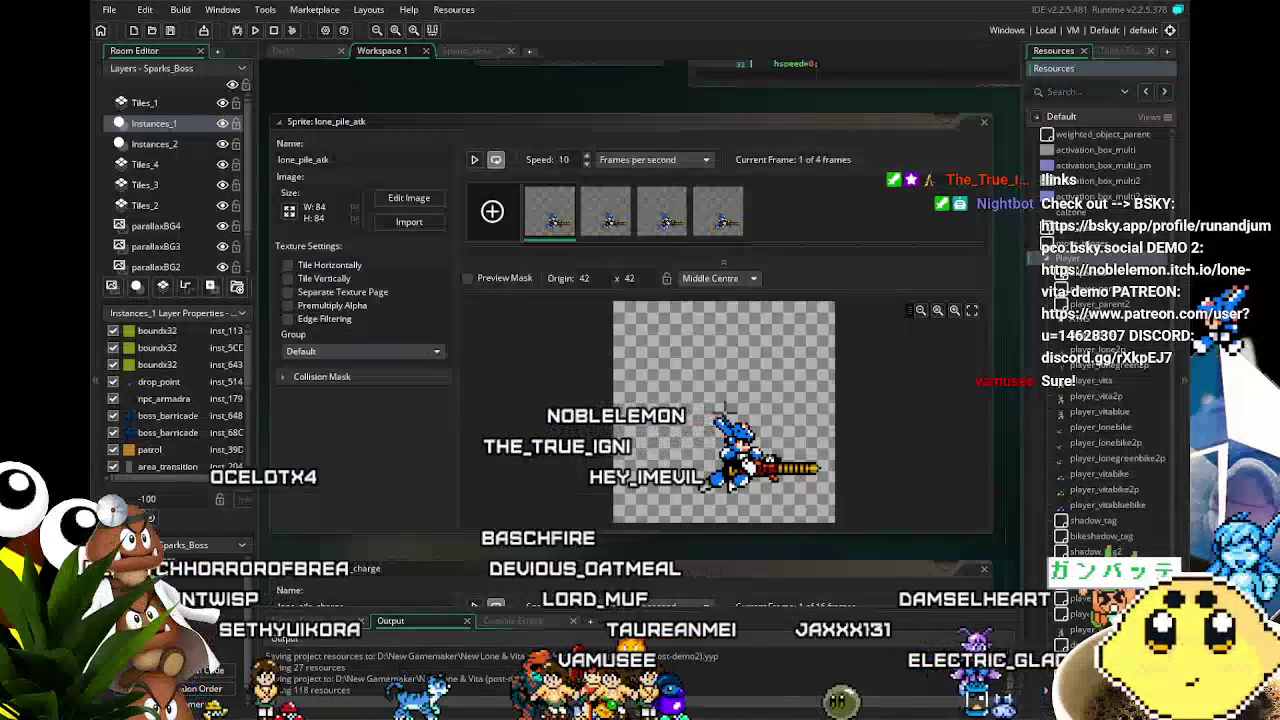
{"action": "left_click_drag", "start_coordinate": [566, 547], "coordinate": [530, 535]}
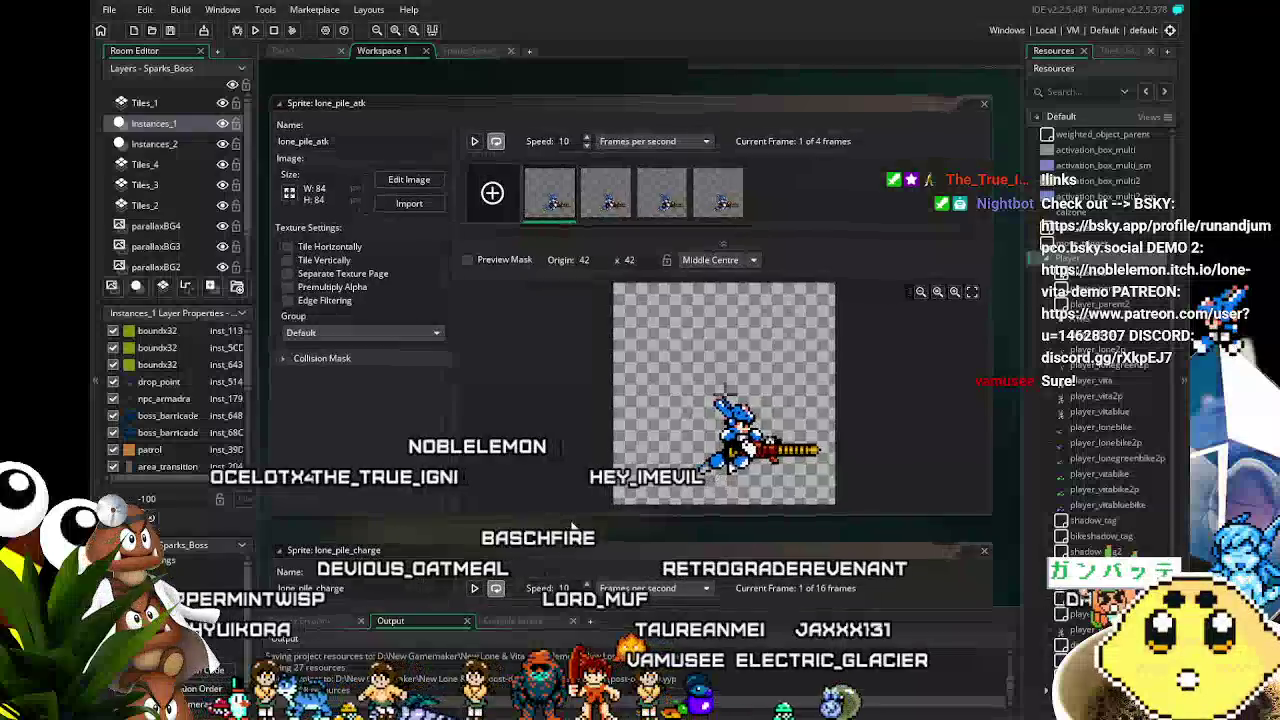
{"action": "scroll", "coordinate": [1097, 504], "scroll_direction": "down", "scroll_amount": 5}
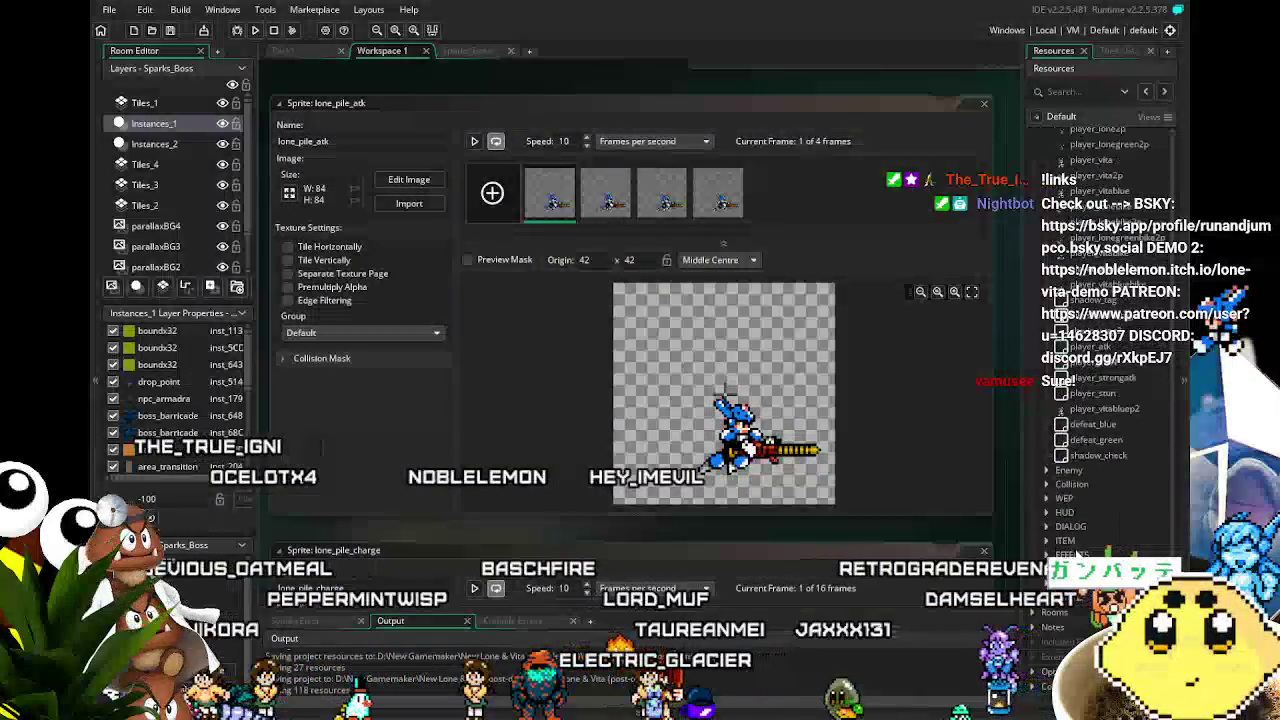
{"action": "scroll", "coordinate": [1112, 448], "scroll_direction": "up", "scroll_amount": 2}
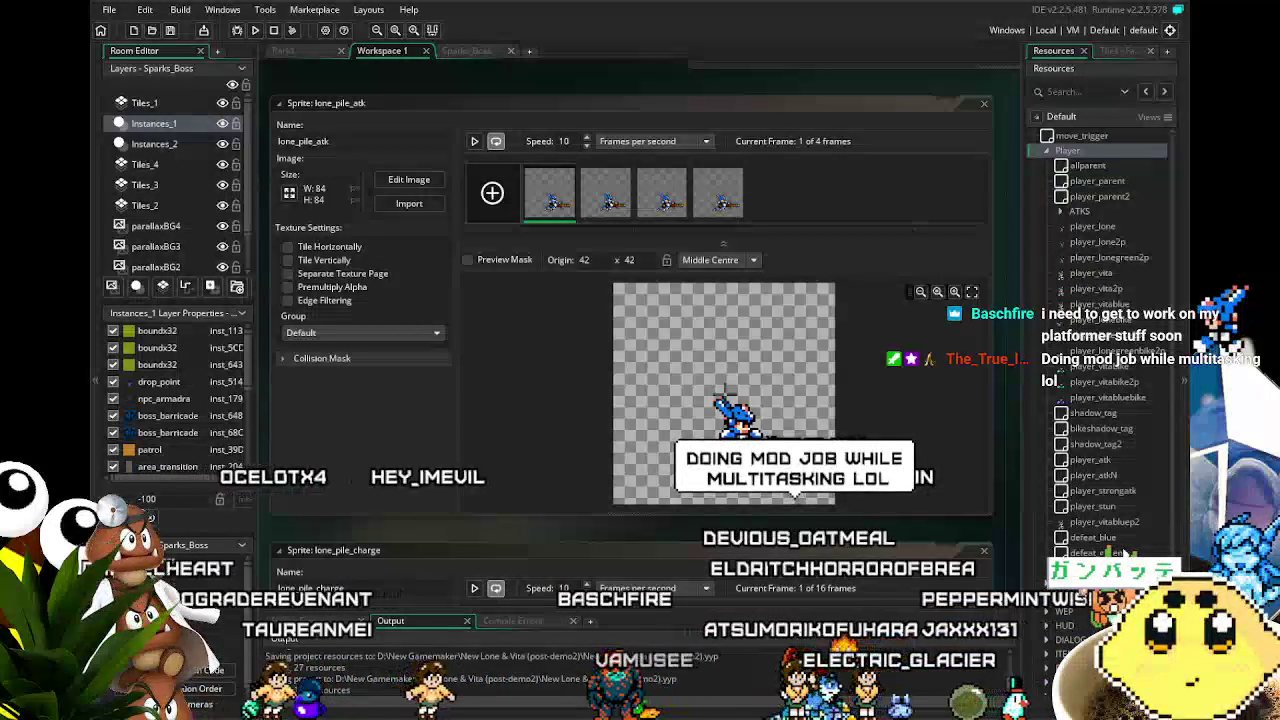
{"action": "scroll", "coordinate": [1121, 508], "scroll_direction": "down", "scroll_amount": 3}
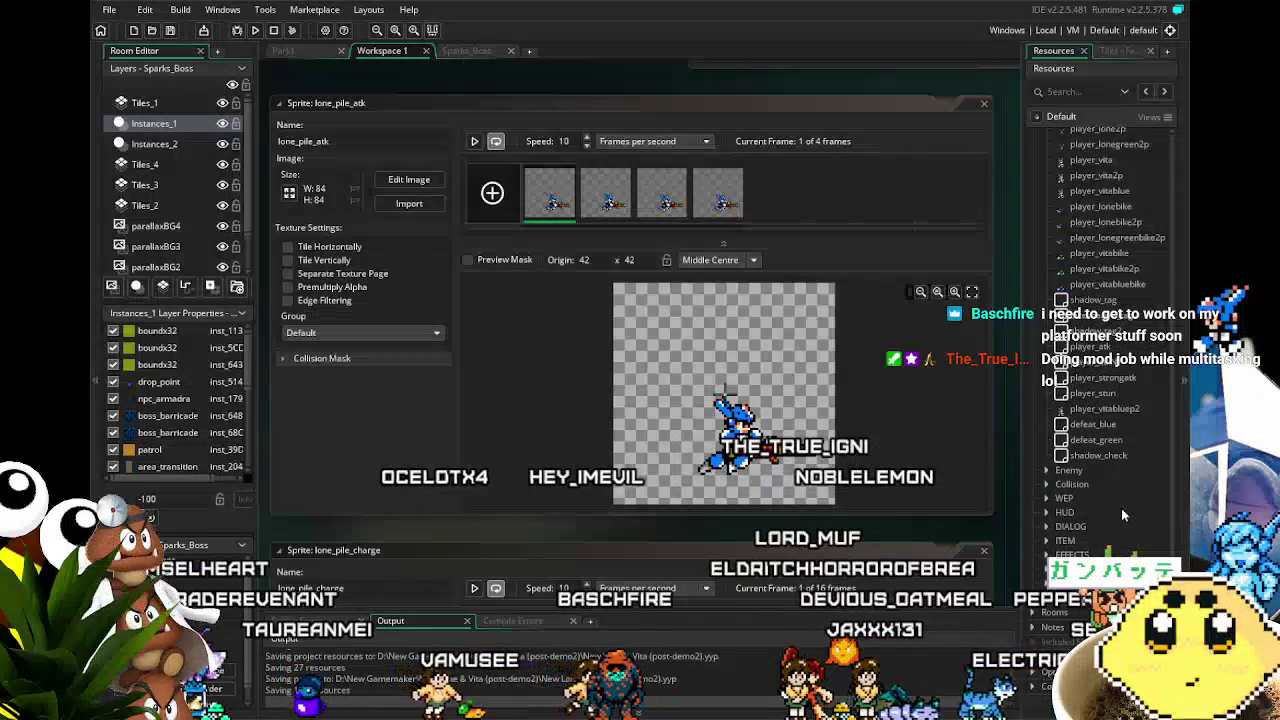
{"action": "scroll", "coordinate": [1121, 508], "scroll_direction": "up", "scroll_amount": 2}
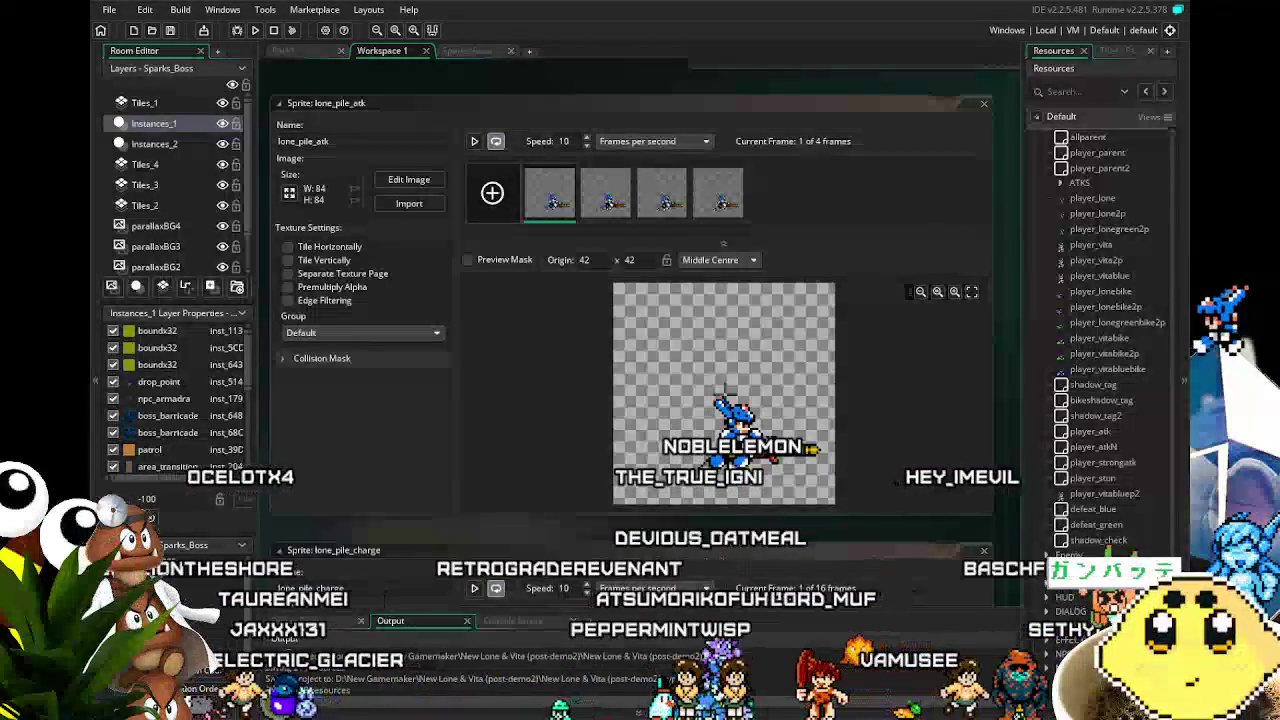
{"action": "scroll", "coordinate": [602, 531], "scroll_direction": "down", "scroll_amount": 10}
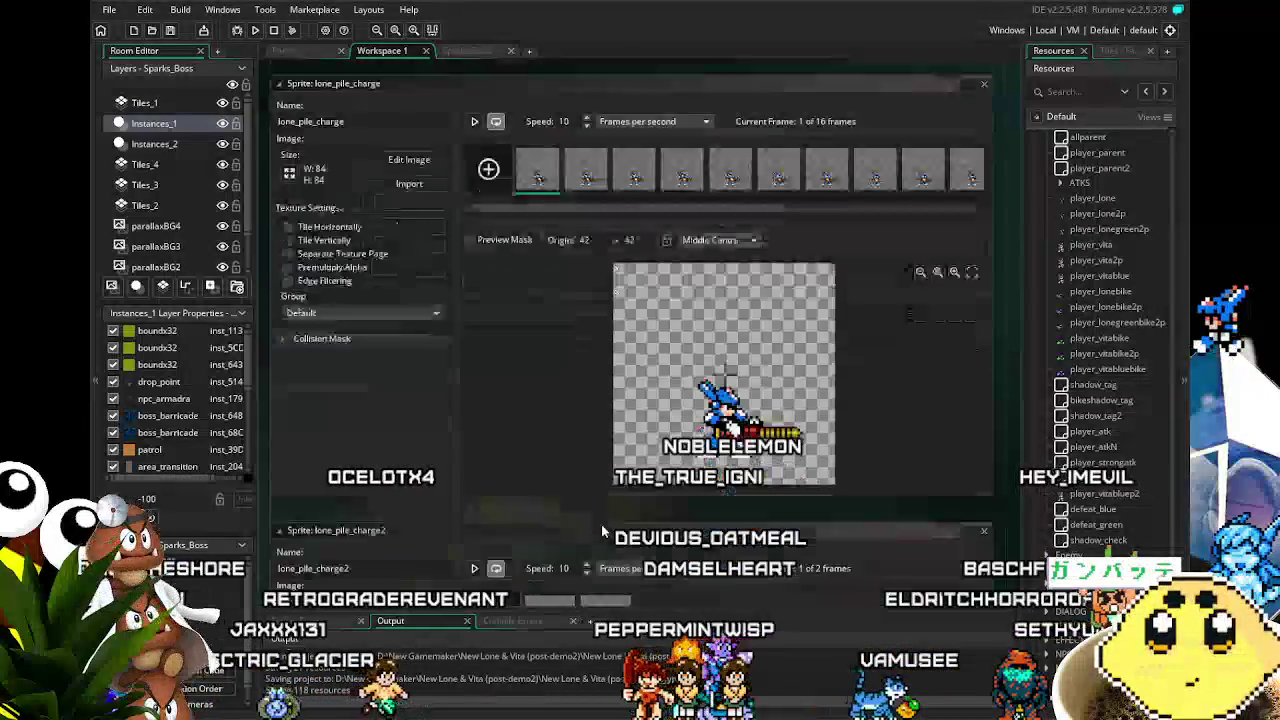
{"action": "scroll", "coordinate": [601, 524], "scroll_direction": "up", "scroll_amount": 6}
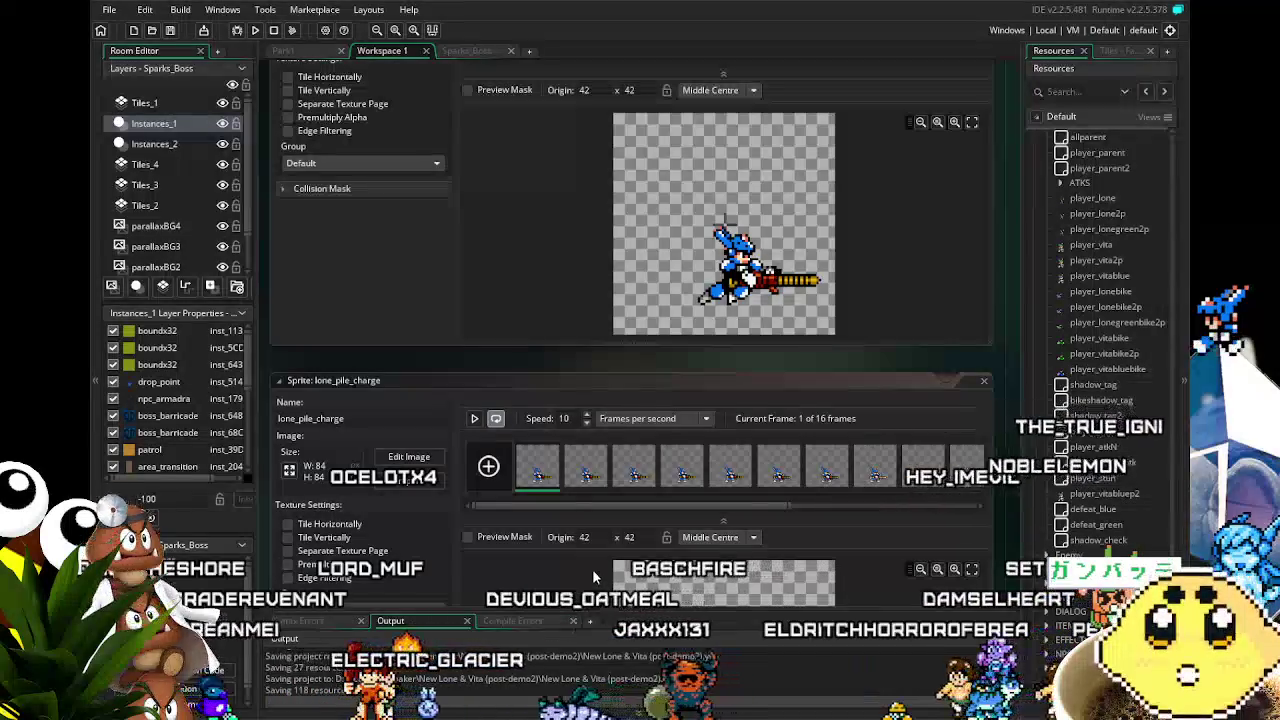
{"action": "scroll", "coordinate": [489, 379], "scroll_direction": "up", "scroll_amount": 1}
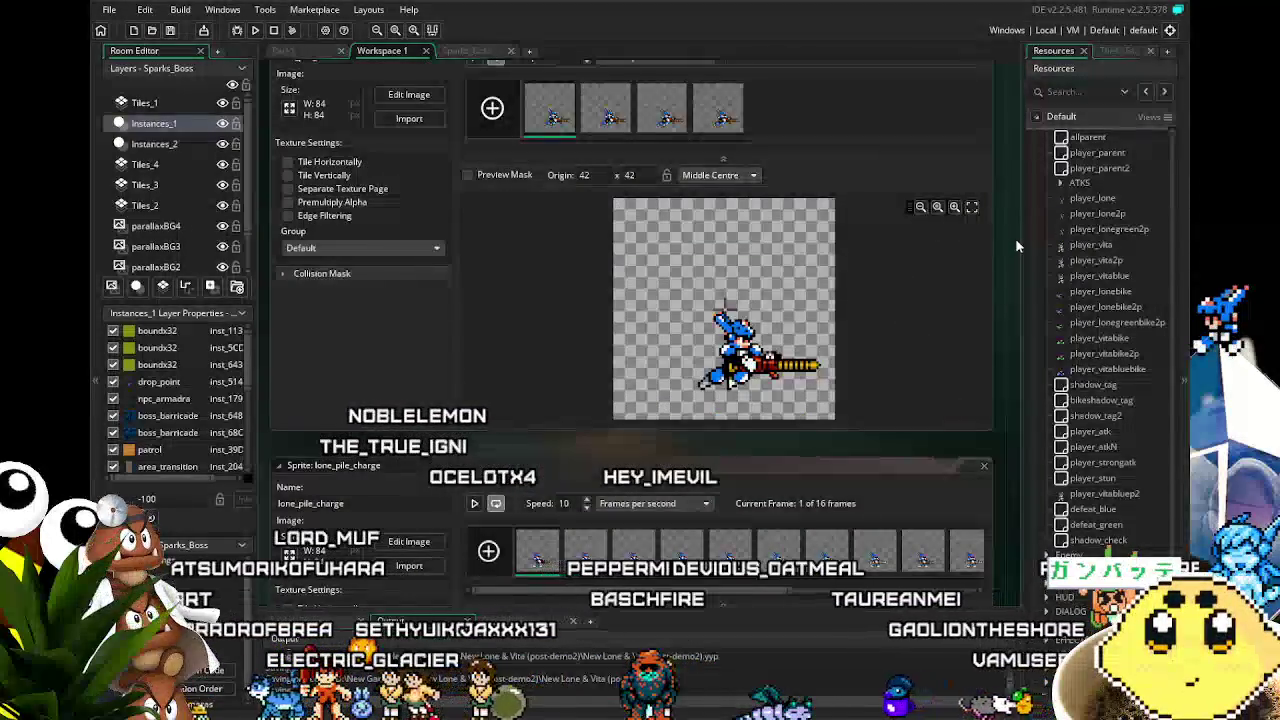
{"action": "scroll", "coordinate": [1091, 338], "scroll_direction": "down", "scroll_amount": 2}
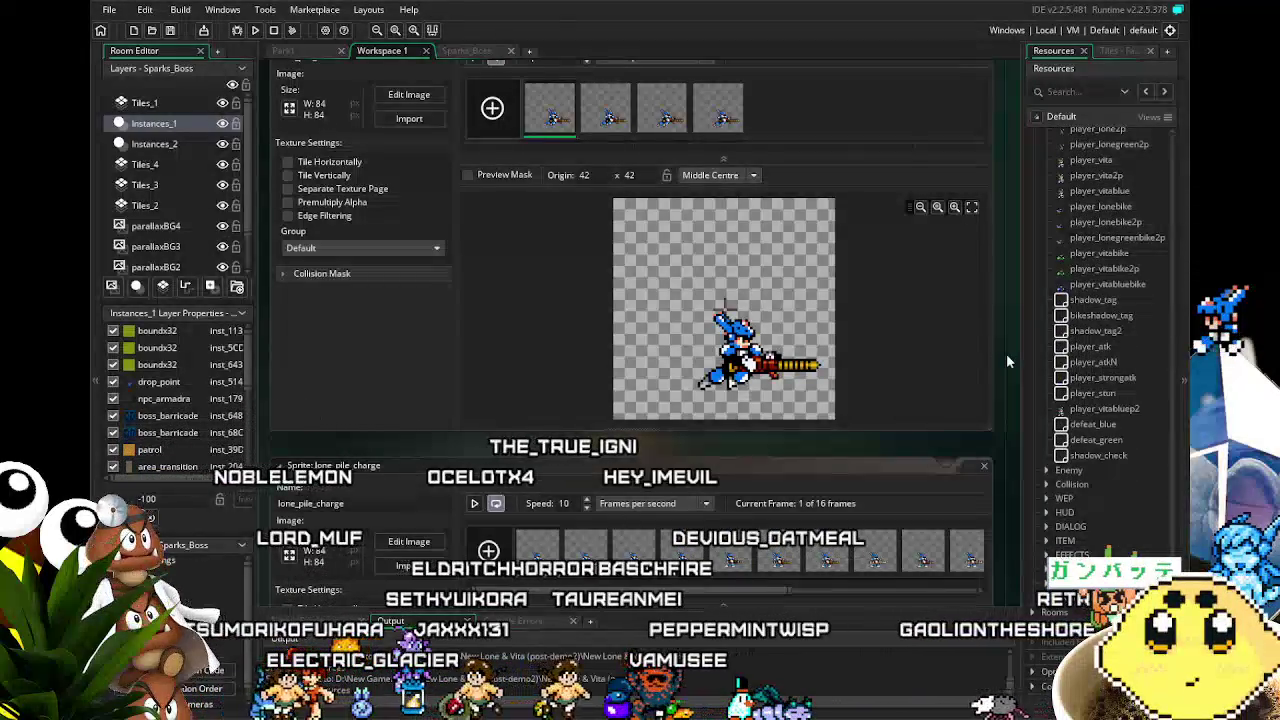
{"action": "scroll", "coordinate": [1006, 353], "scroll_direction": "up", "scroll_amount": 2}
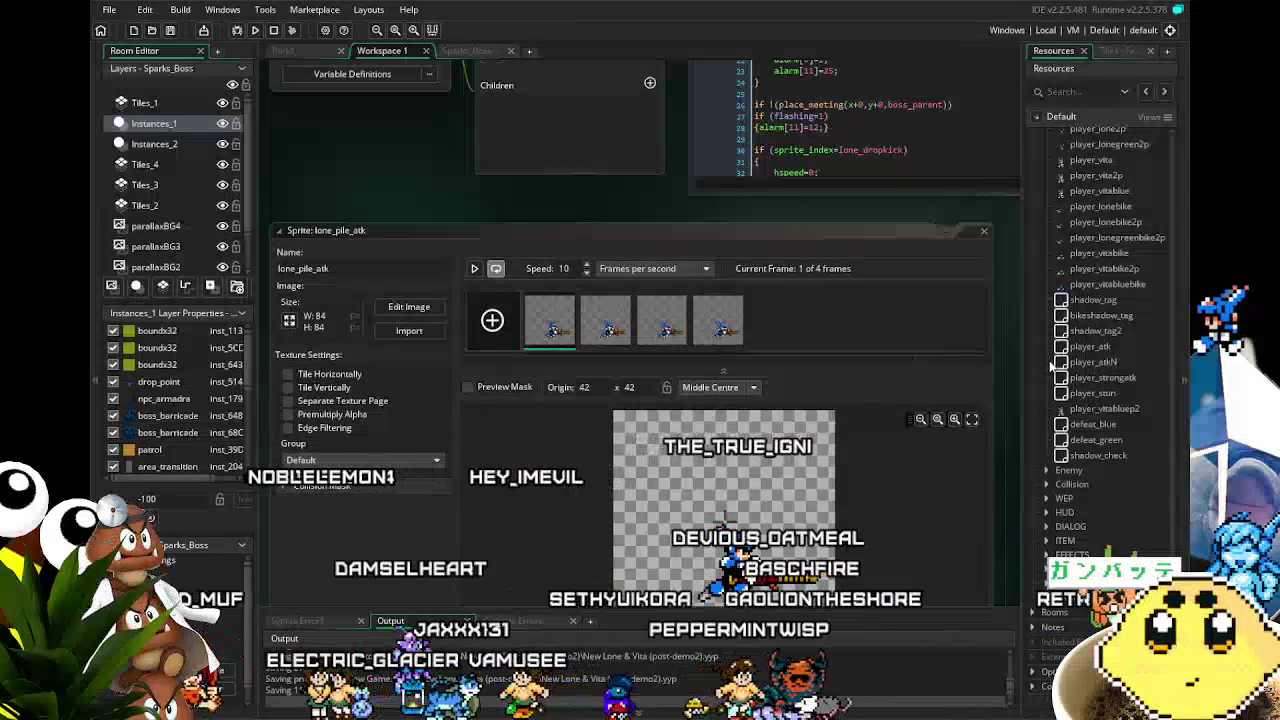
{"action": "scroll", "coordinate": [999, 390], "scroll_direction": "down", "scroll_amount": 1}
{"action": "scroll", "coordinate": [998, 383], "scroll_direction": "down", "scroll_amount": 2}
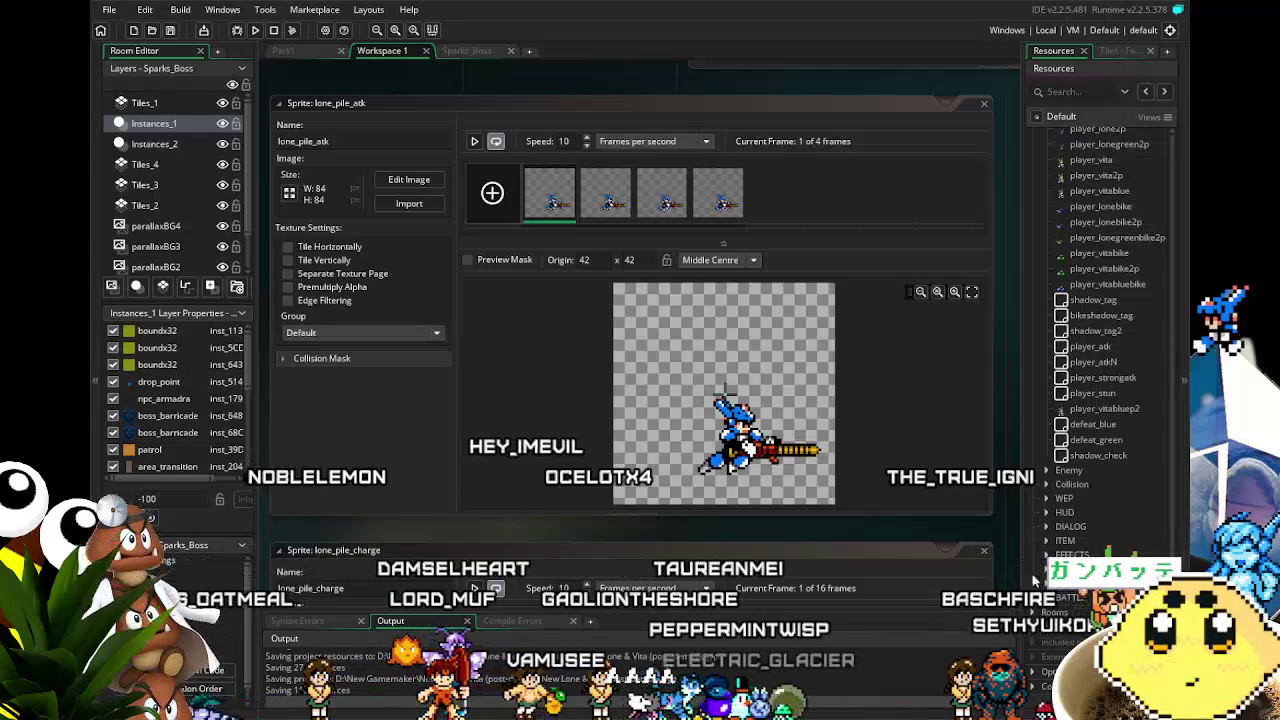
{"action": "scroll", "coordinate": [1051, 493], "scroll_direction": "up", "scroll_amount": 4}
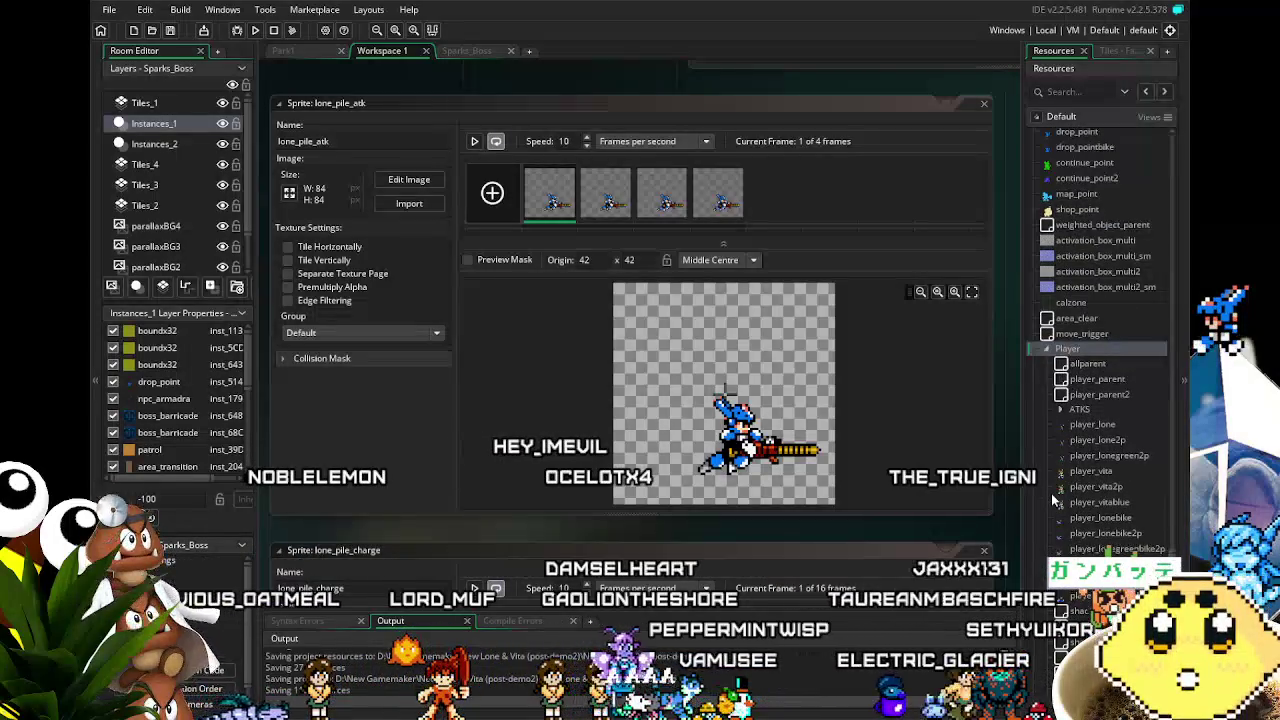
{"action": "double_click", "coordinate": [1097, 283]}
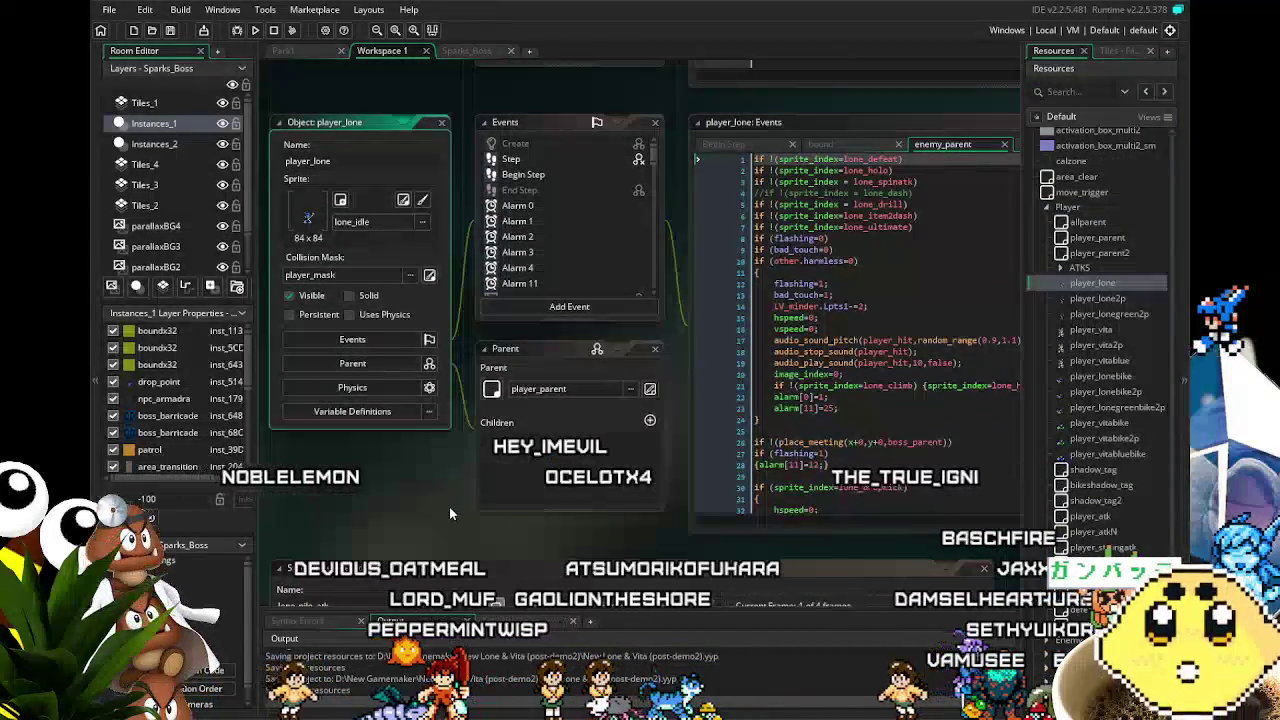
{"action": "scroll", "coordinate": [546, 226], "scroll_direction": "down", "scroll_amount": 15}
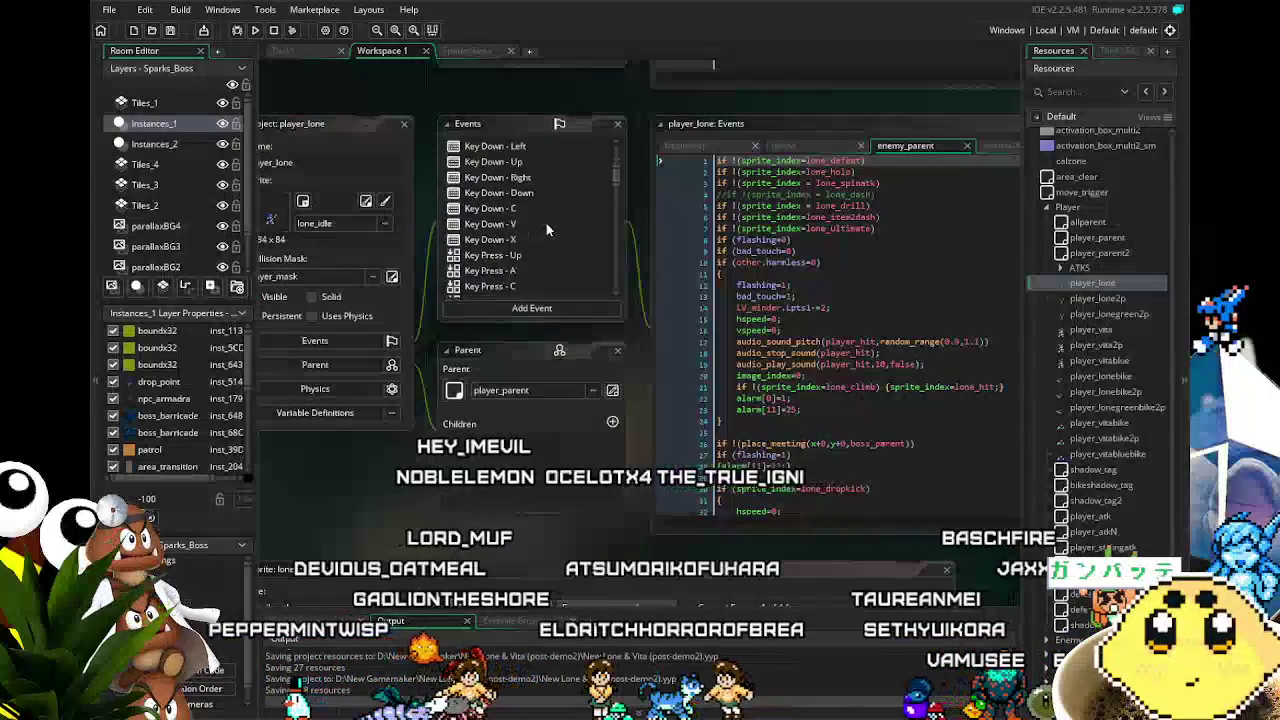
{"action": "scroll", "coordinate": [546, 223], "scroll_direction": "up", "scroll_amount": 2}
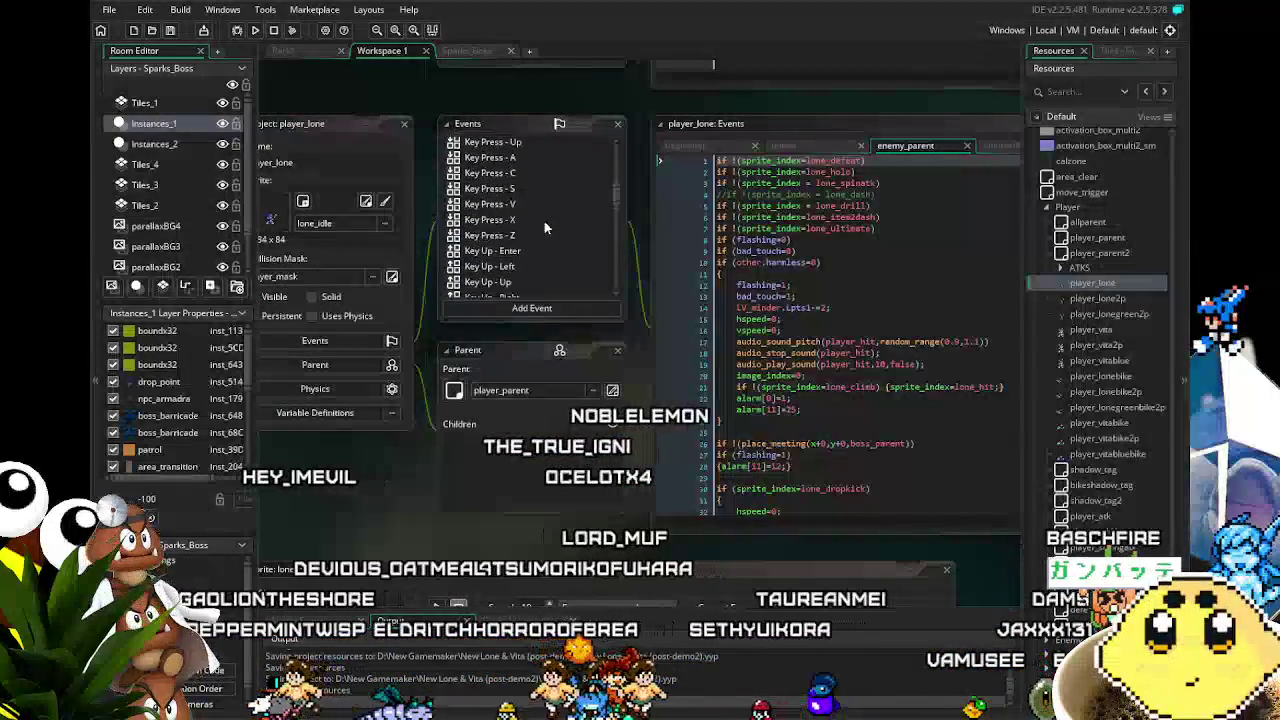
{"action": "left_click", "coordinate": [520, 205]}
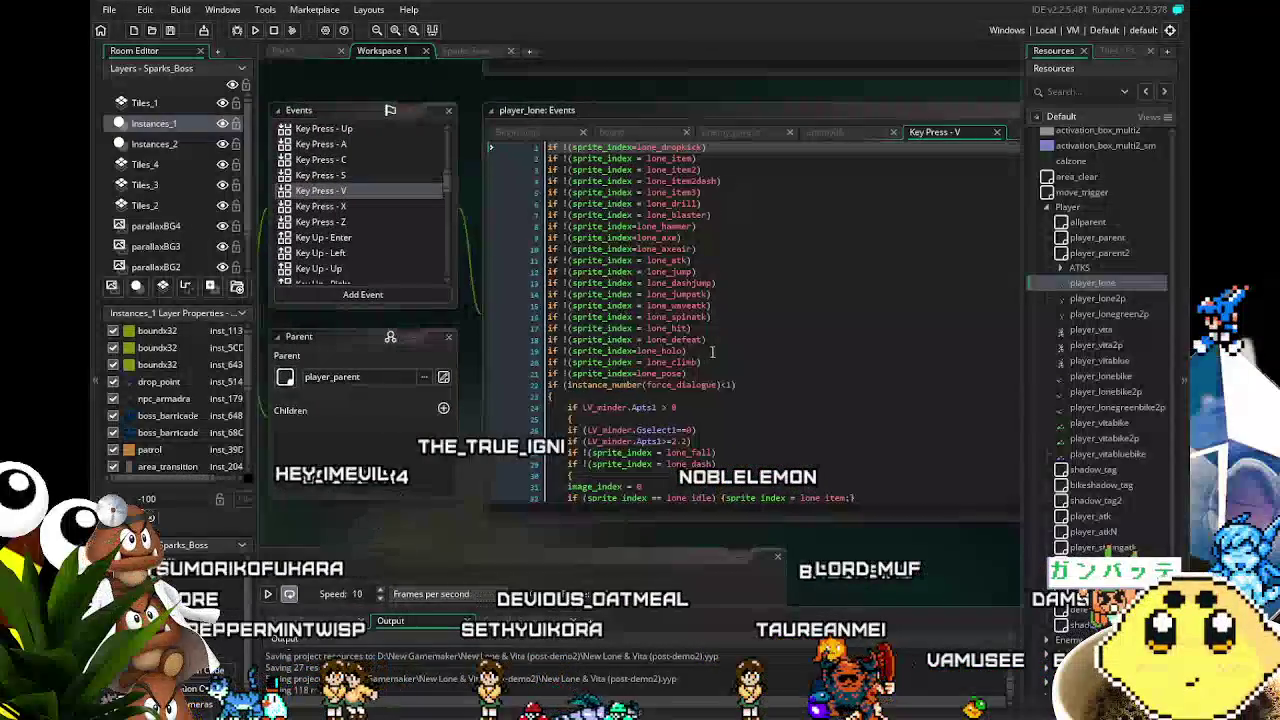
{"action": "scroll", "coordinate": [714, 352], "scroll_direction": "down", "scroll_amount": 8}
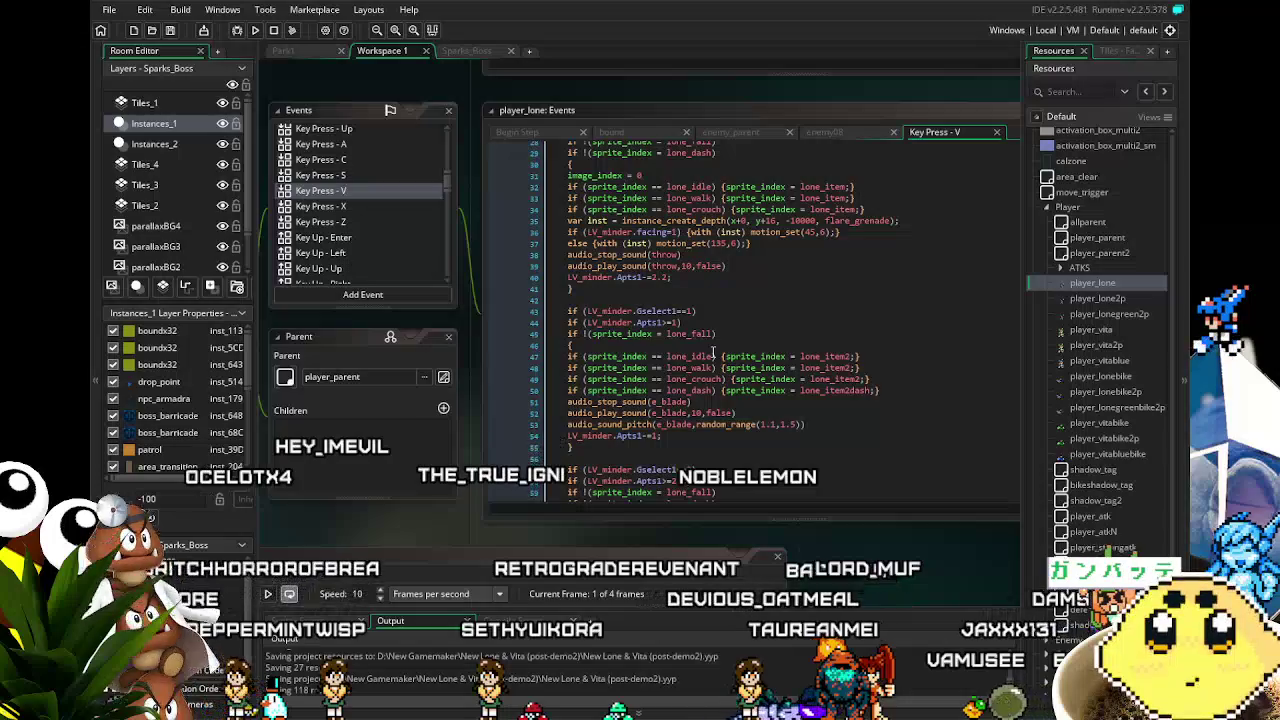
{"action": "scroll", "coordinate": [714, 352], "scroll_direction": "down", "scroll_amount": 2}
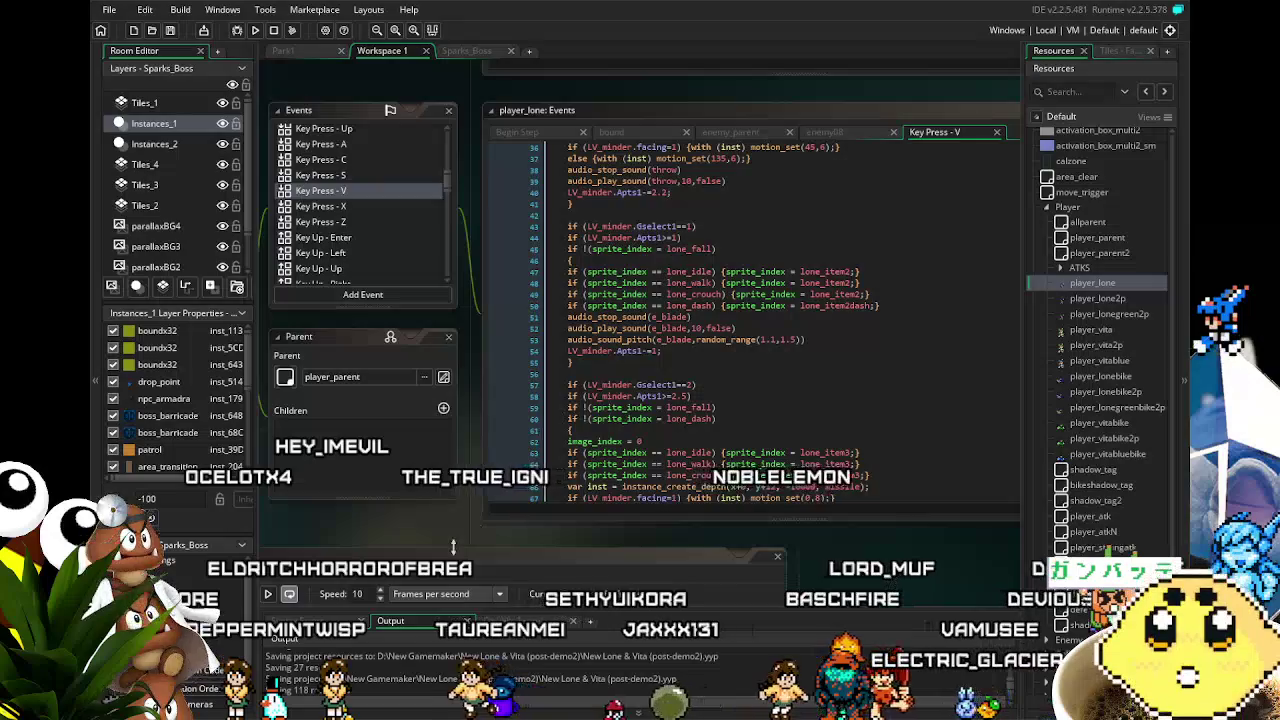
{"action": "scroll", "coordinate": [434, 520], "scroll_direction": "right", "scroll_amount": 2}
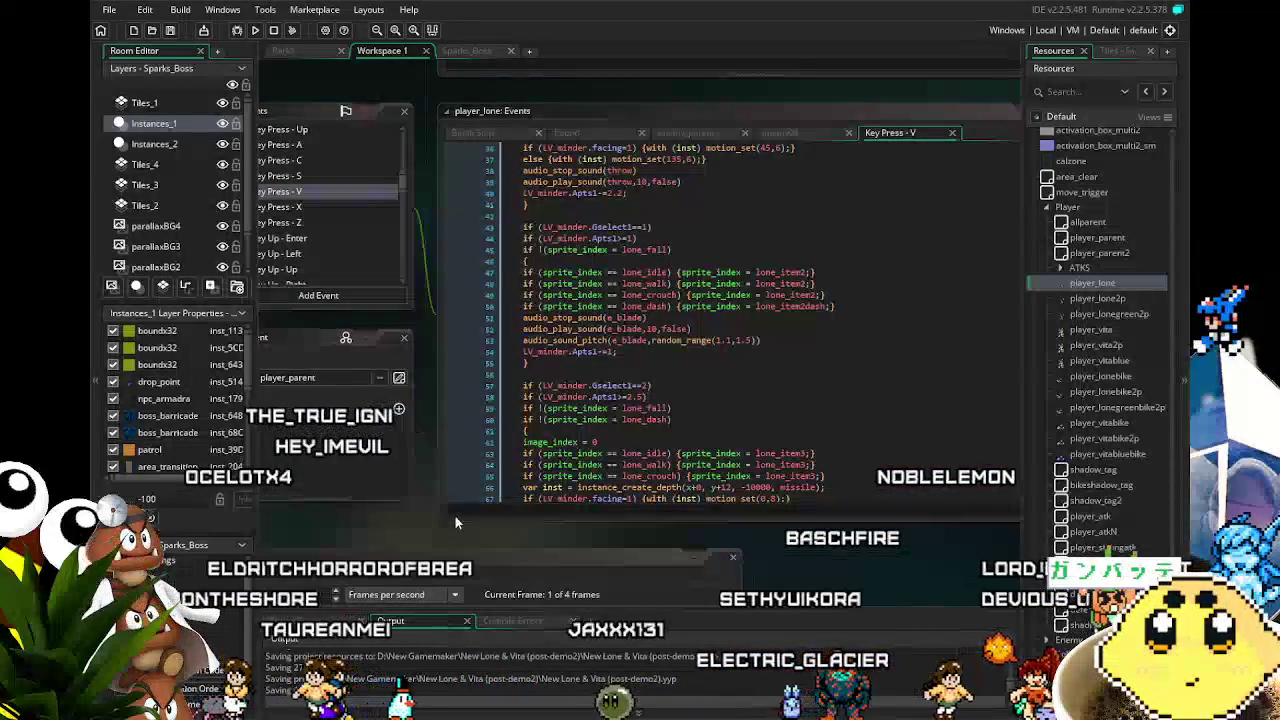
{"action": "scroll", "coordinate": [720, 433], "scroll_direction": "down", "scroll_amount": 2}
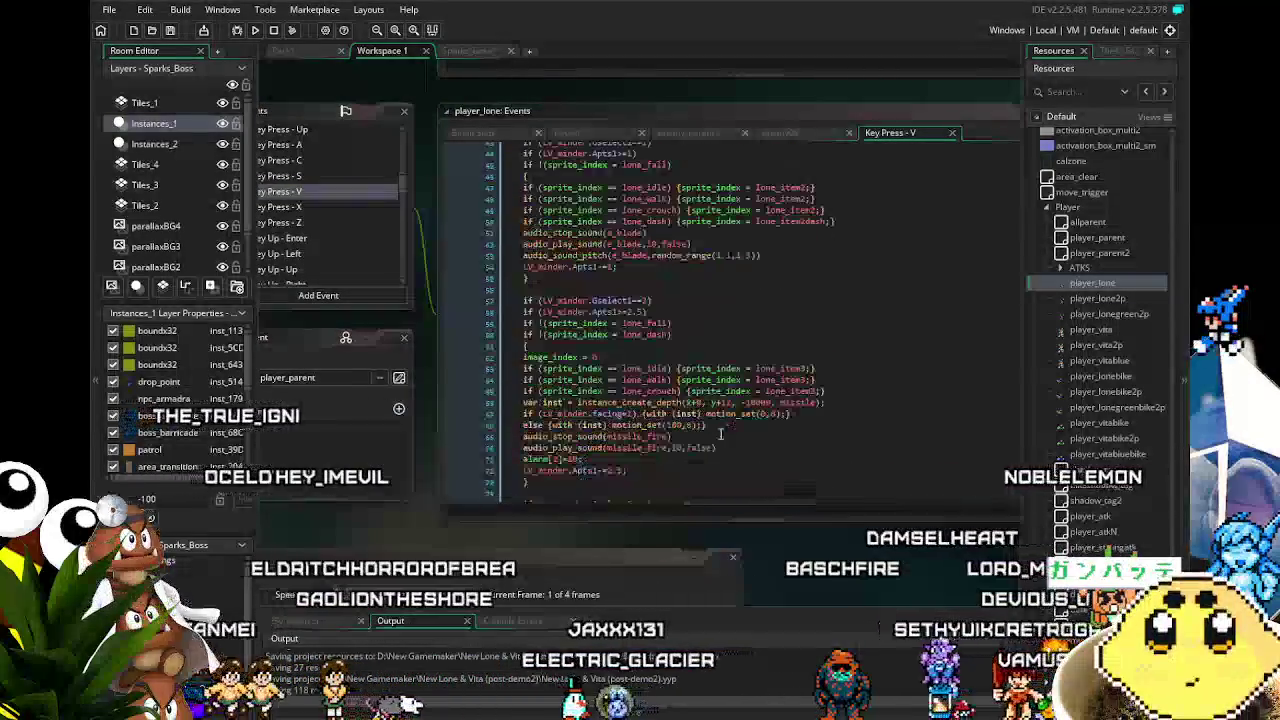
{"action": "scroll", "coordinate": [721, 433], "scroll_direction": "down", "scroll_amount": 2}
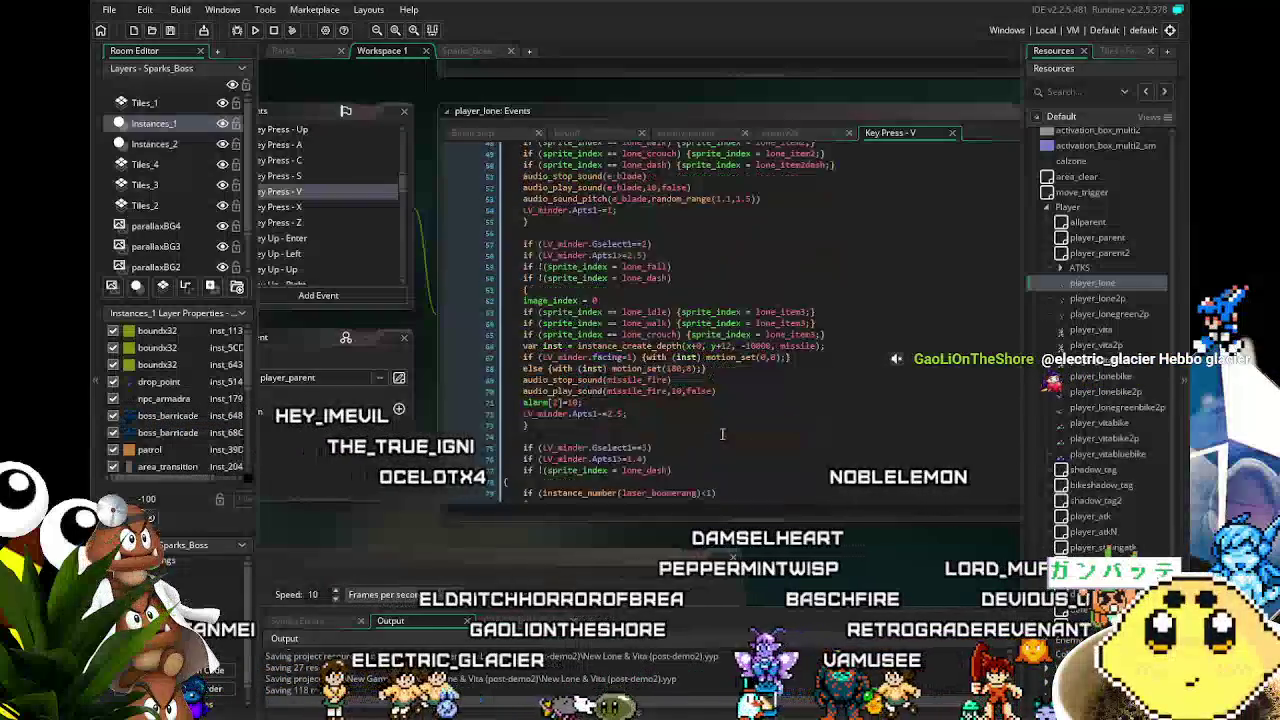
{"action": "scroll", "coordinate": [722, 433], "scroll_direction": "down", "scroll_amount": 2}
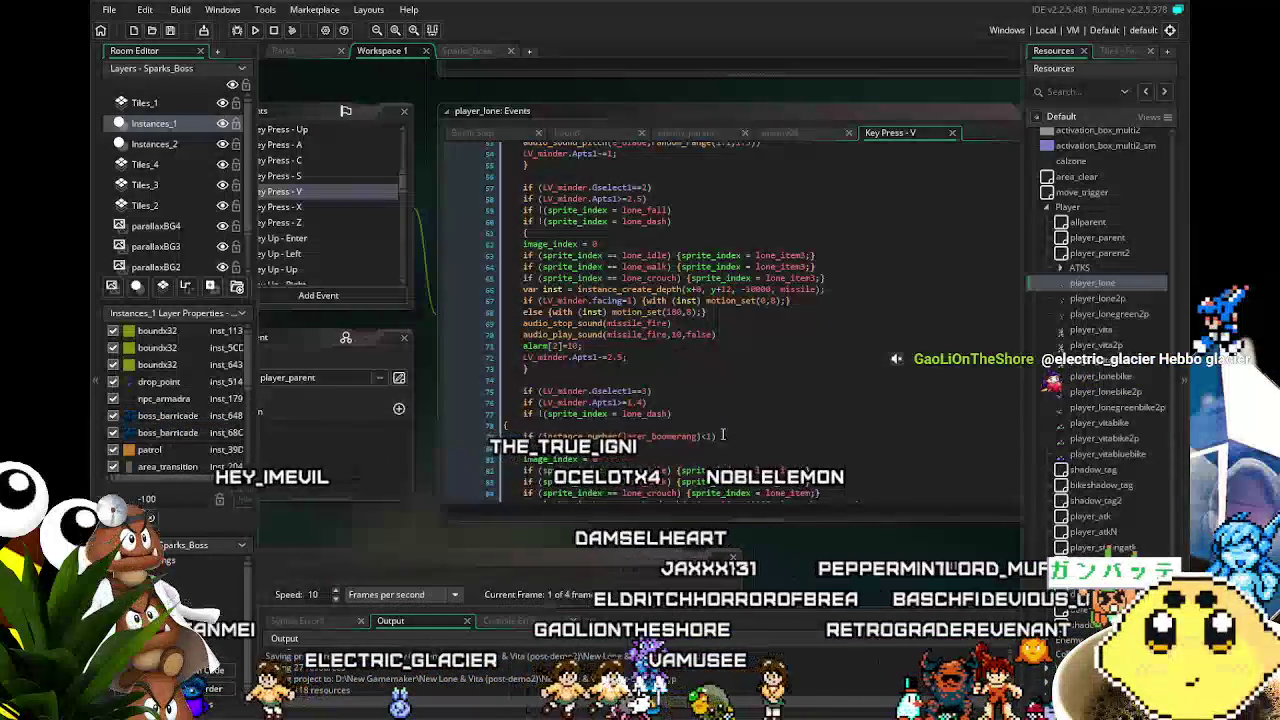
{"action": "scroll", "coordinate": [722, 433], "scroll_direction": "up", "scroll_amount": 10}
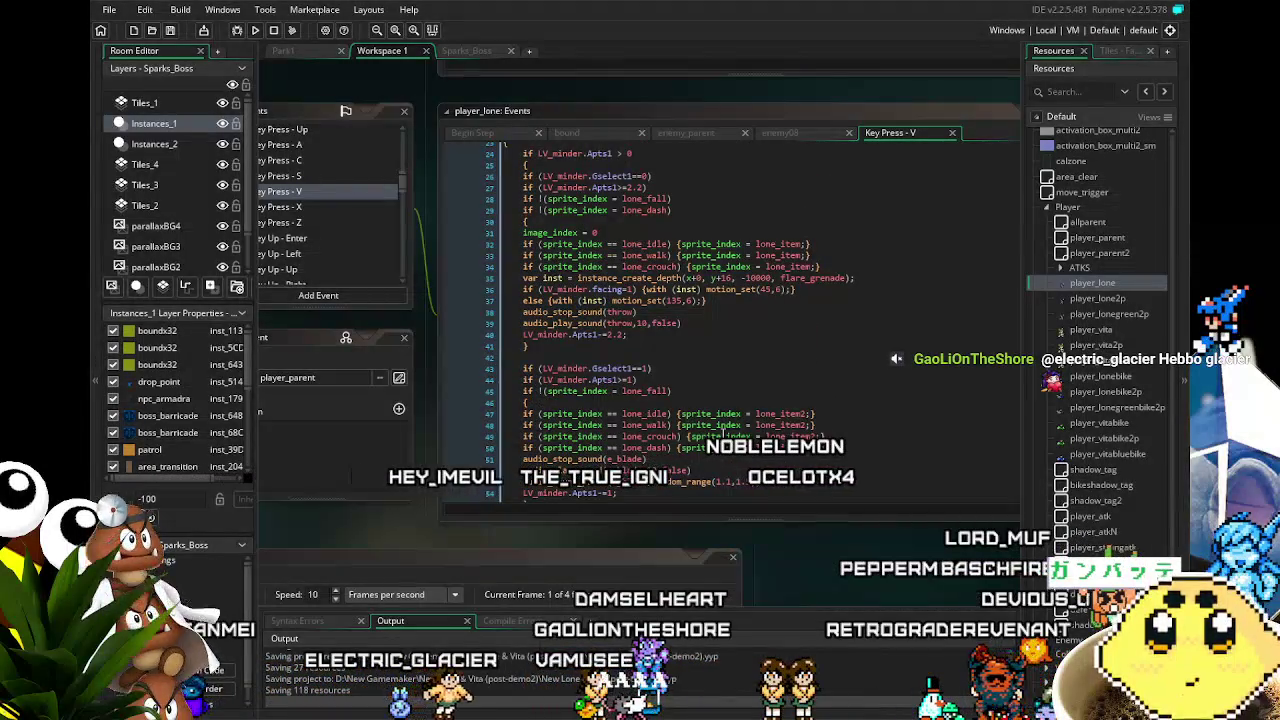
{"action": "scroll", "coordinate": [722, 433], "scroll_direction": "down", "scroll_amount": 2}
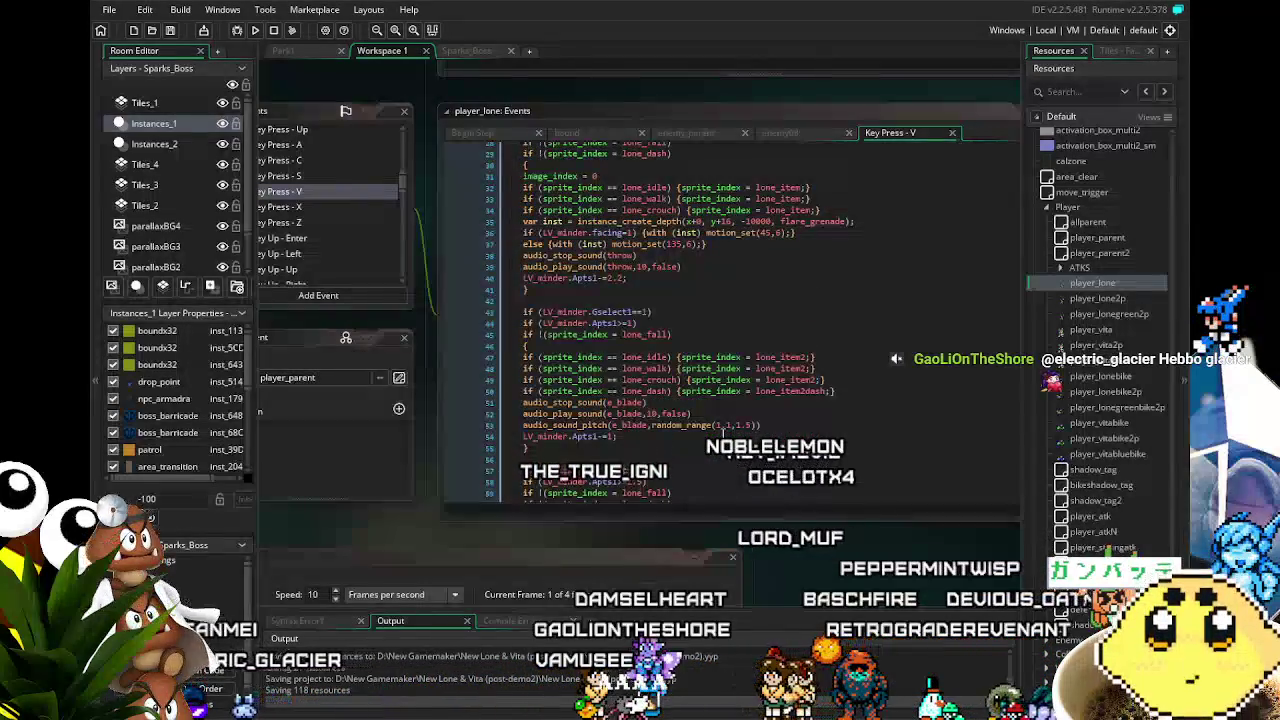
{"action": "scroll", "coordinate": [722, 433], "scroll_direction": "down", "scroll_amount": 4}
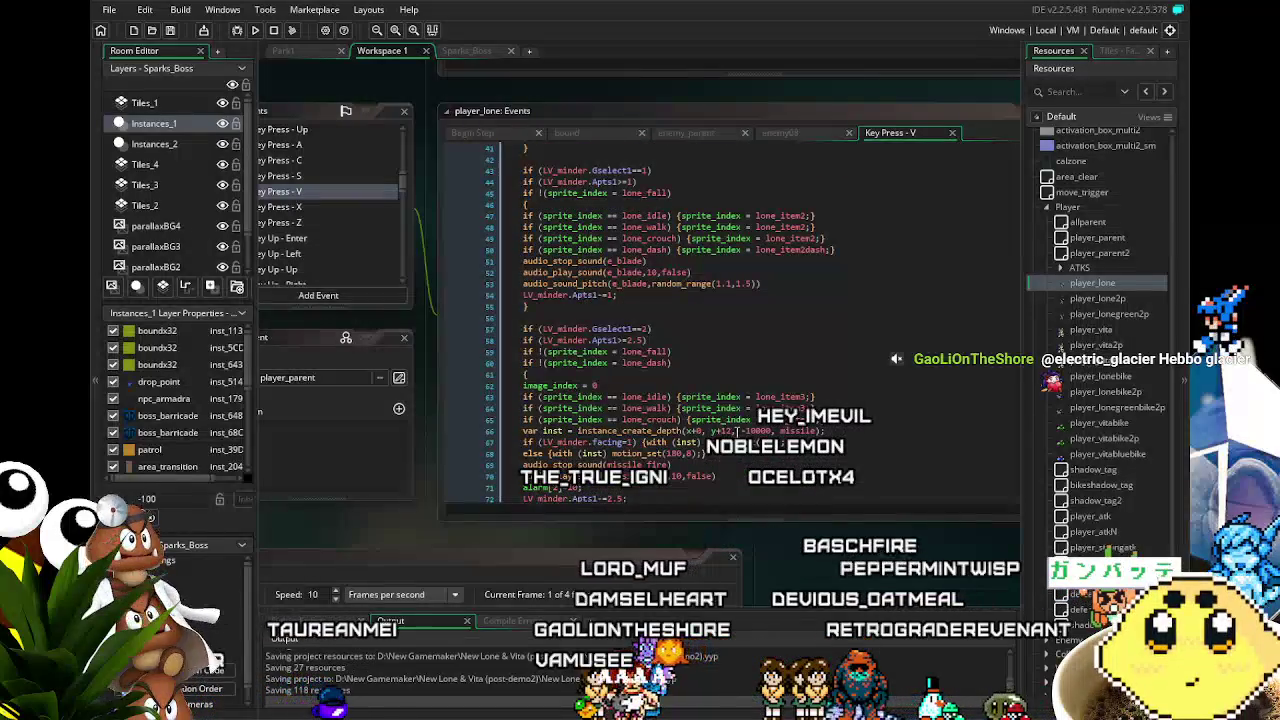
{"action": "scroll", "coordinate": [737, 431], "scroll_direction": "down", "scroll_amount": 3}
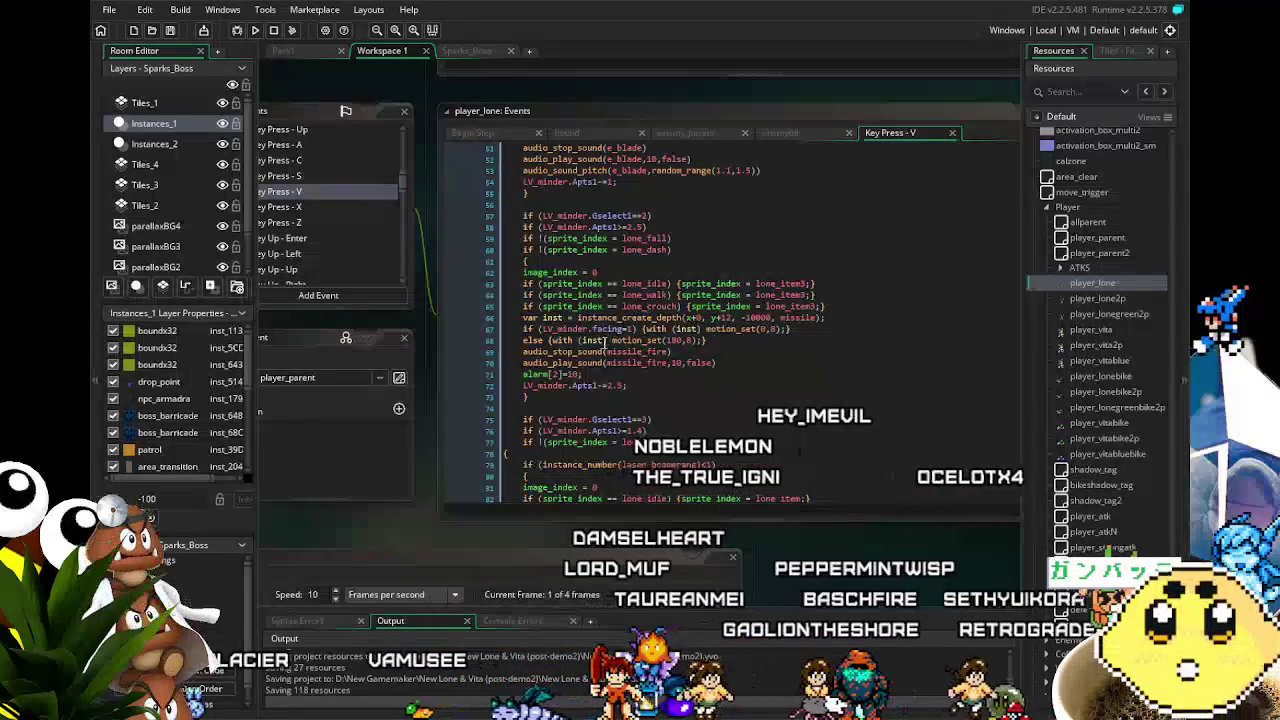
{"action": "scroll", "coordinate": [607, 341], "scroll_direction": "up", "scroll_amount": 2}
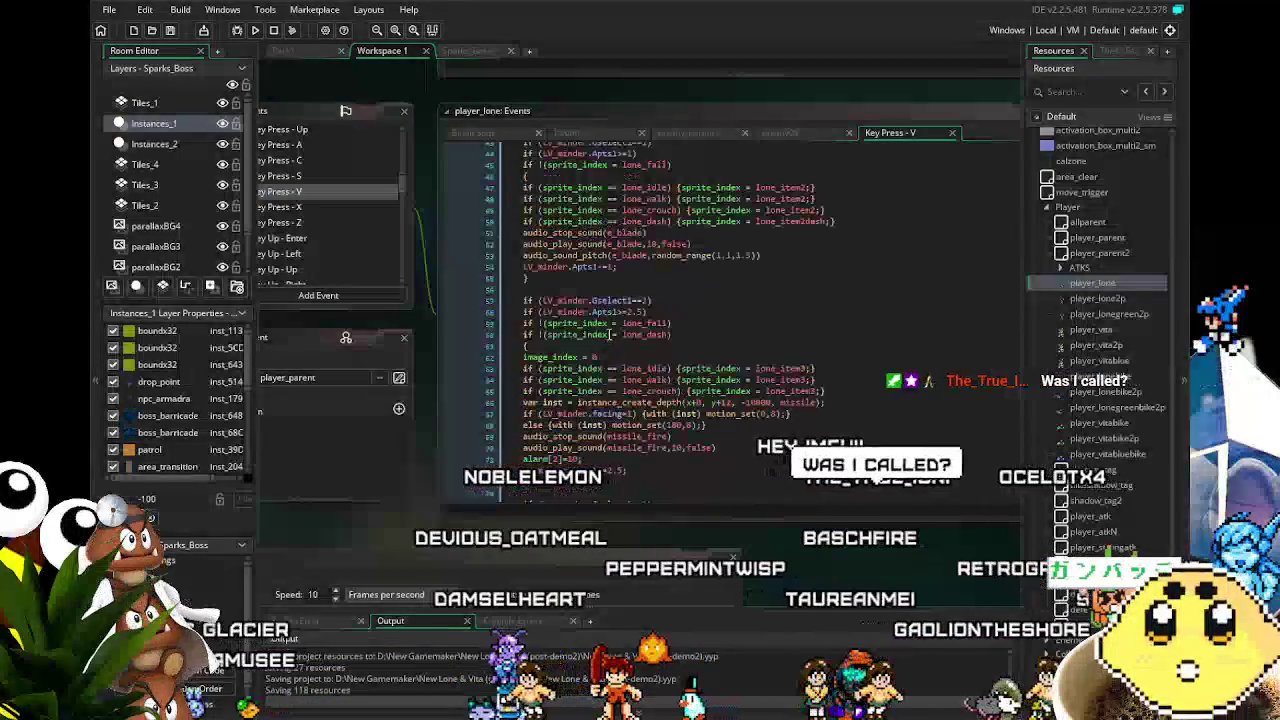
{"action": "scroll", "coordinate": [607, 340], "scroll_direction": "up", "scroll_amount": 3}
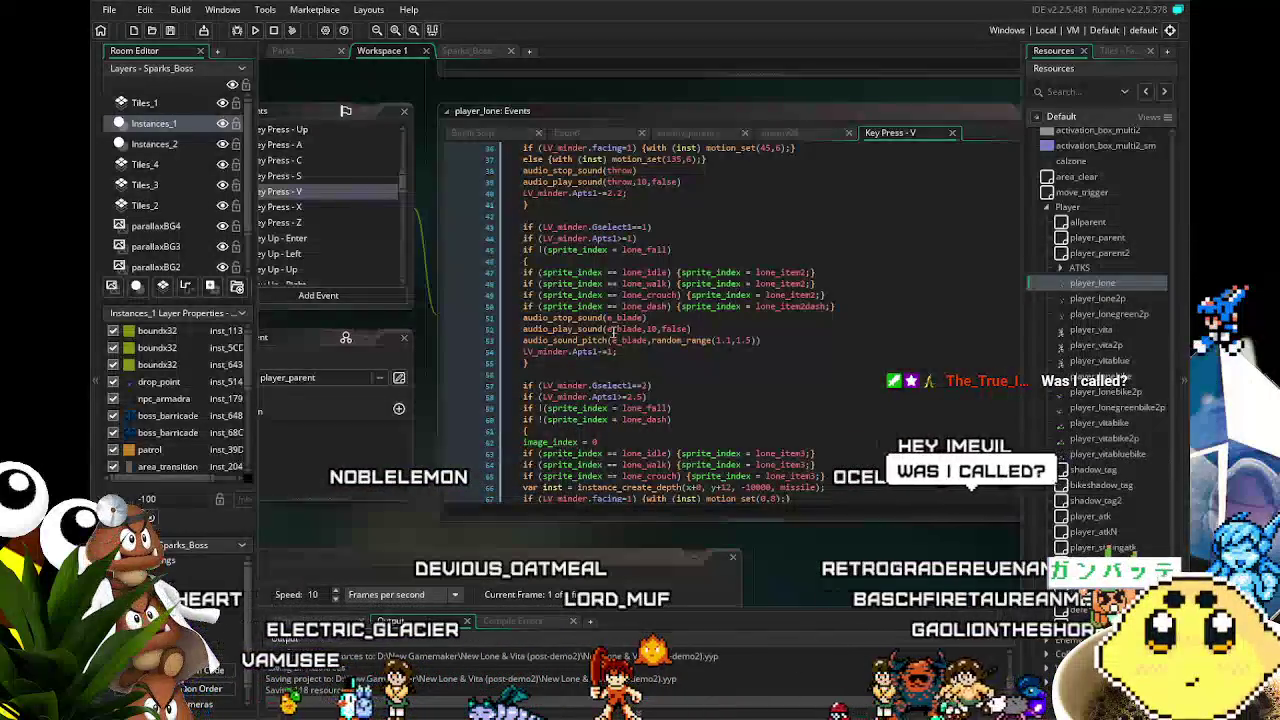
{"action": "scroll", "coordinate": [608, 333], "scroll_direction": "down", "scroll_amount": 2}
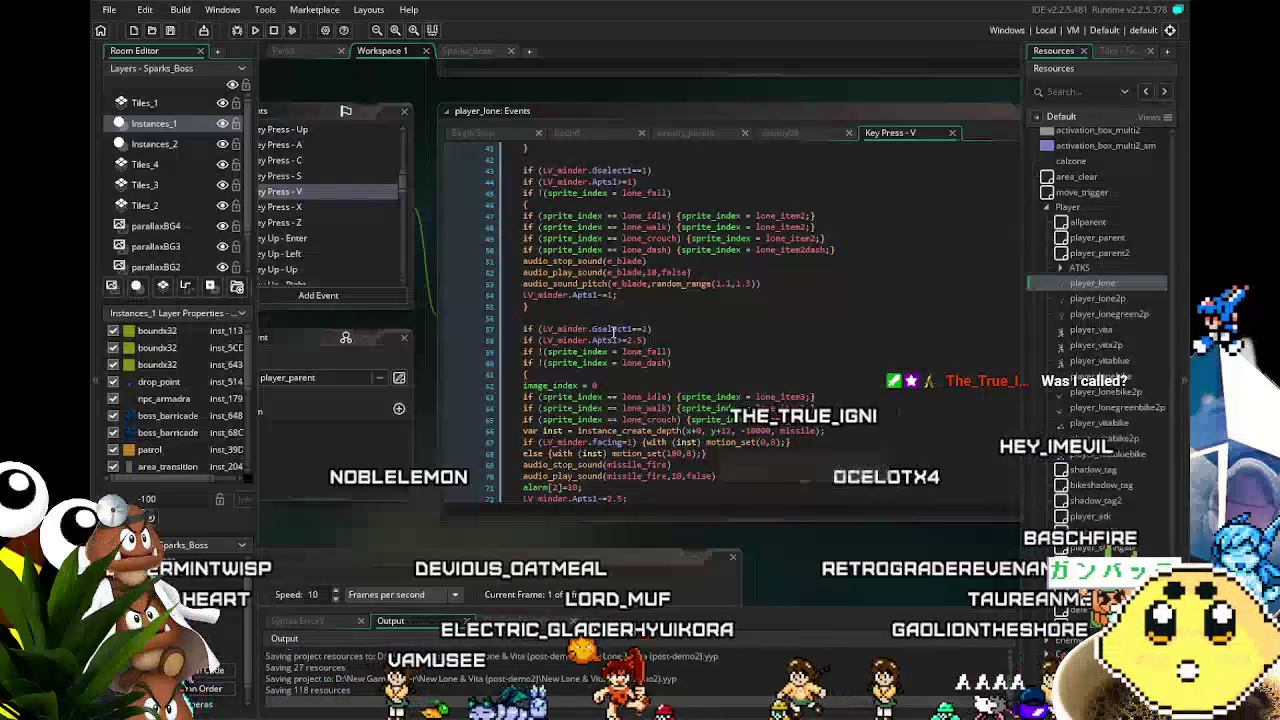
{"action": "scroll", "coordinate": [612, 333], "scroll_direction": "down", "scroll_amount": 3}
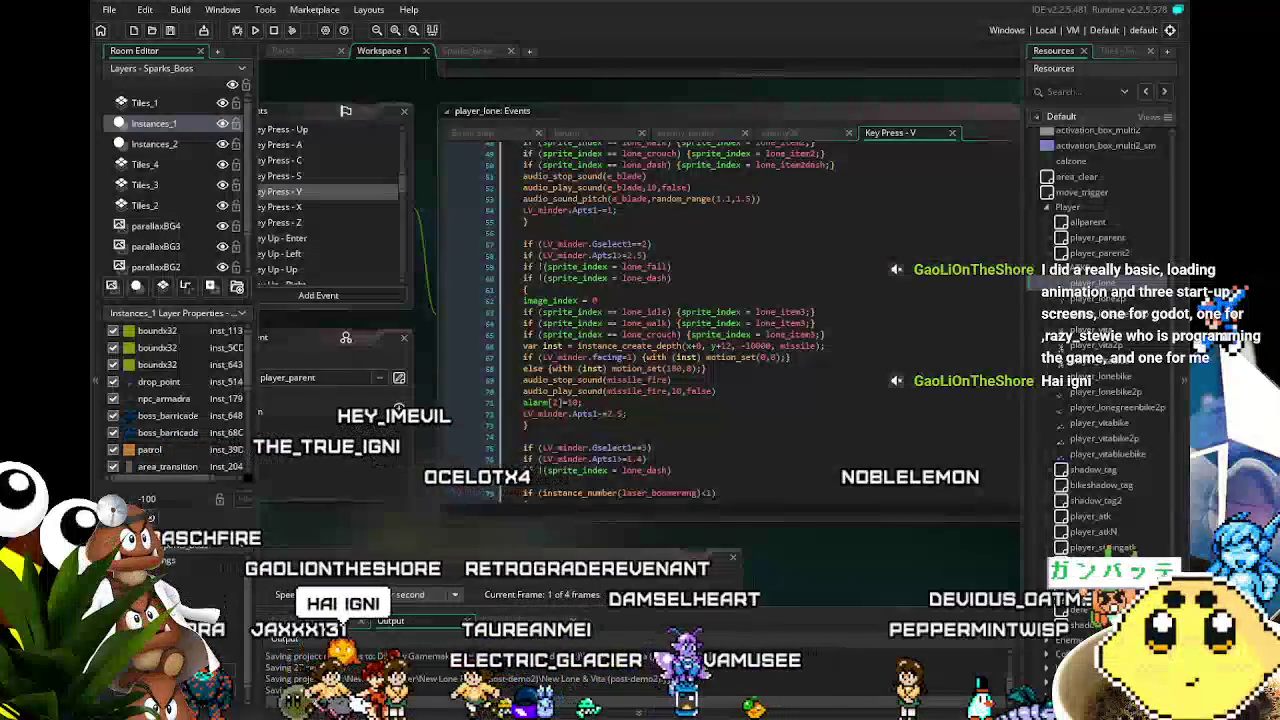
{"action": "left_click_drag", "start_coordinate": [388, 521], "coordinate": [415, 518]}
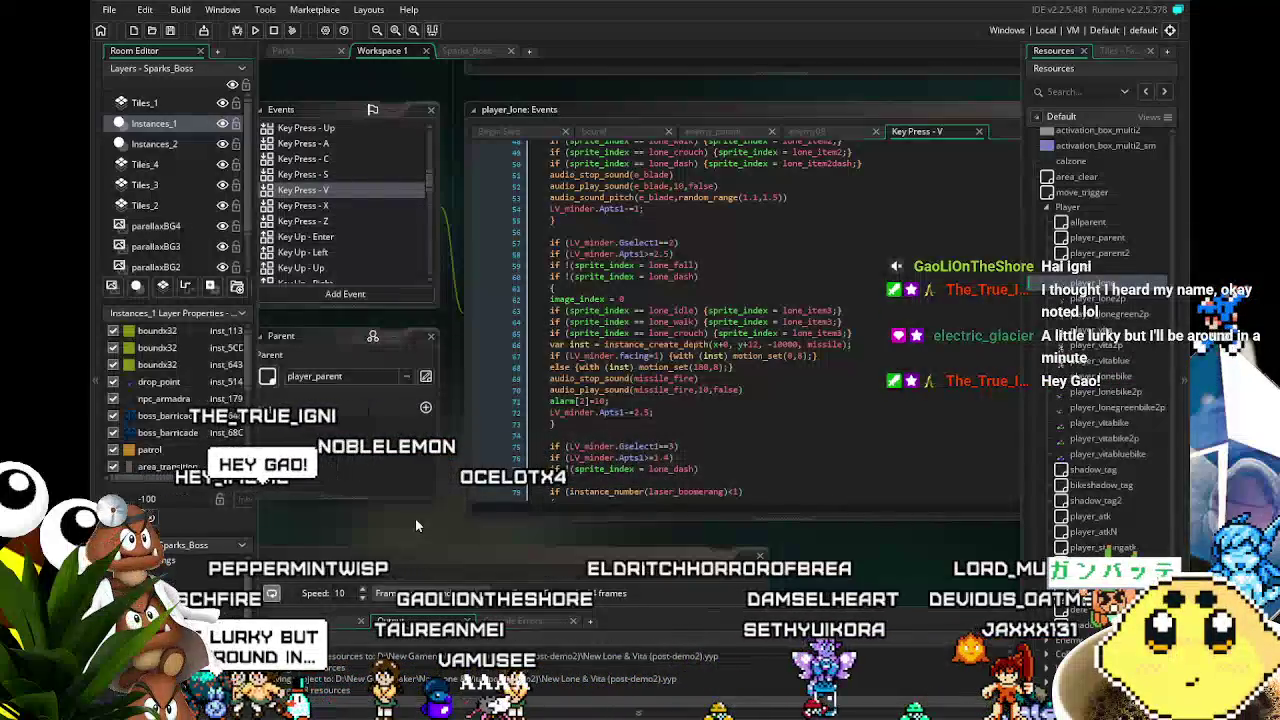
{"action": "mouse_move", "coordinate": [421, 514]}
{"action": "left_mouse_down"}
{"action": "mouse_move", "coordinate": [475, 503]}
{"action": "mouse_move", "coordinate": [463, 472]}
{"action": "left_mouse_up"}
{"action": "scroll", "coordinate": [472, 491], "scroll_direction": "up", "scroll_amount": 1}
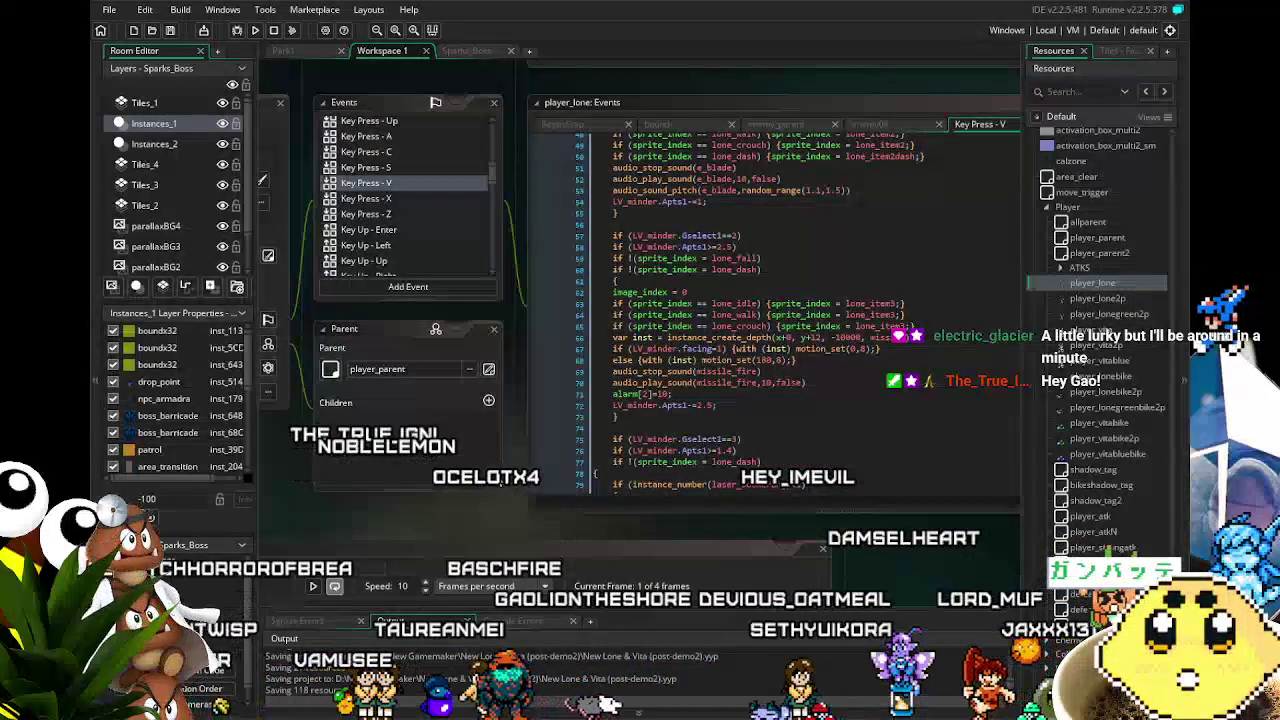
{"action": "scroll", "coordinate": [801, 427], "scroll_direction": "down", "scroll_amount": 3}
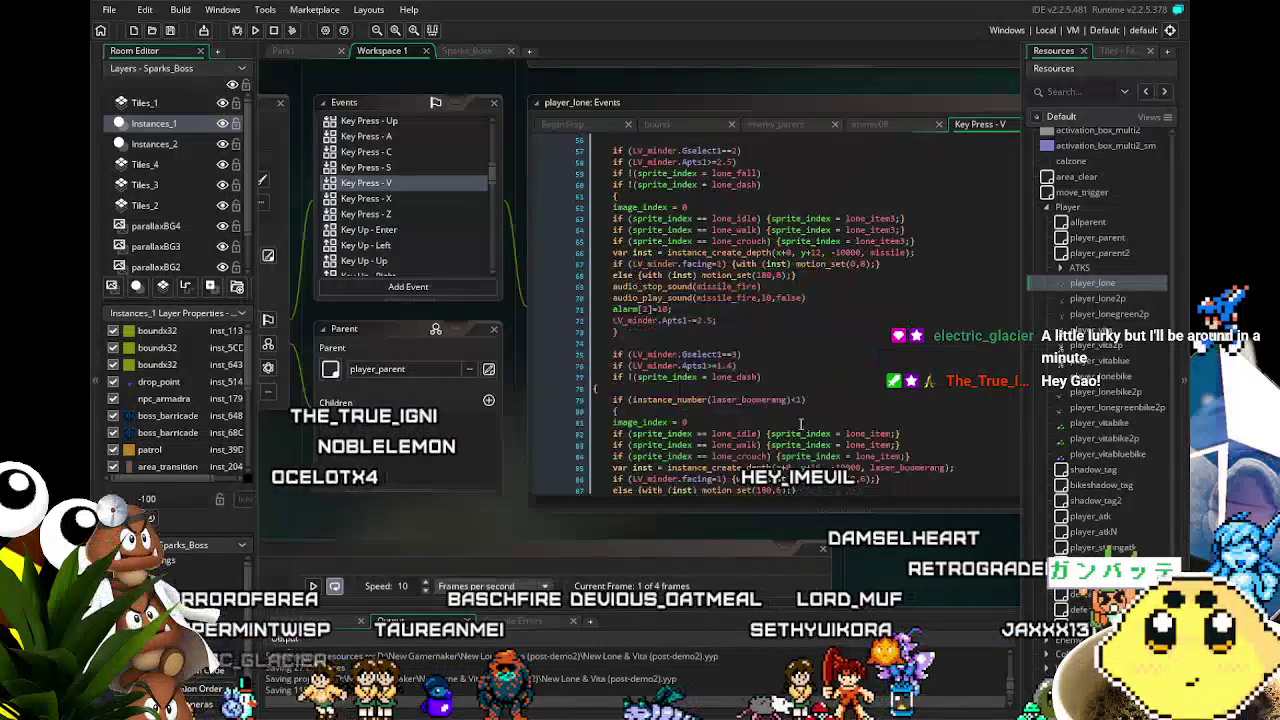
{"action": "scroll", "coordinate": [801, 427], "scroll_direction": "up", "scroll_amount": 4}
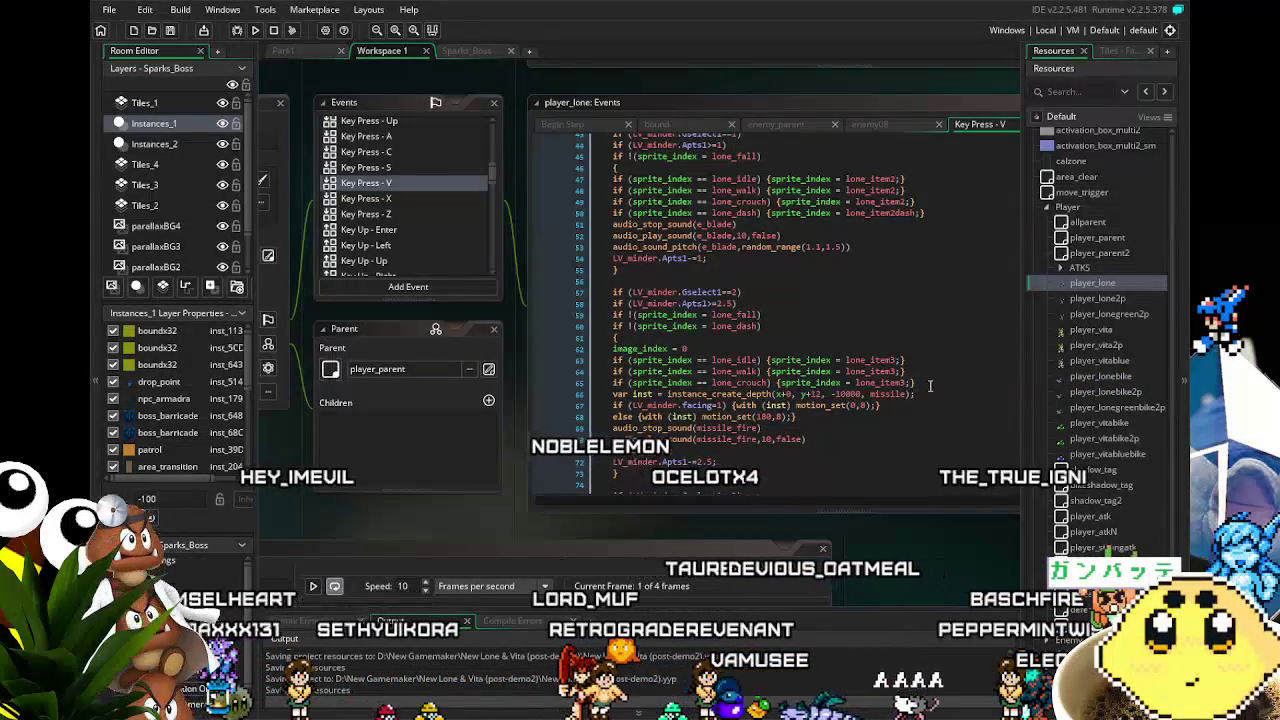
Expand the HUDs folder and open the 8-frame menu_loading sprite.
{"action": "scroll", "coordinate": [1055, 430], "scroll_direction": "down", "scroll_amount": 10}
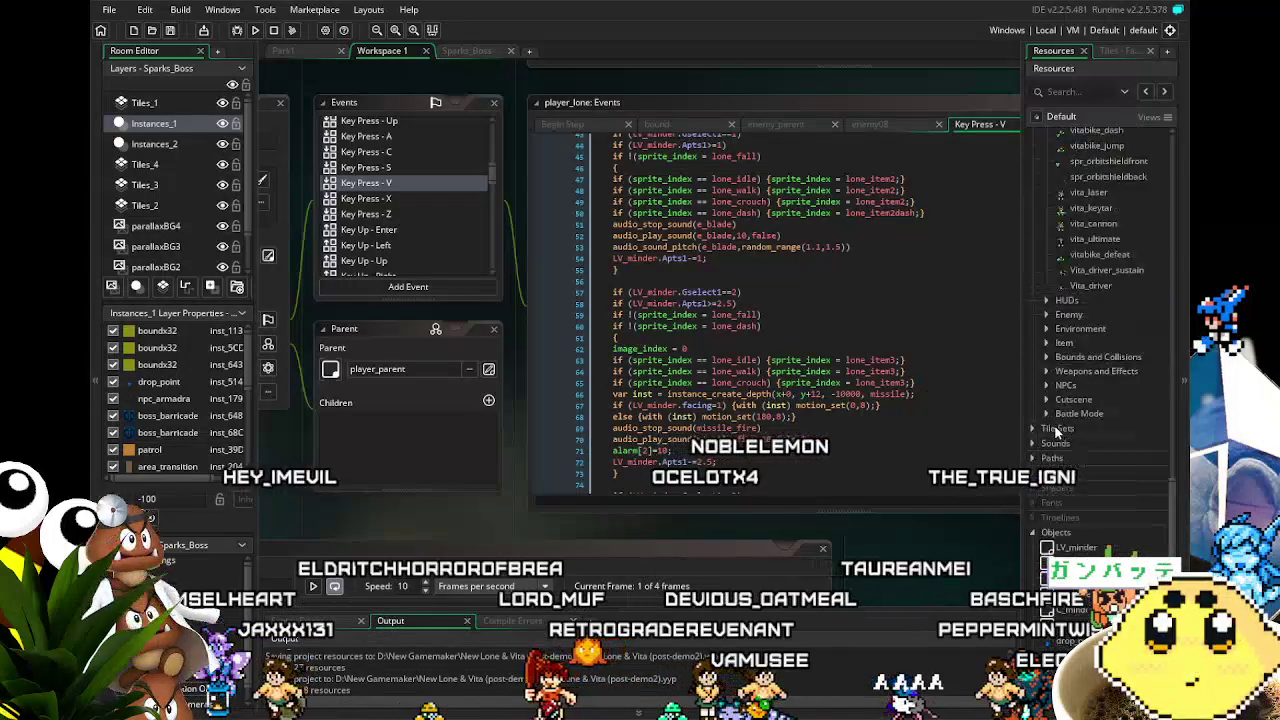
{"action": "scroll", "coordinate": [1055, 430], "scroll_direction": "up", "scroll_amount": 3}
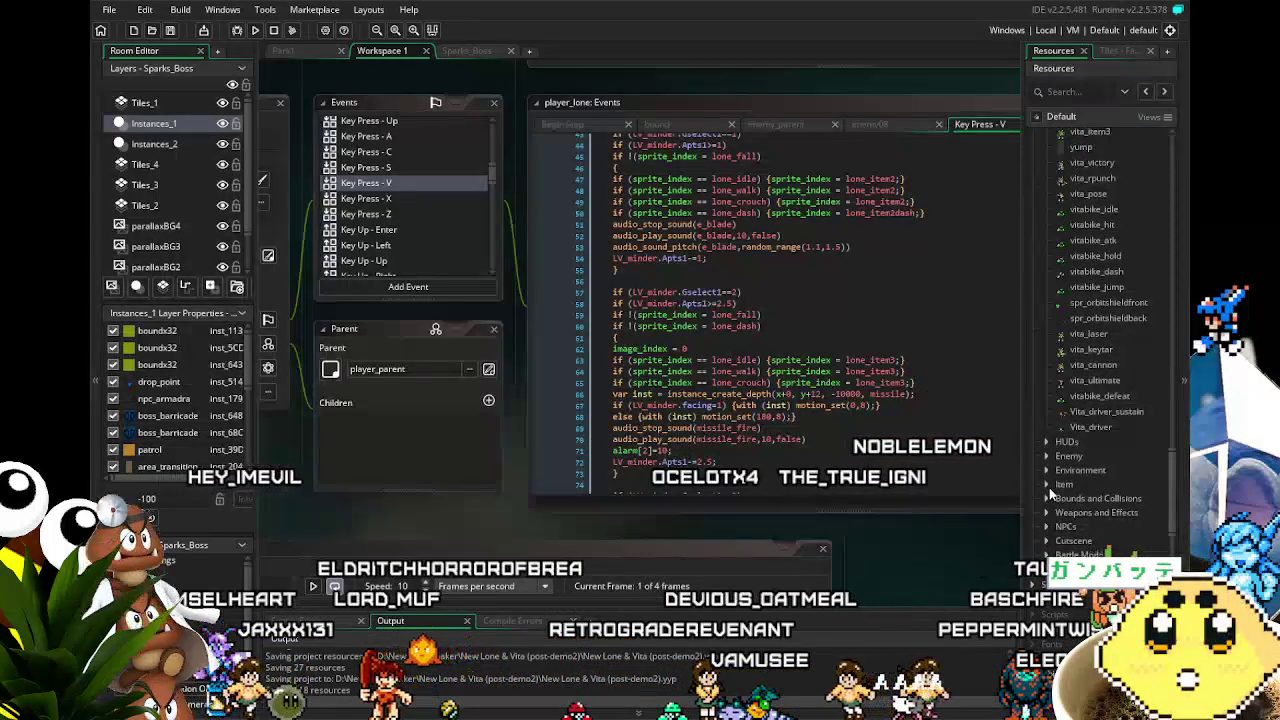
{"action": "scroll", "coordinate": [1049, 487], "scroll_direction": "up", "scroll_amount": 8}
{"action": "scroll", "coordinate": [1049, 487], "scroll_direction": "down", "scroll_amount": 7}
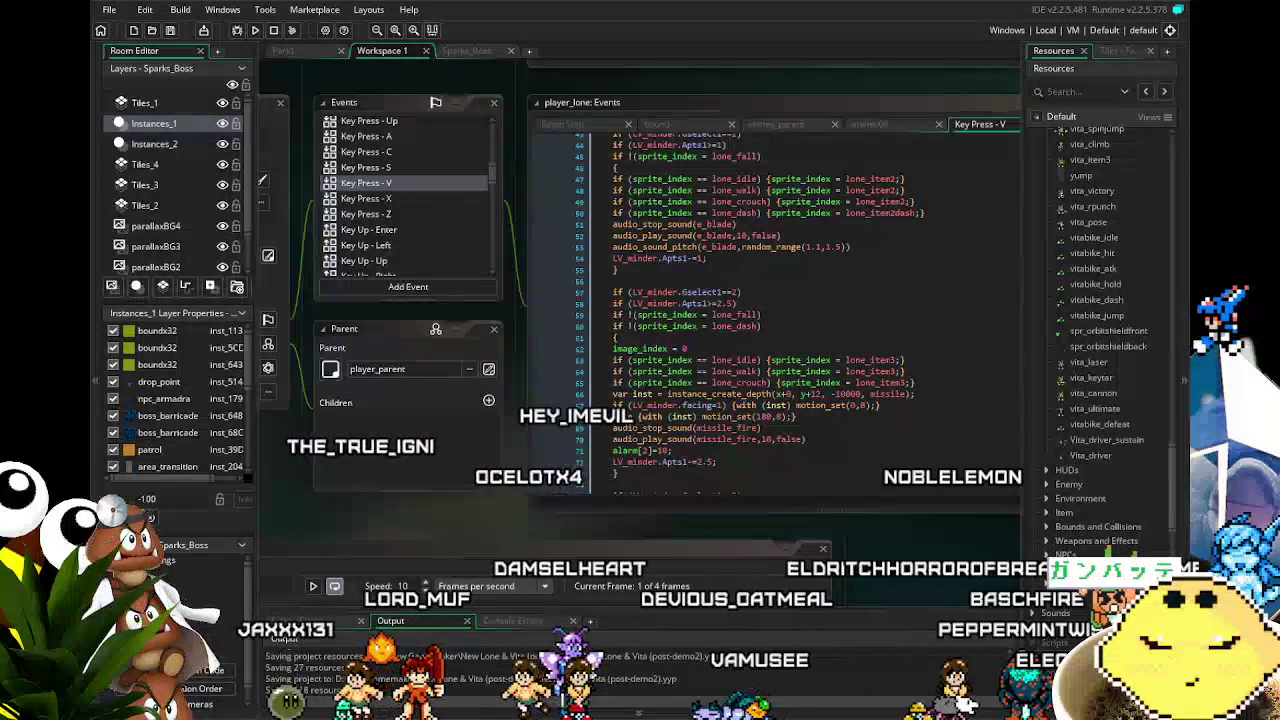
{"action": "left_click", "coordinate": [1046, 470]}
{"action": "scroll", "coordinate": [1066, 538], "scroll_direction": "down", "scroll_amount": 2}
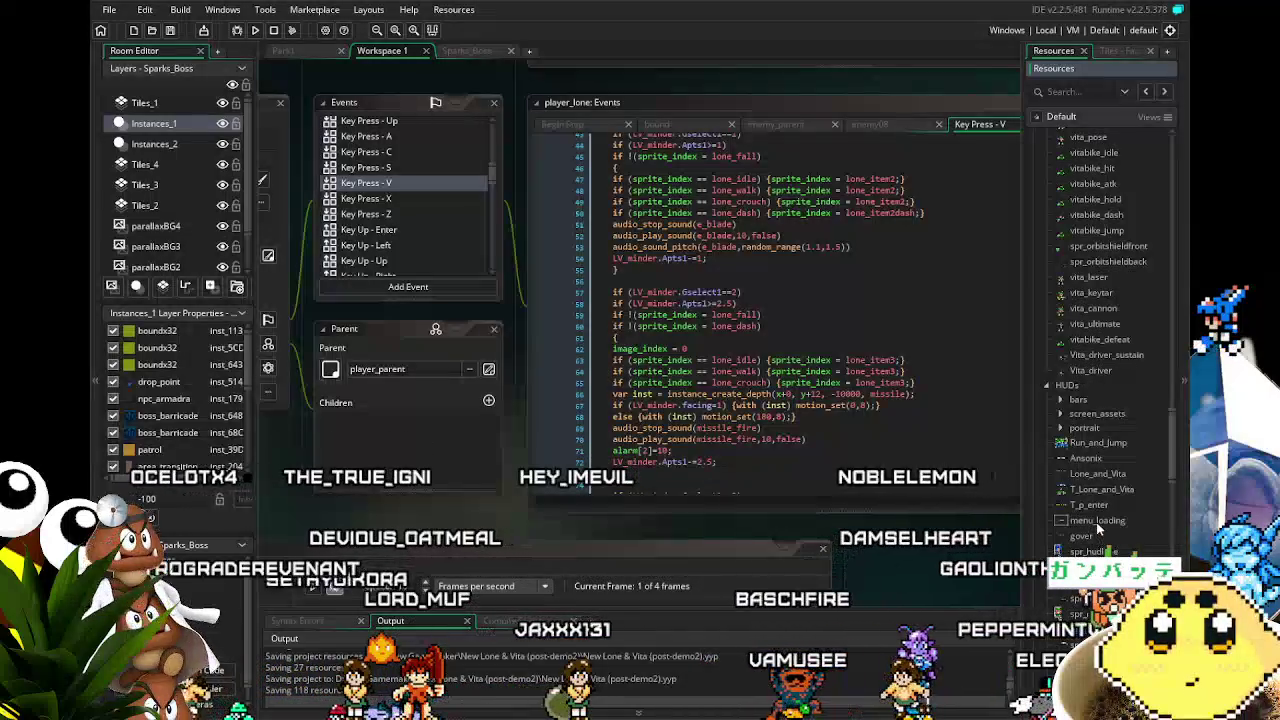
{"action": "scroll", "coordinate": [1097, 530], "scroll_direction": "down", "scroll_amount": 1}
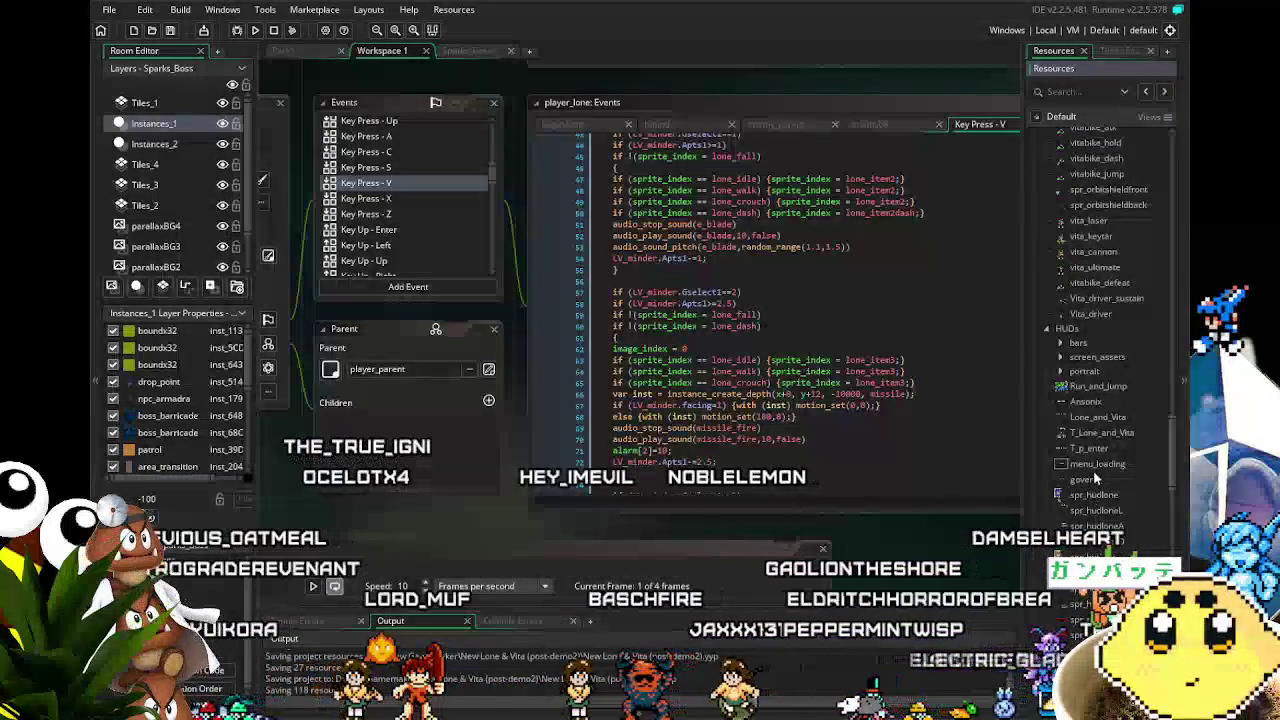
{"action": "double_click", "coordinate": [1095, 464]}
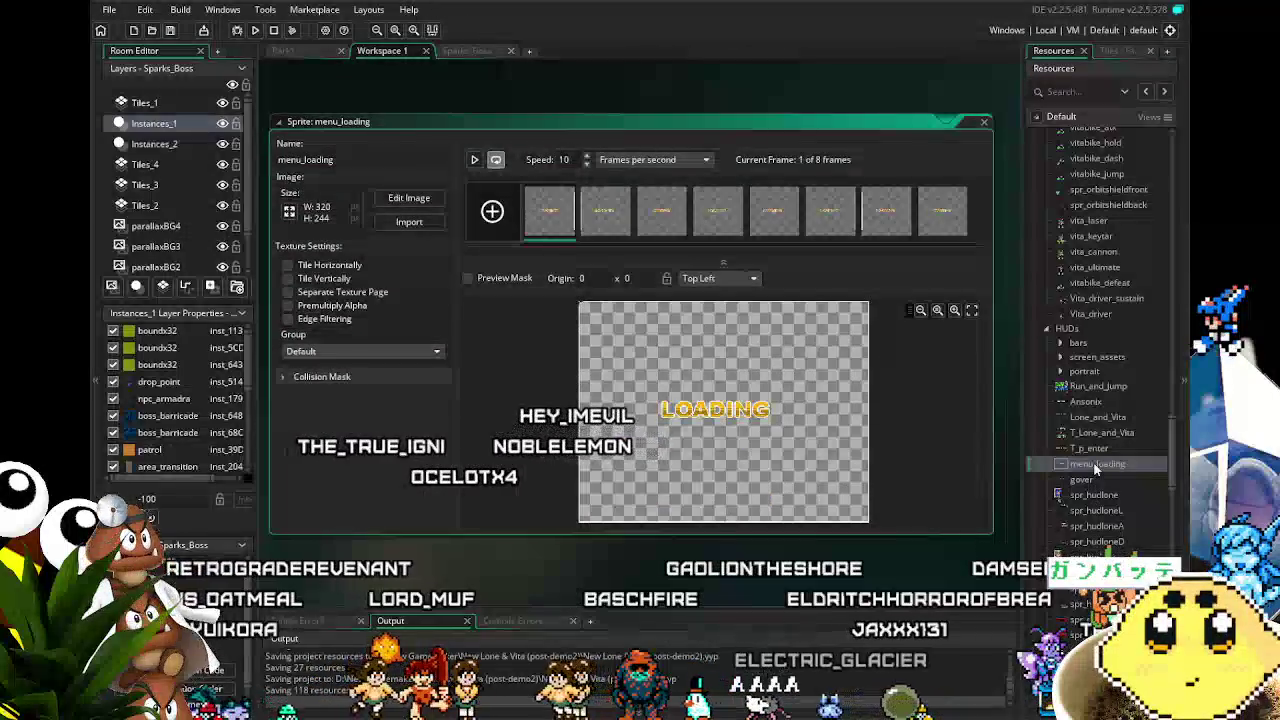
Expand screen_assets and open the spr_loadgraphic sprite (6 frames, 96 x 48).
{"action": "scroll", "coordinate": [1087, 510], "scroll_direction": "down", "scroll_amount": 4}
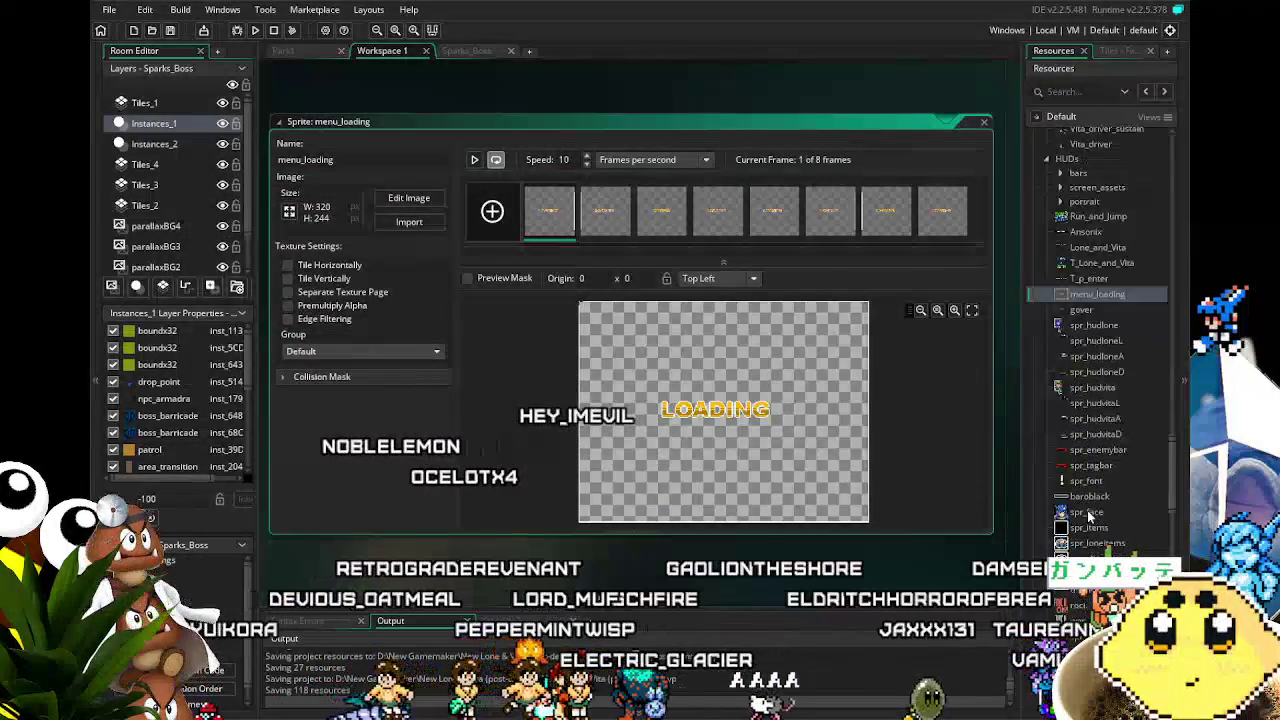
{"action": "scroll", "coordinate": [1087, 510], "scroll_direction": "down", "scroll_amount": 4}
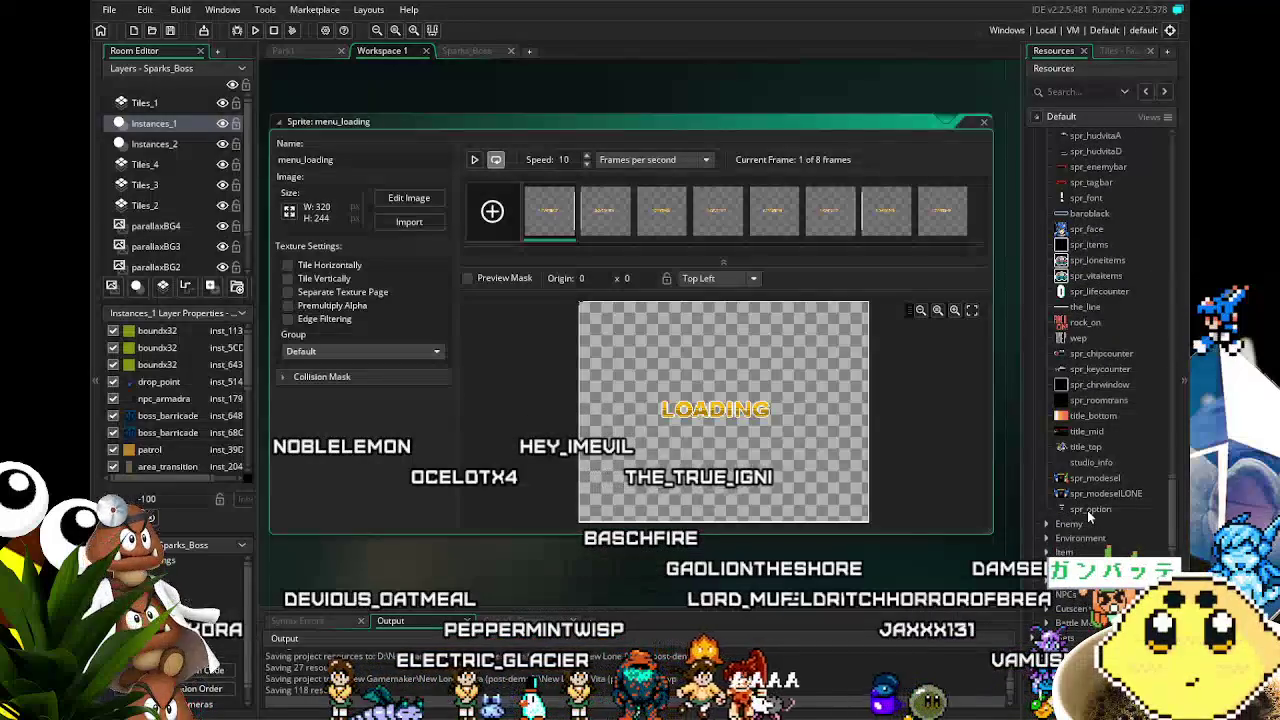
{"action": "scroll", "coordinate": [1089, 511], "scroll_direction": "up", "scroll_amount": 1}
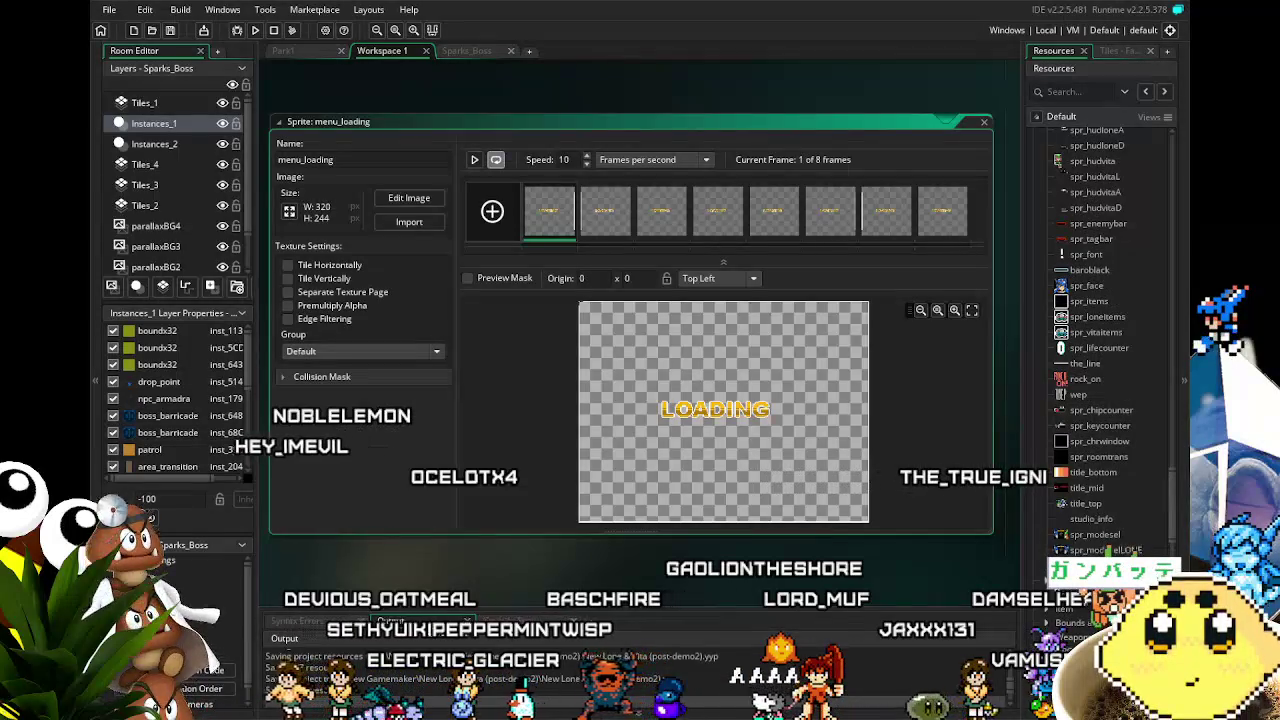
{"action": "scroll", "coordinate": [1100, 548], "scroll_direction": "up", "scroll_amount": 2}
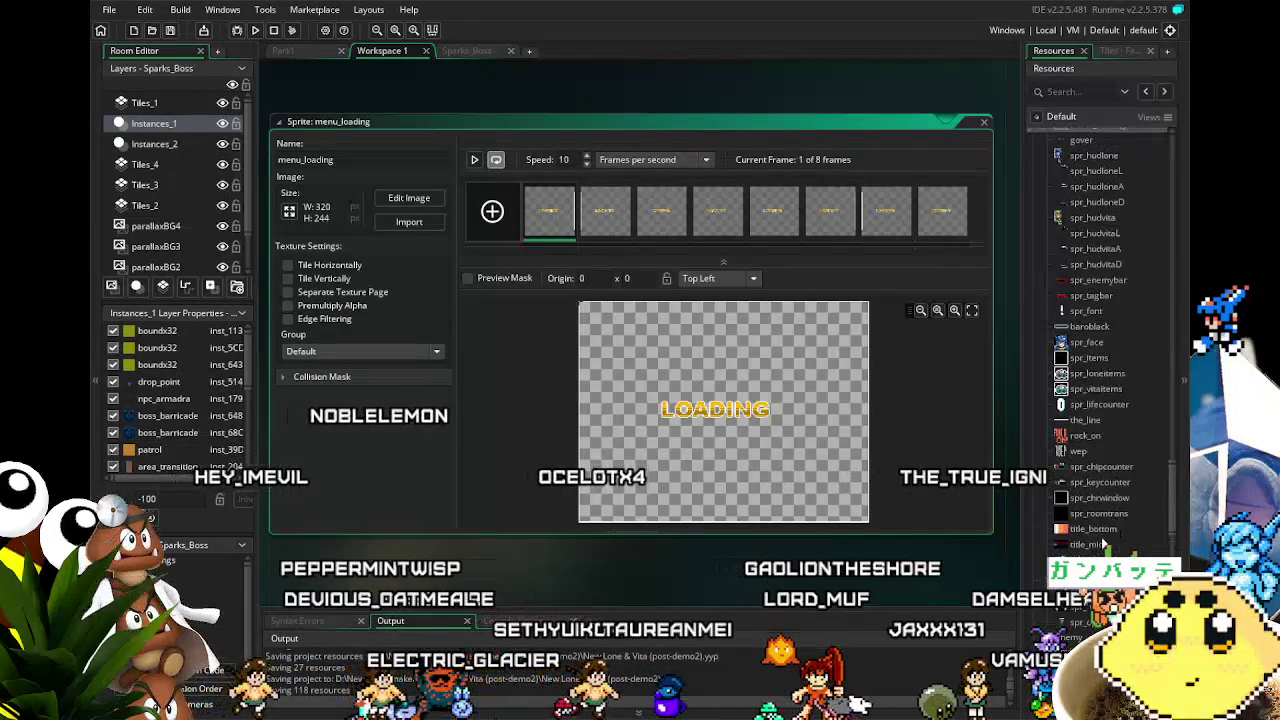
{"action": "scroll", "coordinate": [1103, 543], "scroll_direction": "up", "scroll_amount": 2}
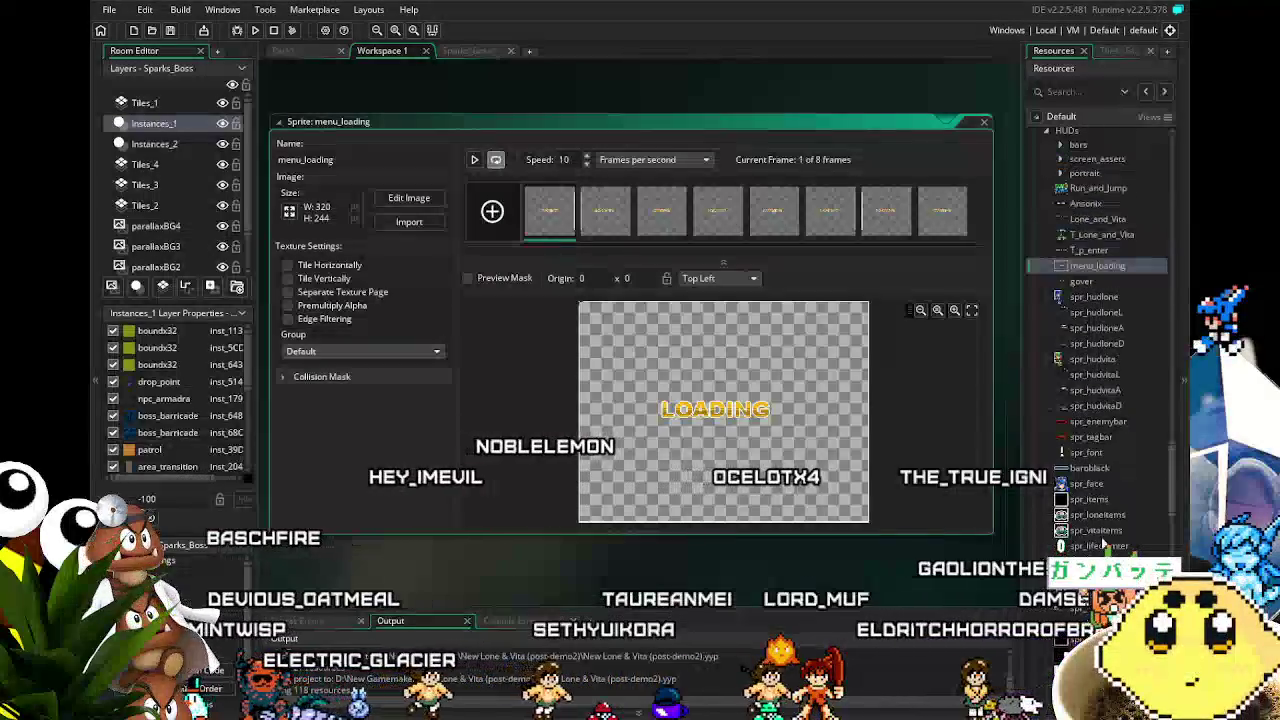
{"action": "scroll", "coordinate": [1100, 520], "scroll_direction": "up", "scroll_amount": 1}
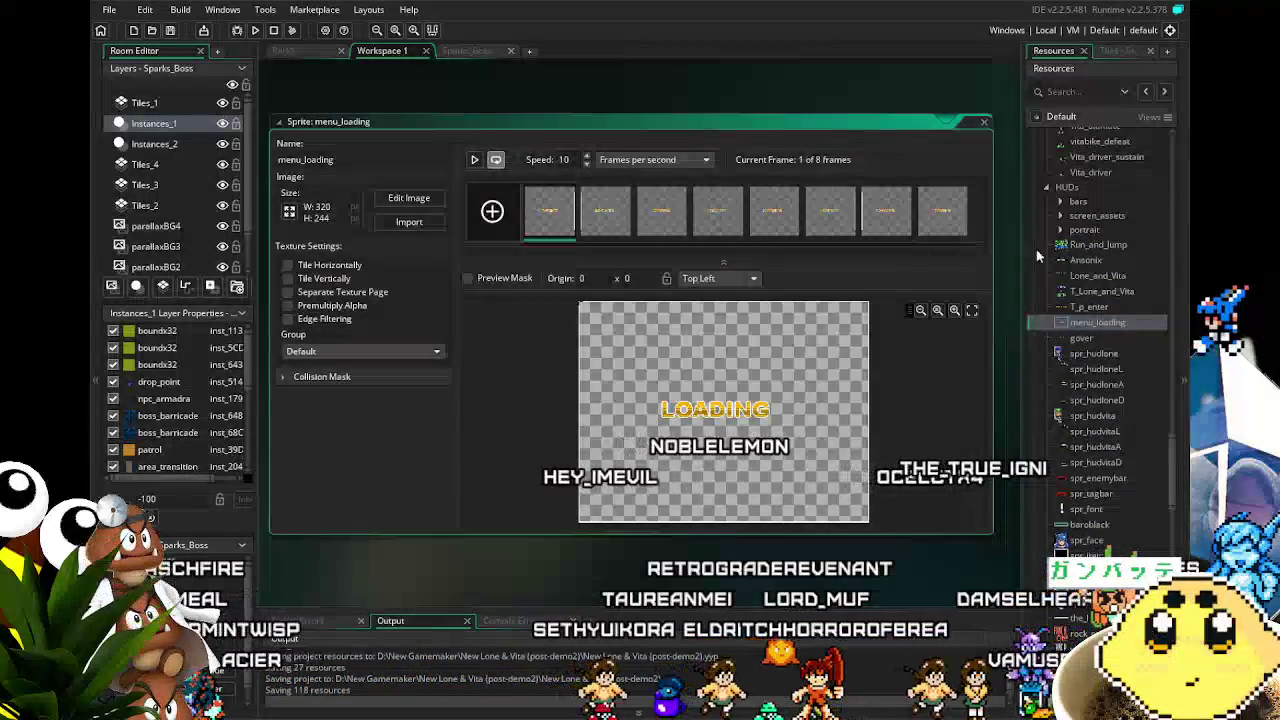
{"action": "left_click", "coordinate": [1061, 215]}
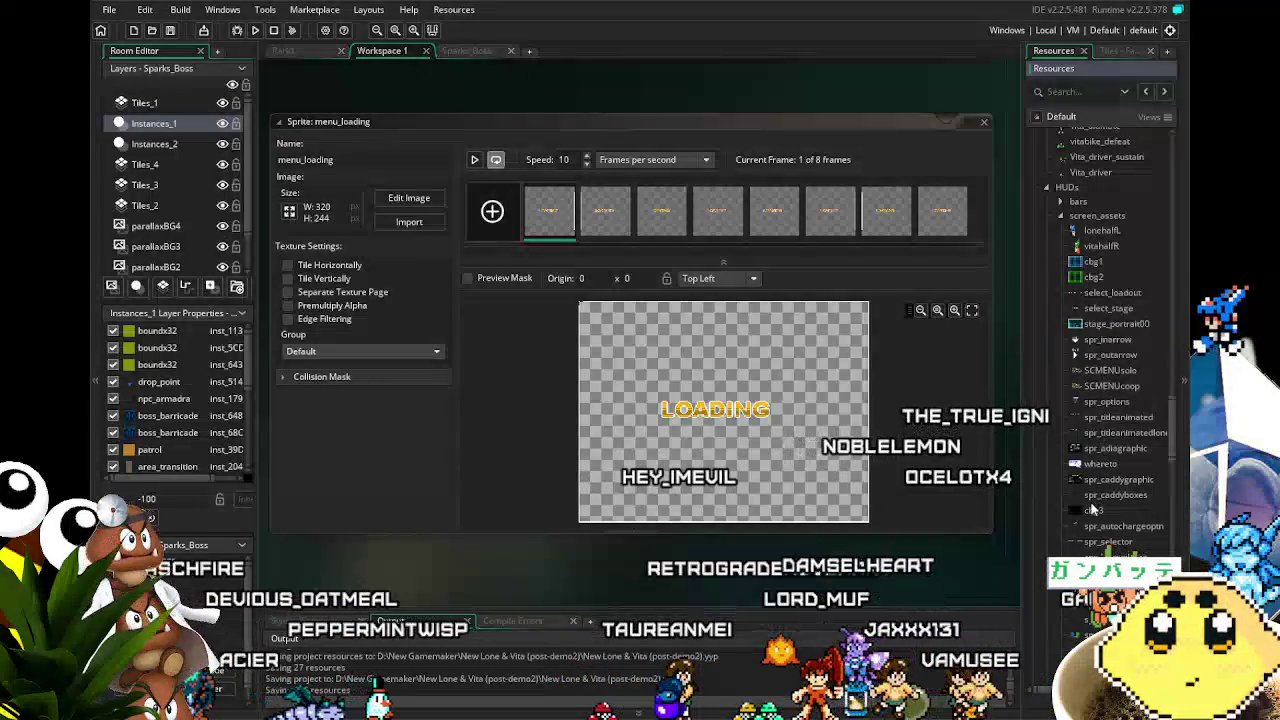
{"action": "scroll", "coordinate": [1093, 508], "scroll_direction": "down", "scroll_amount": 3}
{"action": "scroll", "coordinate": [1093, 508], "scroll_direction": "down", "scroll_amount": 3}
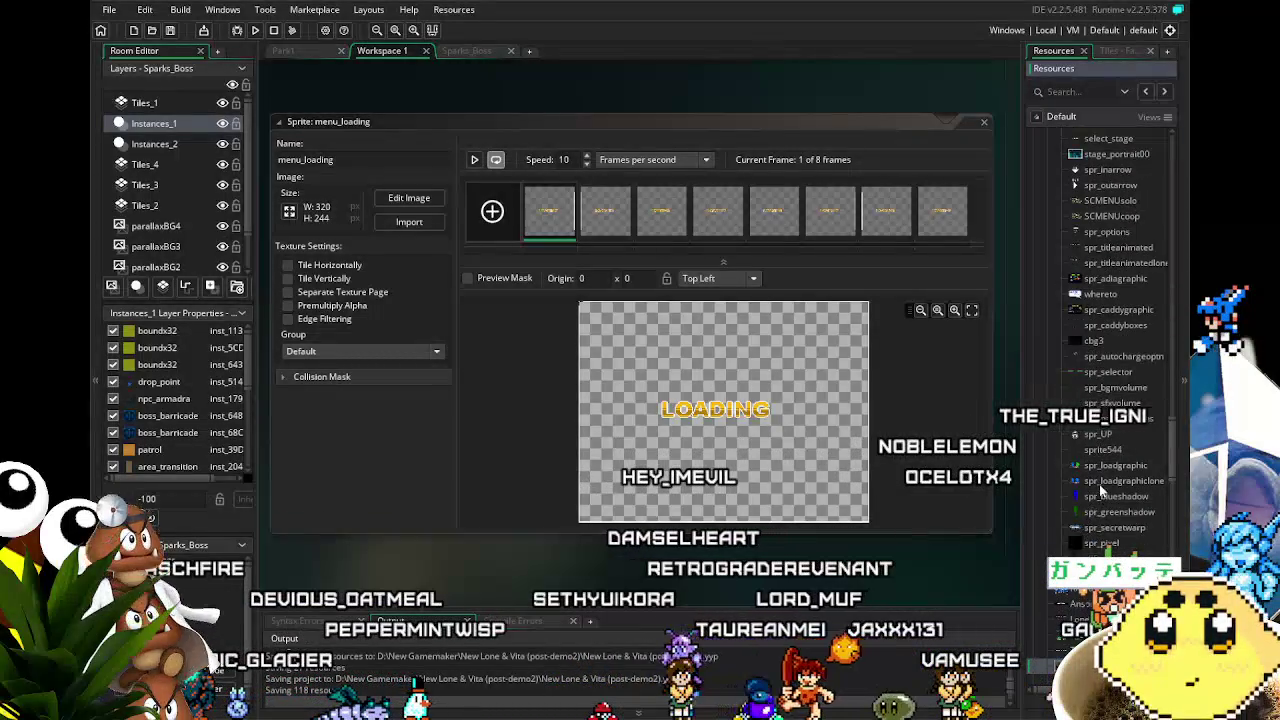
{"action": "double_click", "coordinate": [1110, 465]}
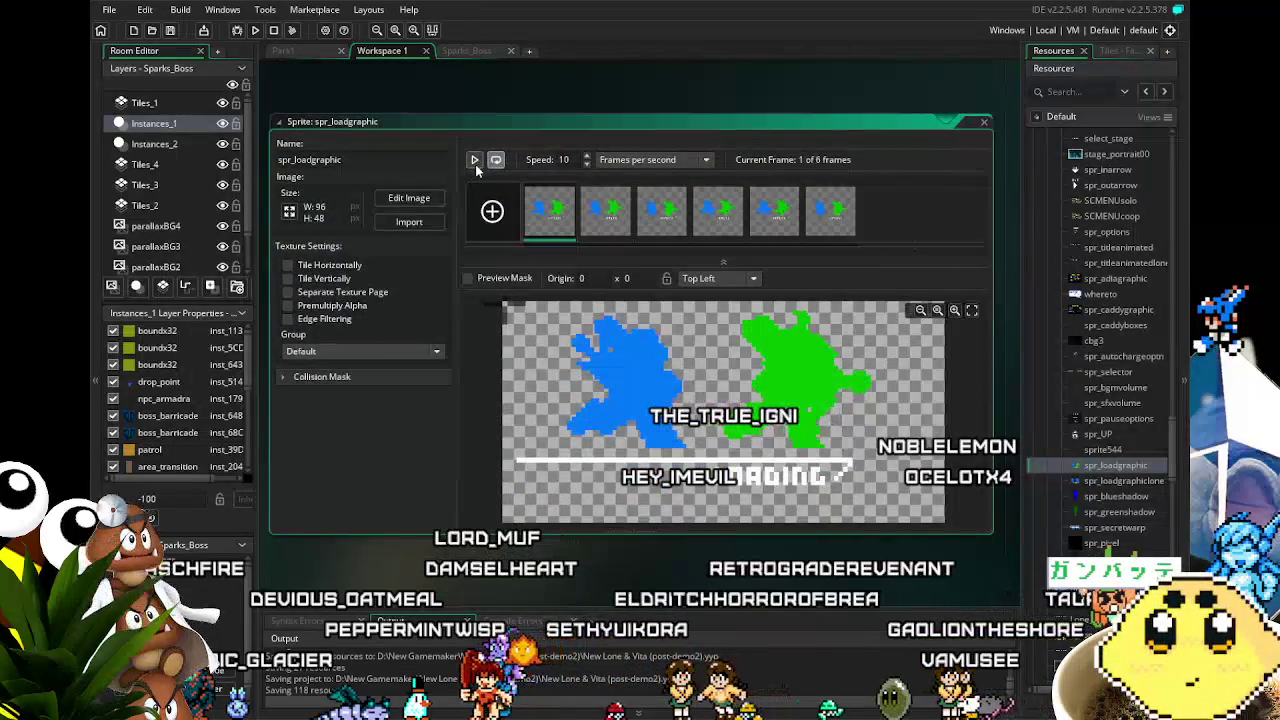
Play the spr_loadgraphic preview, then open the spr_loadgraphiclone sprite.
{"action": "left_click", "coordinate": [475, 160]}
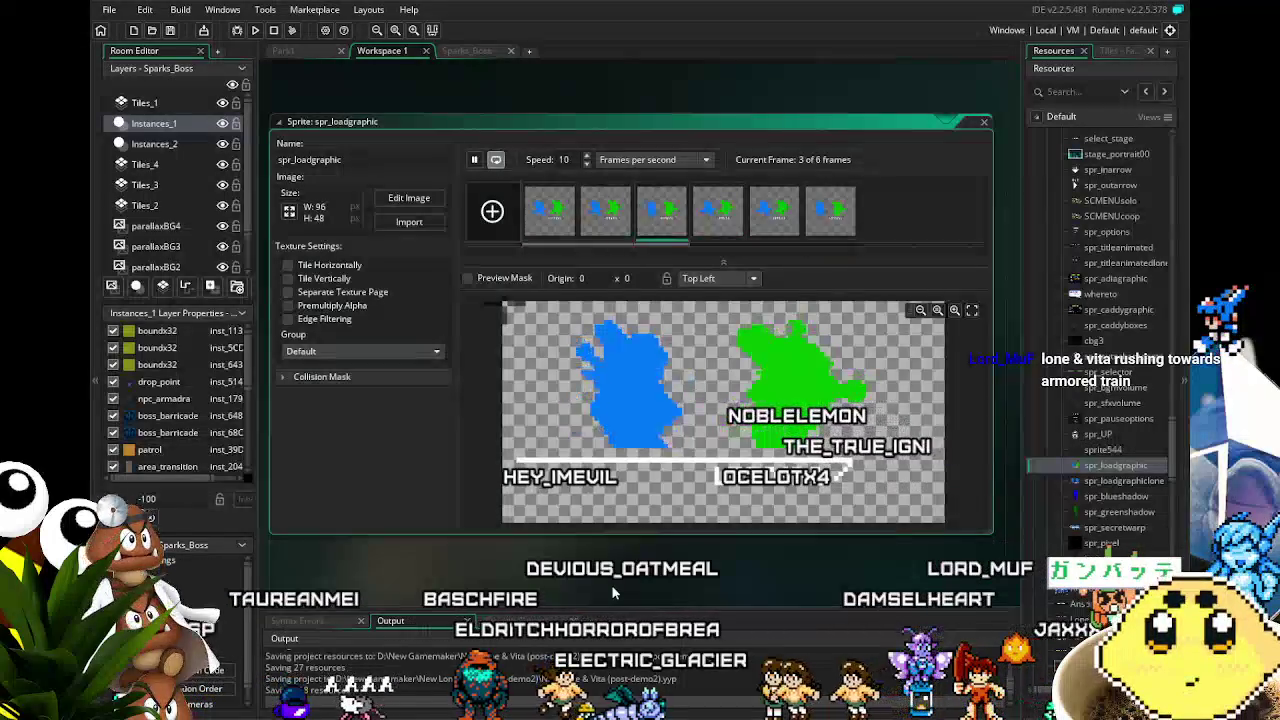
{"action": "double_click", "coordinate": [1117, 479]}
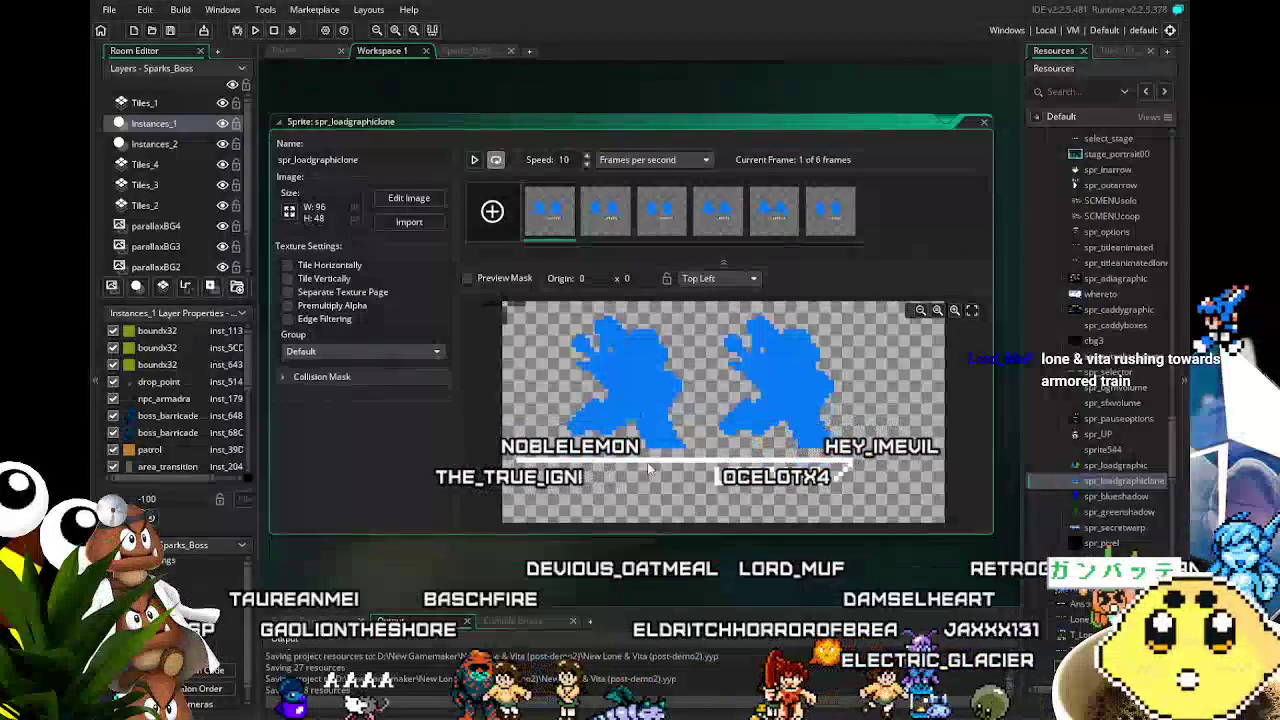
Preview spr_loadgraphiclone's 6-frame running-figures animation and reposition the sprite editor in the workspace.
{"action": "left_click", "coordinate": [474, 159]}
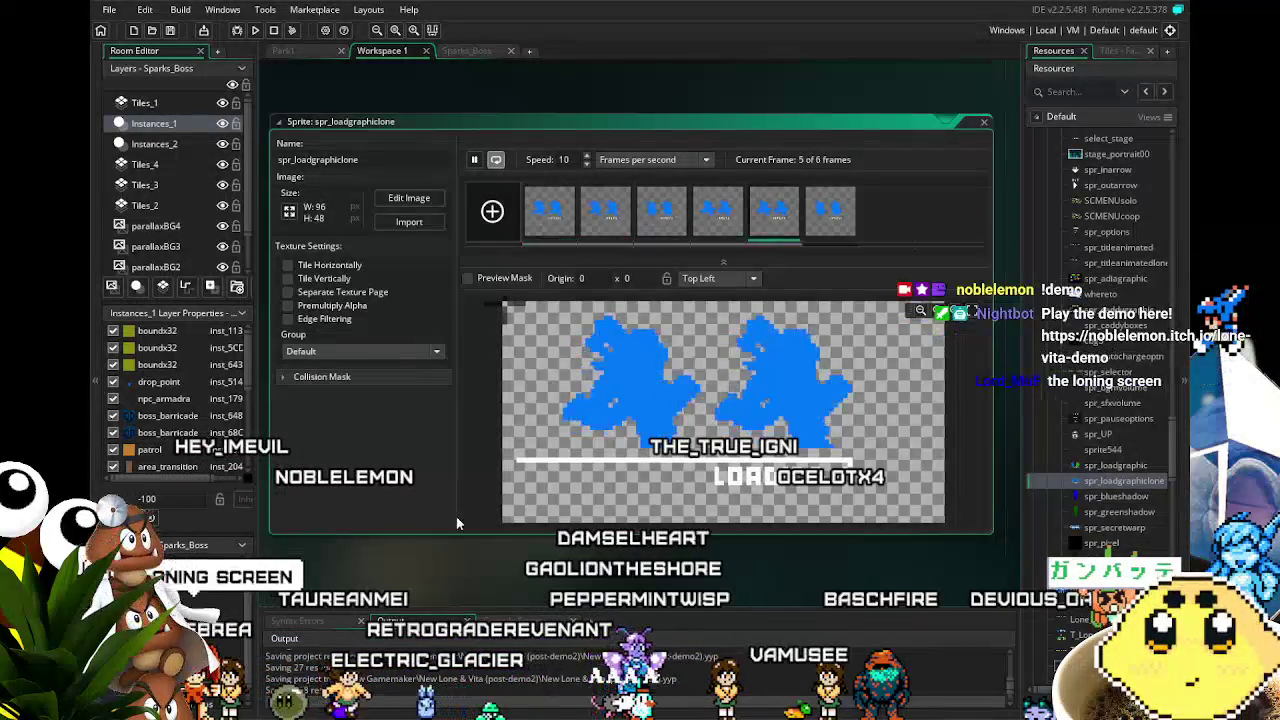
{"action": "mouse_move", "coordinate": [452, 558]}
{"action": "left_mouse_down"}
{"action": "mouse_move", "coordinate": [472, 525]}
{"action": "mouse_move", "coordinate": [438, 516]}
{"action": "left_mouse_up"}
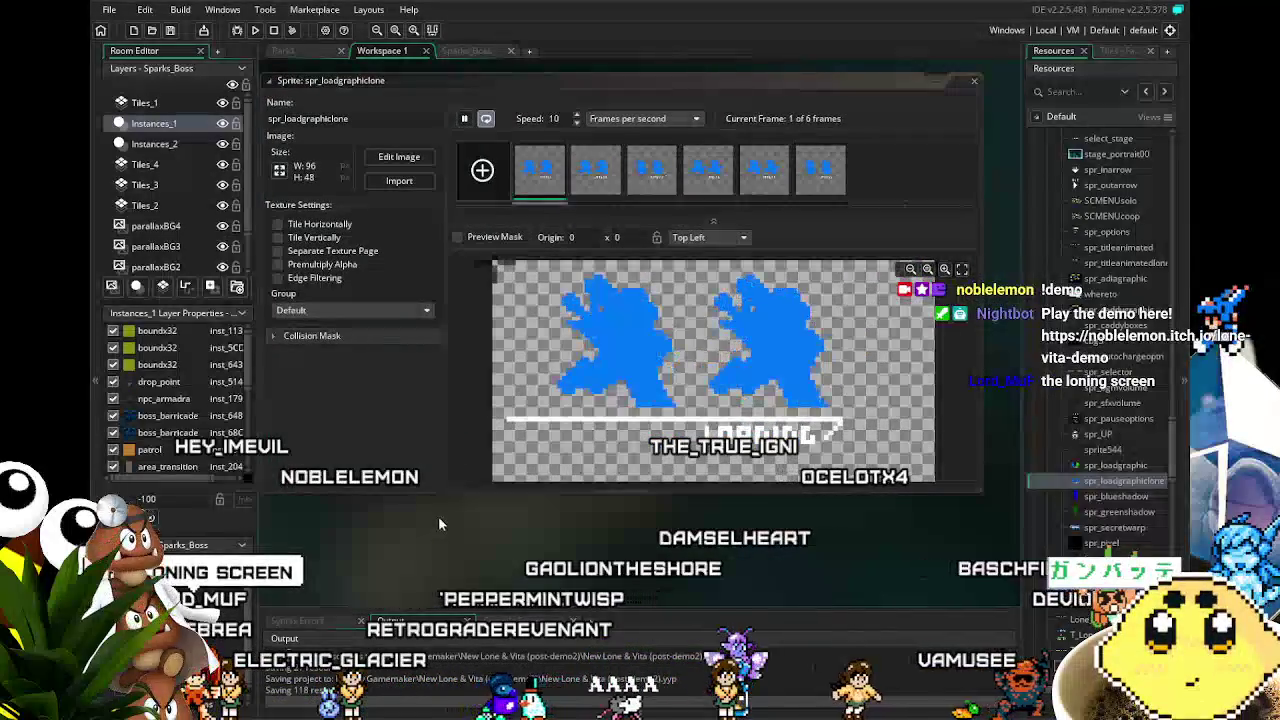
{"action": "left_click_drag", "start_coordinate": [429, 567], "coordinate": [440, 578]}
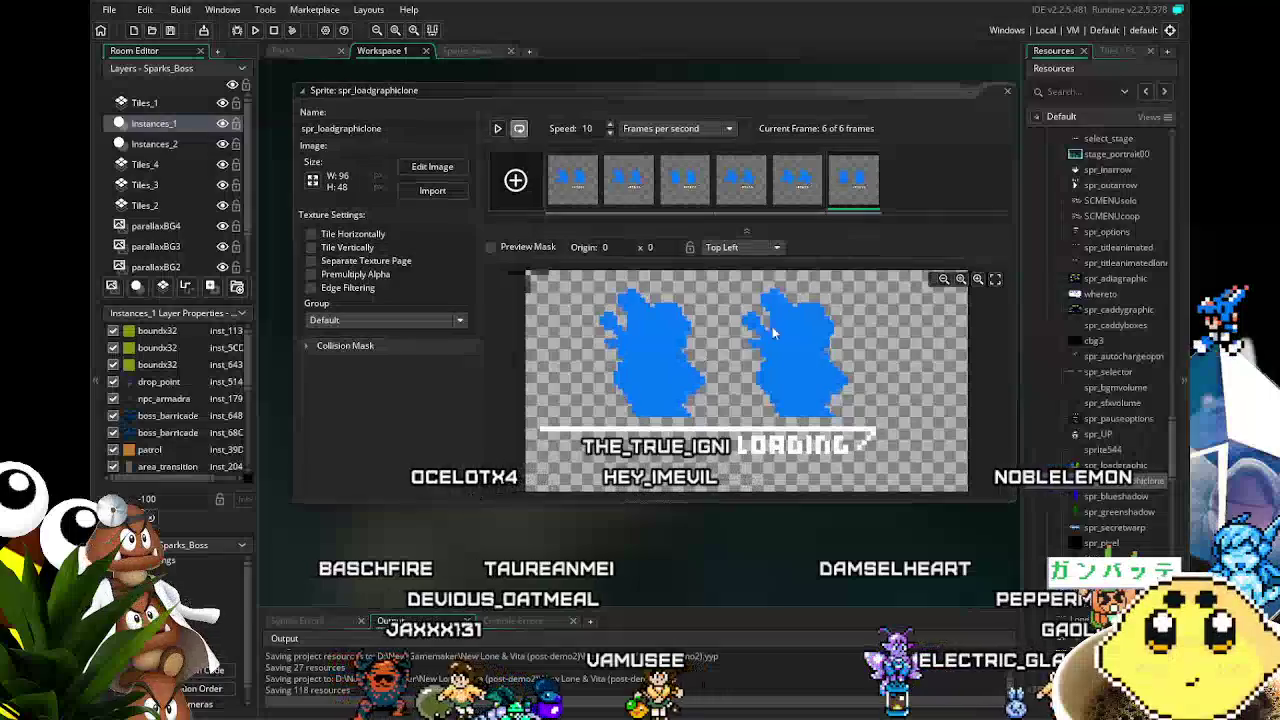
{"action": "scroll", "coordinate": [1086, 457], "scroll_direction": "up", "scroll_amount": 5}
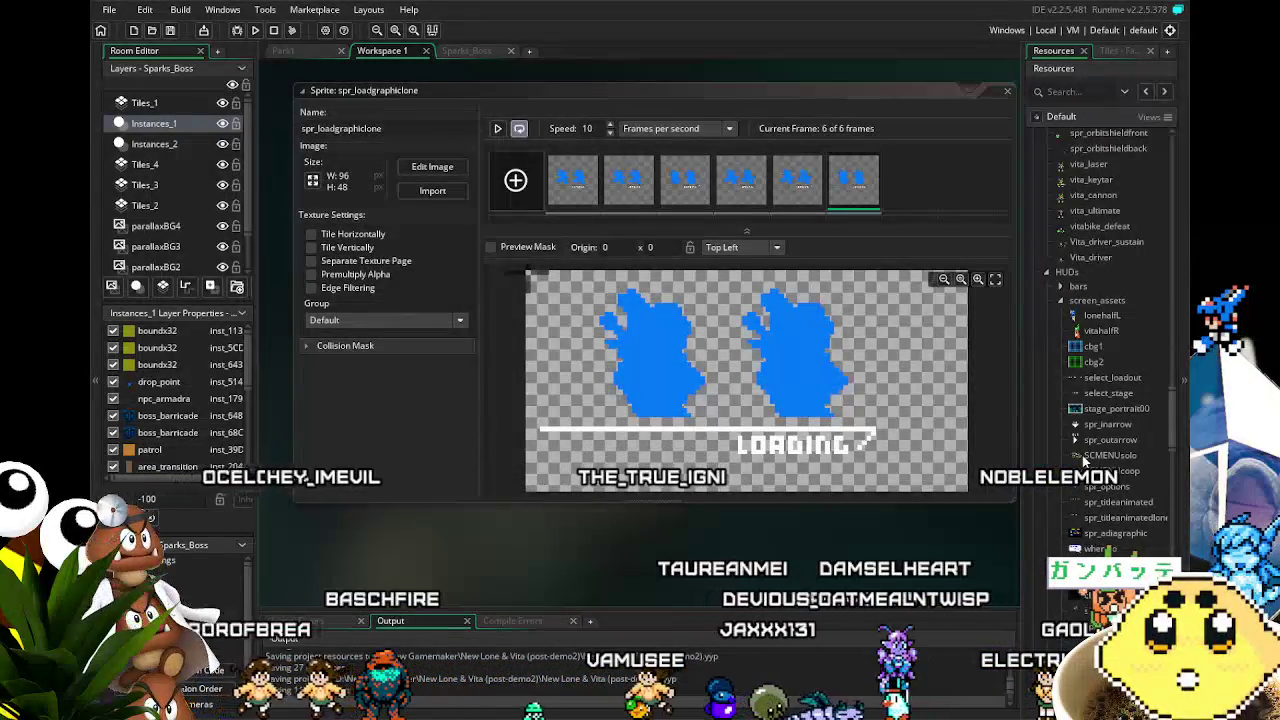
{"action": "scroll", "coordinate": [1084, 459], "scroll_direction": "down", "scroll_amount": 1}
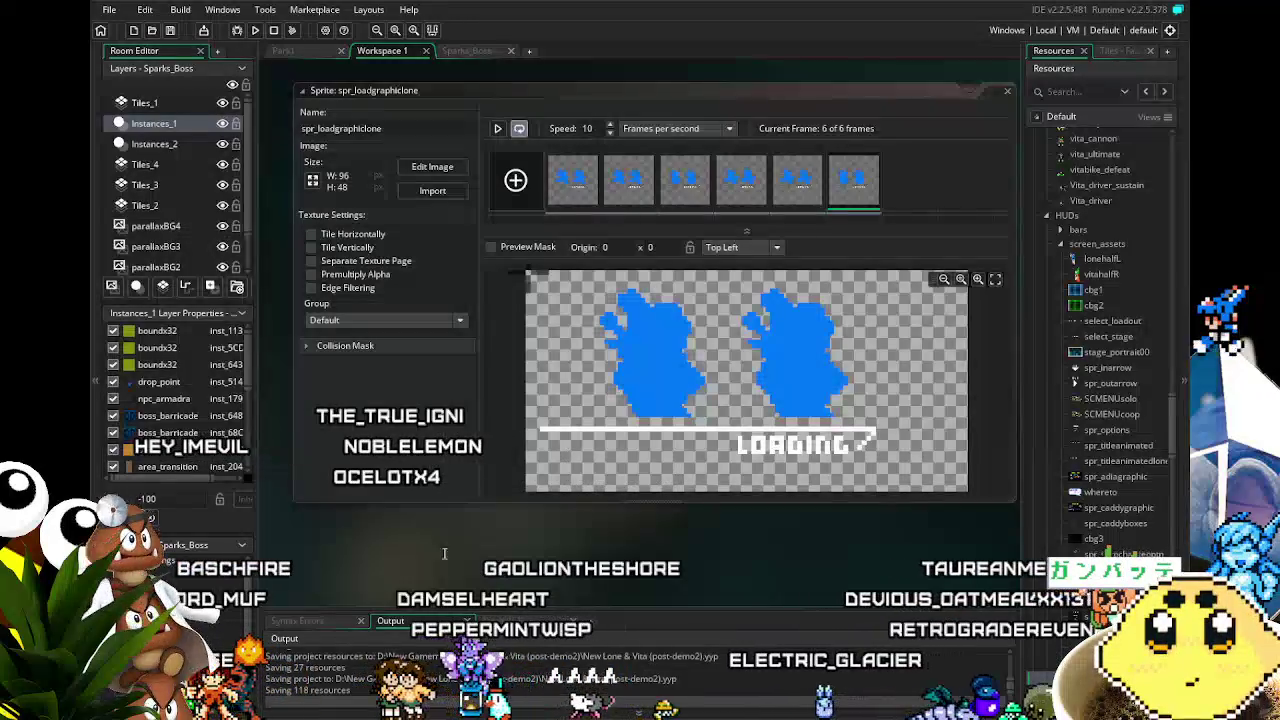
Scroll the Resources tree to Objects > Player and open the player_lone object.
{"action": "scroll", "coordinate": [466, 120], "scroll_direction": "up", "scroll_amount": 1}
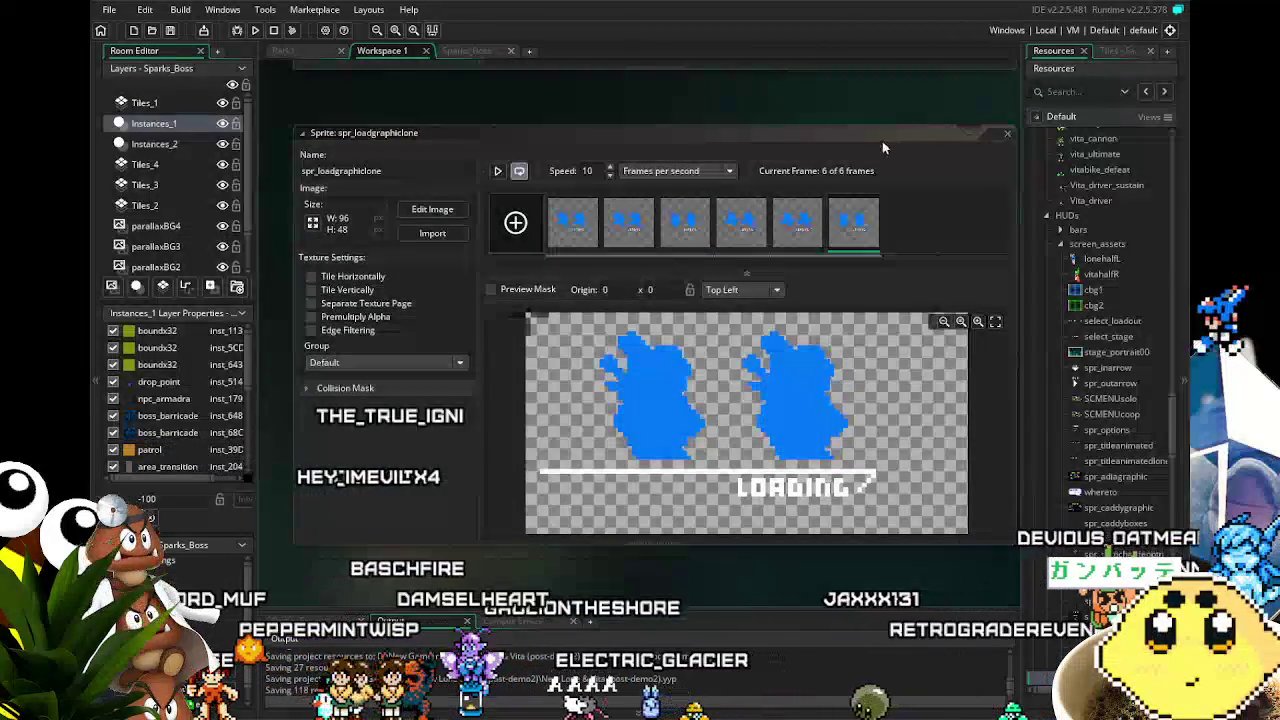
{"action": "scroll", "coordinate": [1120, 490], "scroll_direction": "down", "scroll_amount": 5}
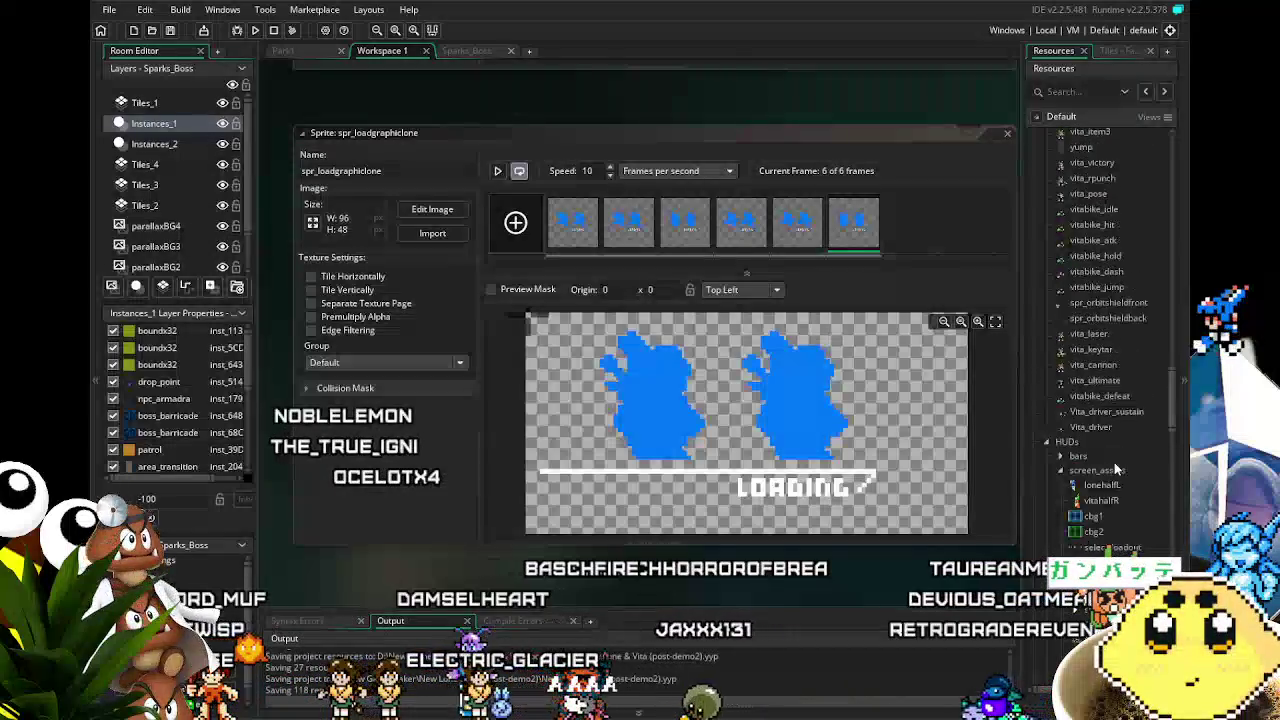
{"action": "scroll", "coordinate": [1114, 462], "scroll_direction": "down", "scroll_amount": 10}
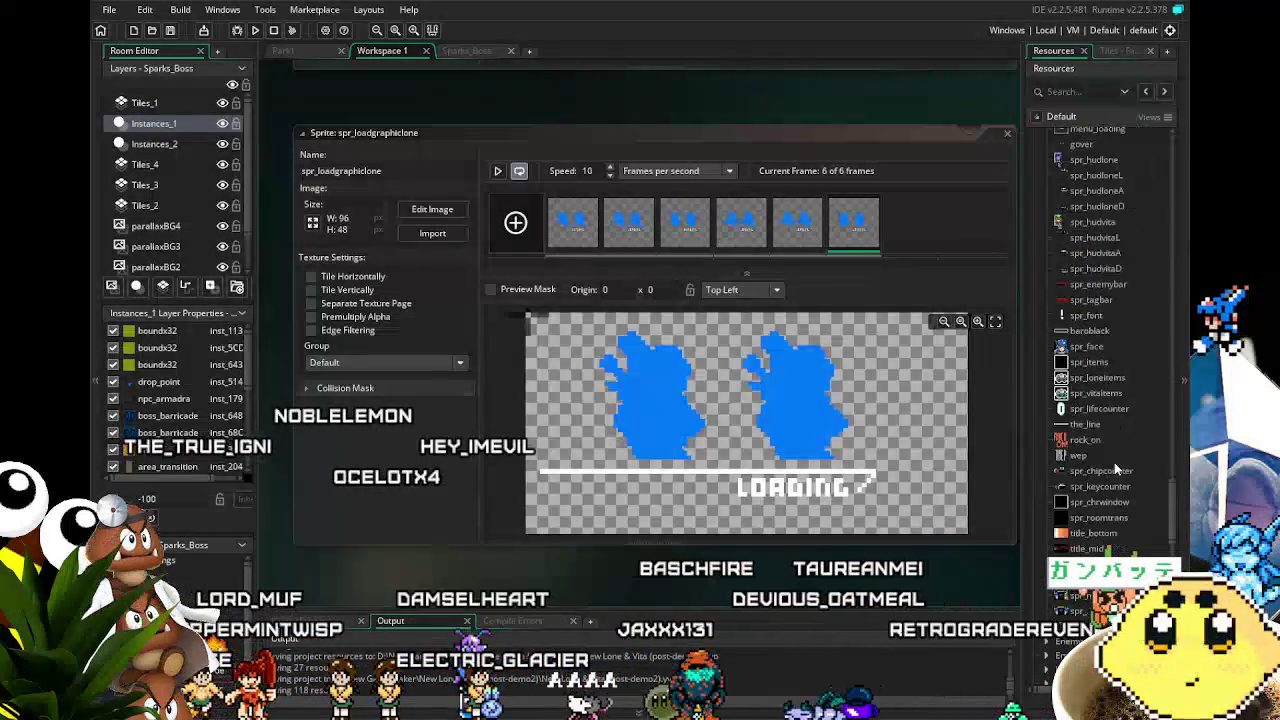
{"action": "scroll", "coordinate": [1114, 462], "scroll_direction": "down", "scroll_amount": 5}
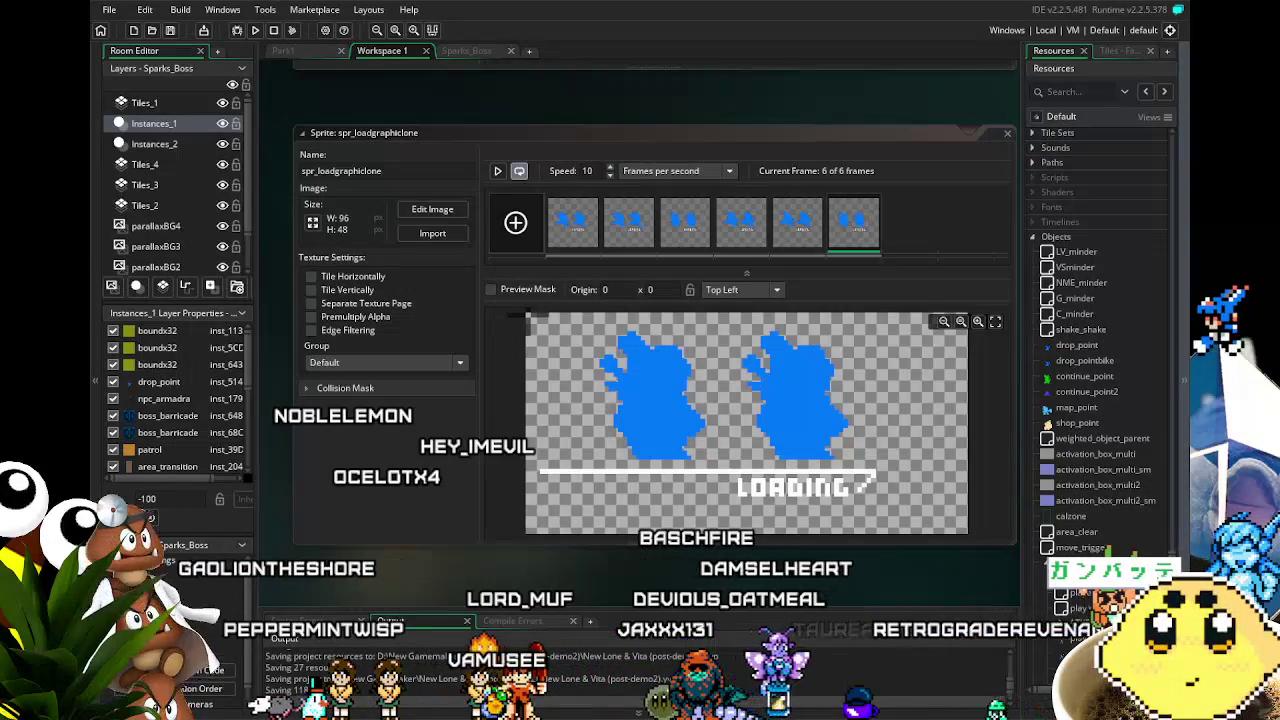
{"action": "scroll", "coordinate": [1100, 400], "scroll_direction": "down", "scroll_amount": 3}
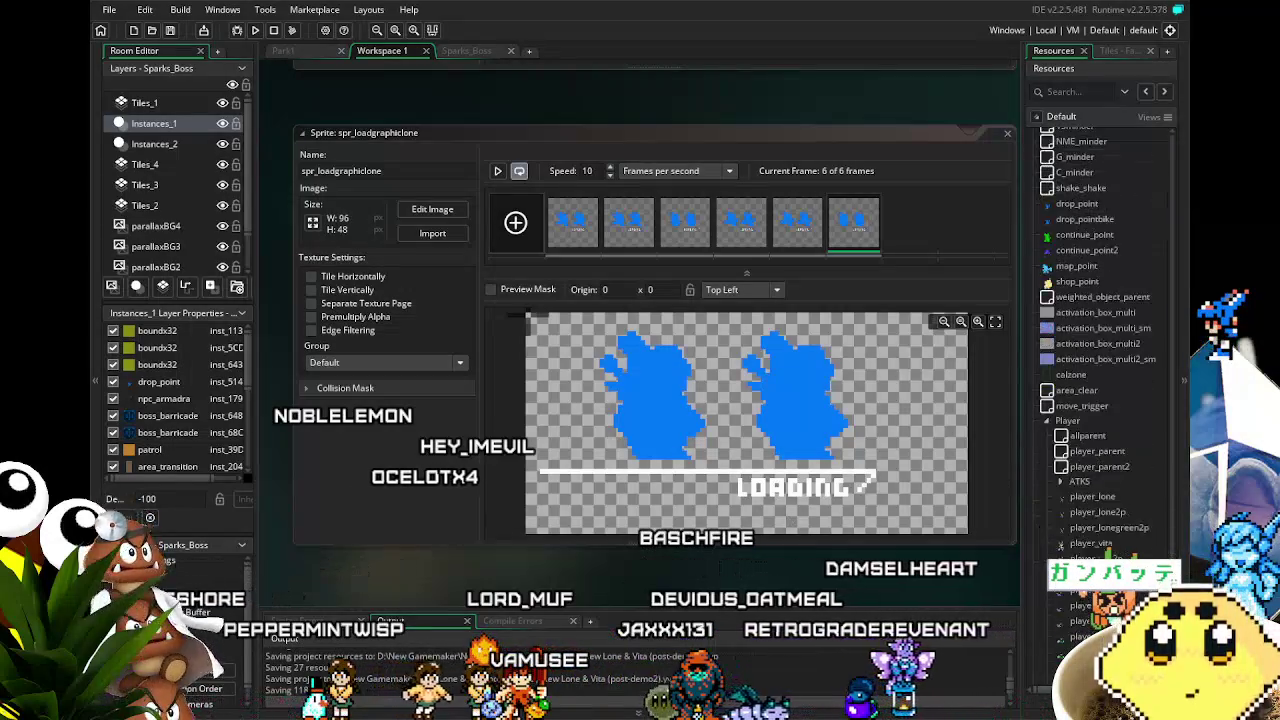
{"action": "double_click", "coordinate": [1092, 496]}
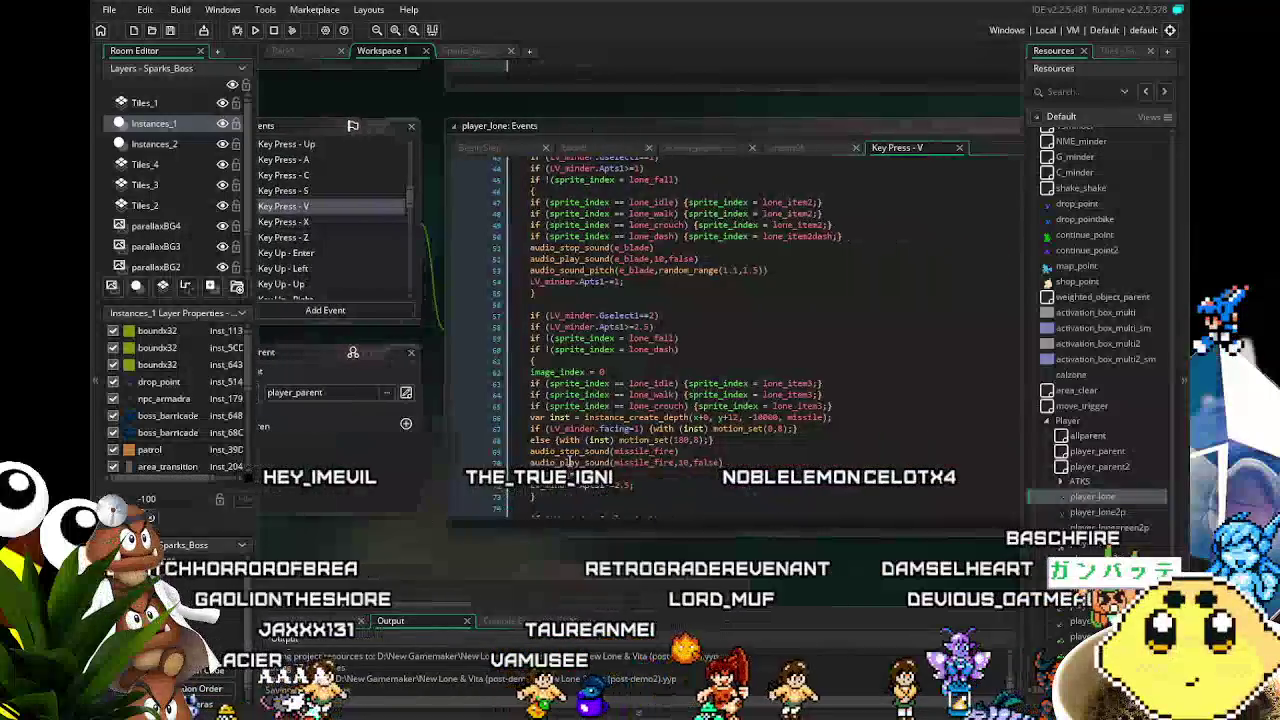
Scroll through player_lone's Key Press - V code to the Gselect1 value 11 tank_1 case.
{"action": "scroll", "coordinate": [555, 463], "scroll_direction": "down", "scroll_amount": 20}
{"action": "scroll", "coordinate": [592, 459], "scroll_direction": "down", "scroll_amount": 16}
{"action": "scroll", "coordinate": [593, 460], "scroll_direction": "down", "scroll_amount": 16}
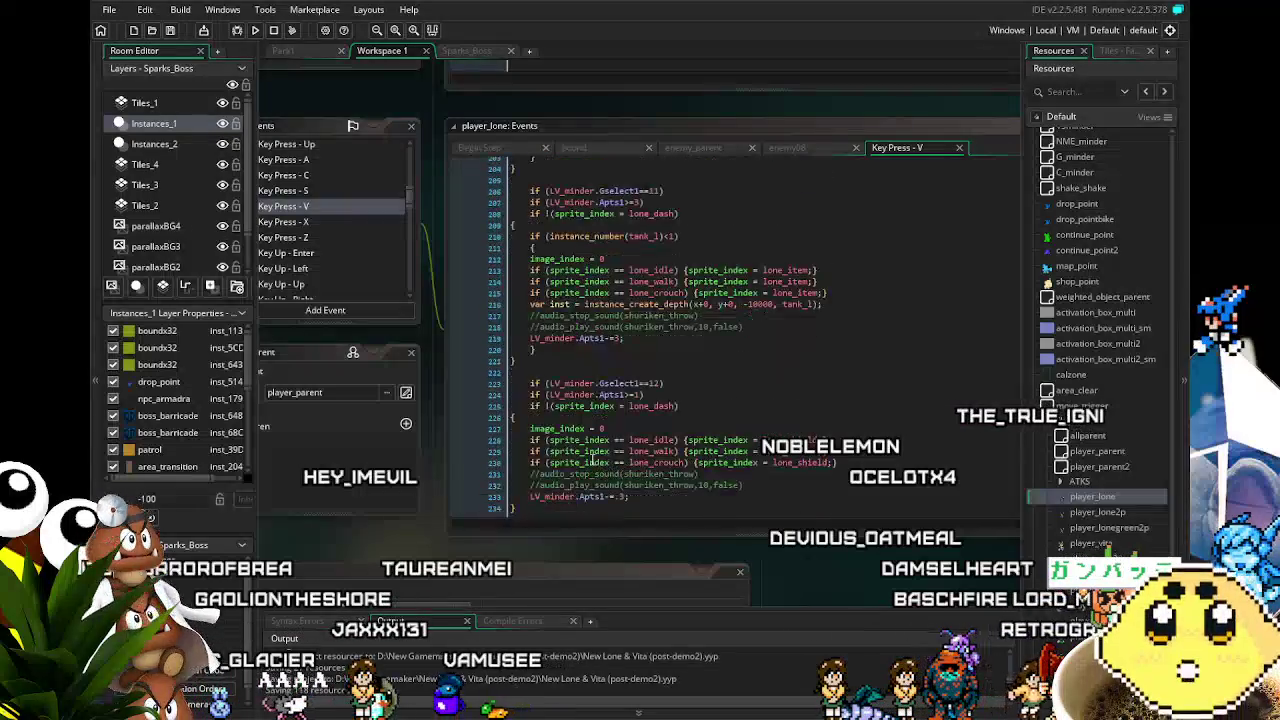
{"action": "scroll", "coordinate": [593, 460], "scroll_direction": "down", "scroll_amount": 10}
{"action": "scroll", "coordinate": [592, 460], "scroll_direction": "down", "scroll_amount": 11}
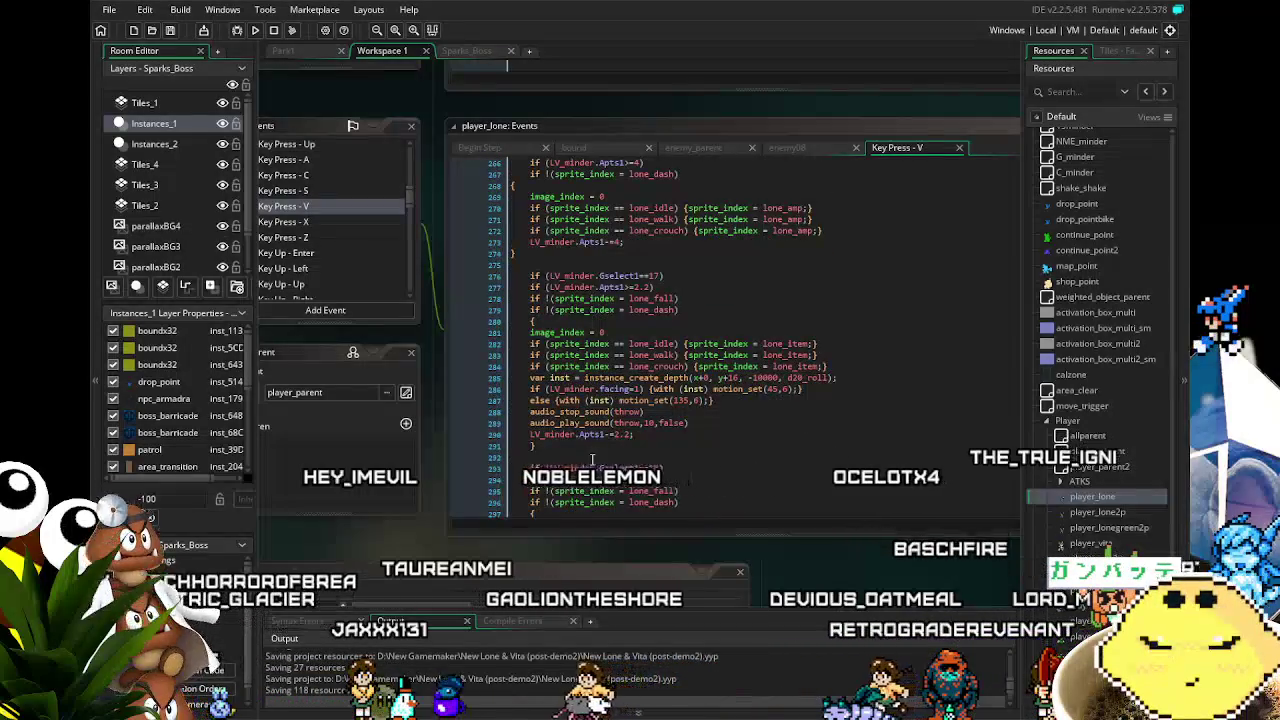
{"action": "scroll", "coordinate": [592, 460], "scroll_direction": "down", "scroll_amount": 6}
{"action": "scroll", "coordinate": [592, 460], "scroll_direction": "down", "scroll_amount": 4}
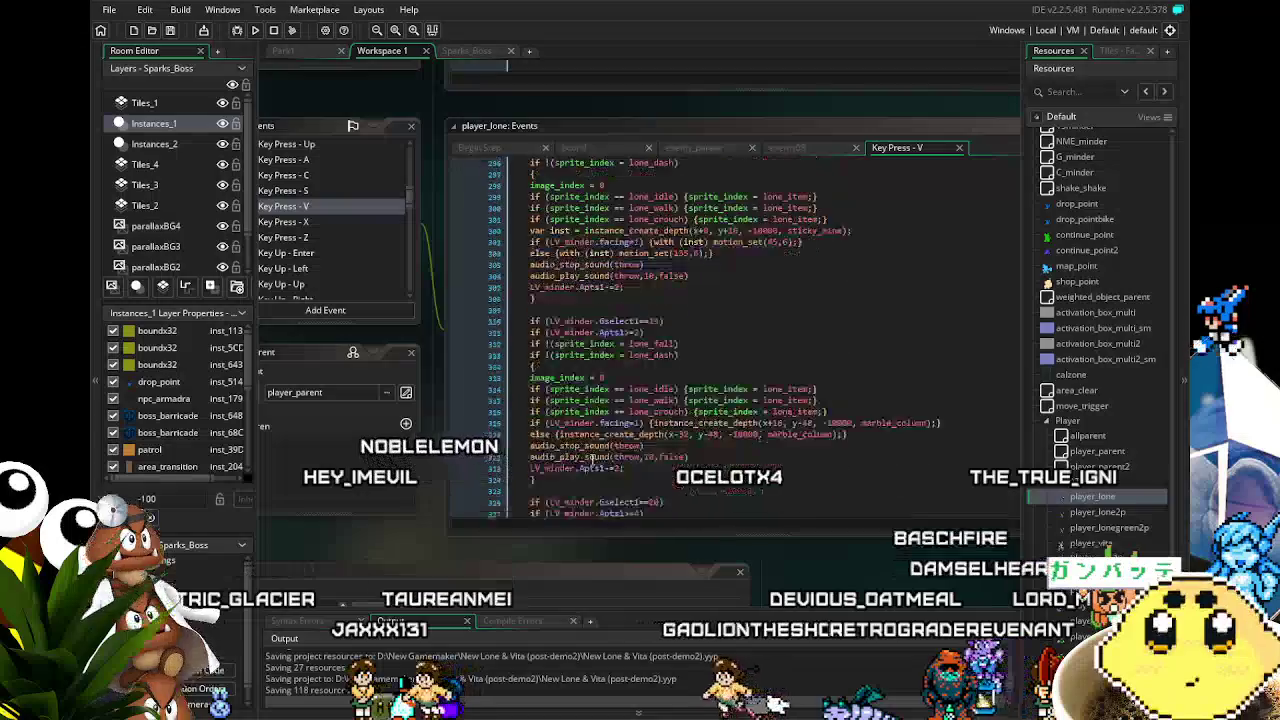
{"action": "scroll", "coordinate": [592, 460], "scroll_direction": "down", "scroll_amount": 8}
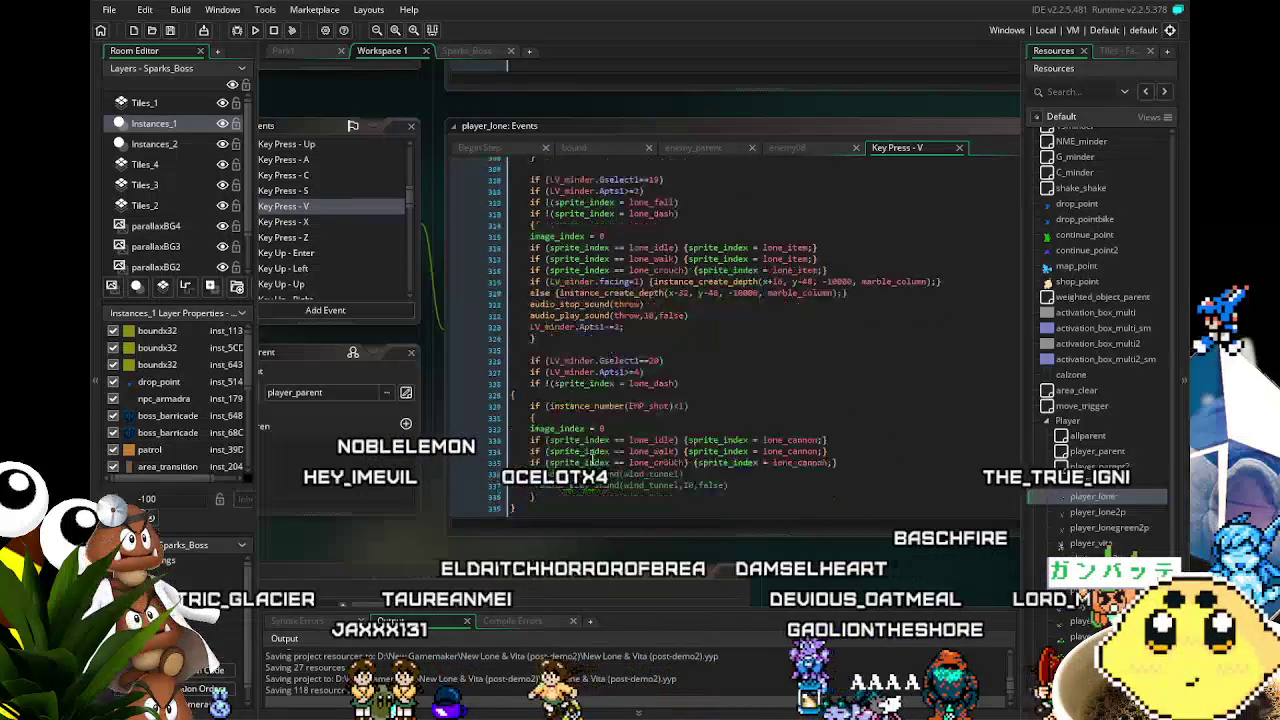
{"action": "scroll", "coordinate": [592, 460], "scroll_direction": "down", "scroll_amount": 6}
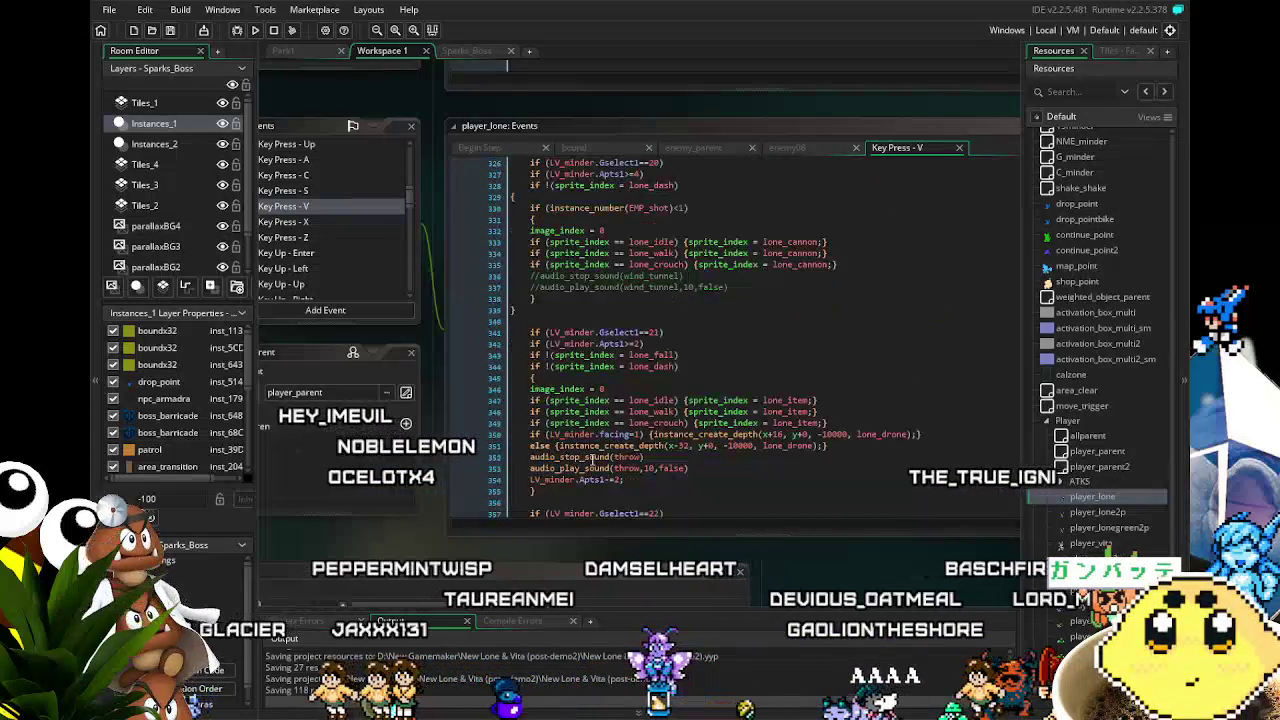
{"action": "scroll", "coordinate": [593, 461], "scroll_direction": "down", "scroll_amount": 8}
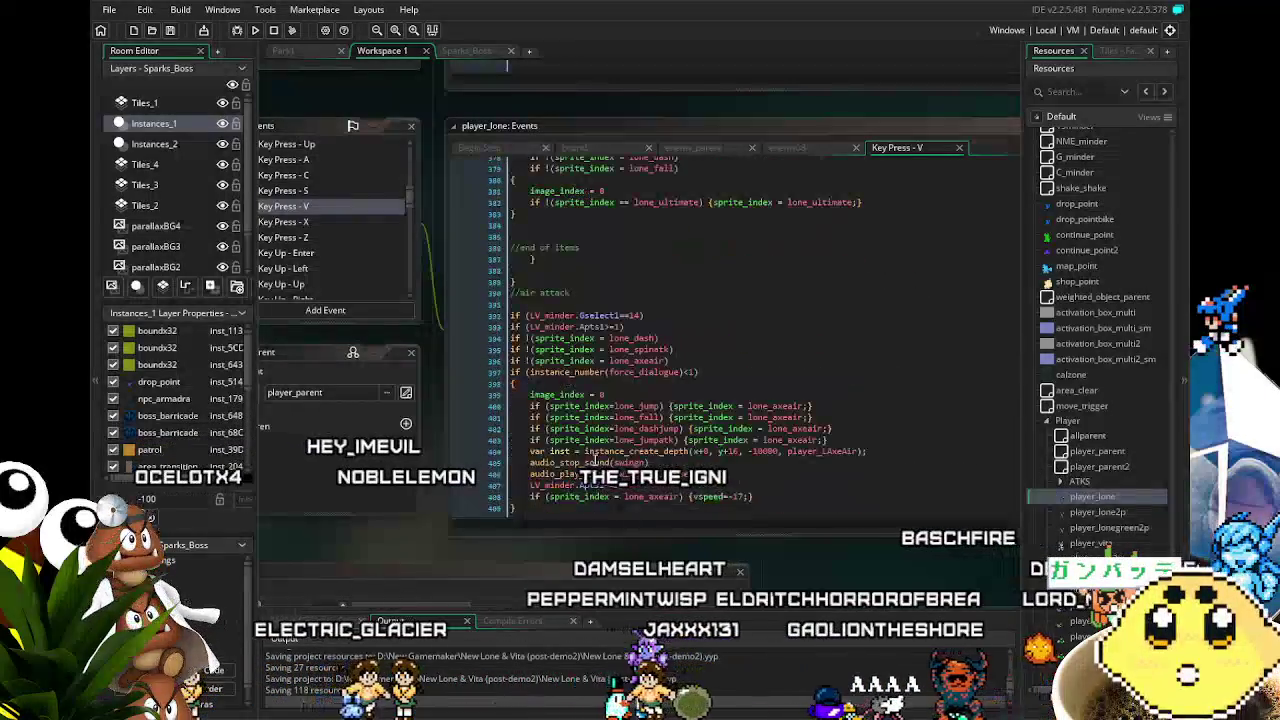
{"action": "scroll", "coordinate": [594, 459], "scroll_direction": "up", "scroll_amount": 20}
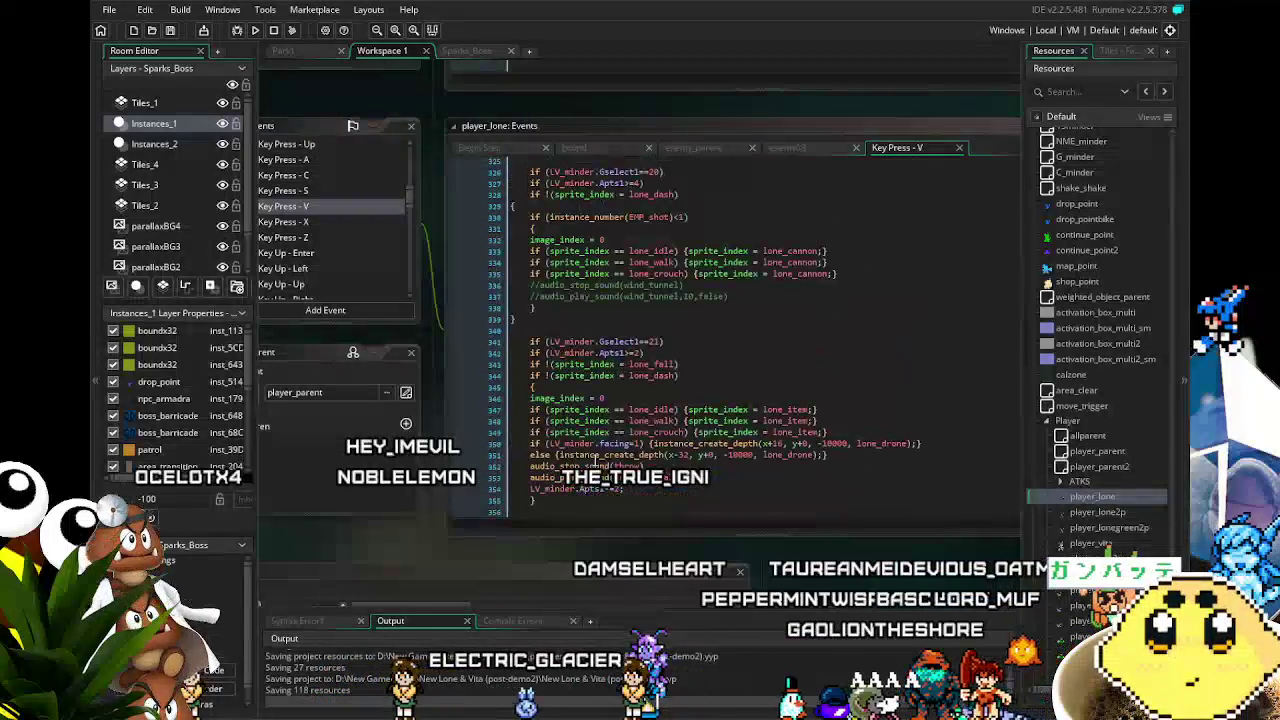
{"action": "scroll", "coordinate": [594, 459], "scroll_direction": "up", "scroll_amount": 4}
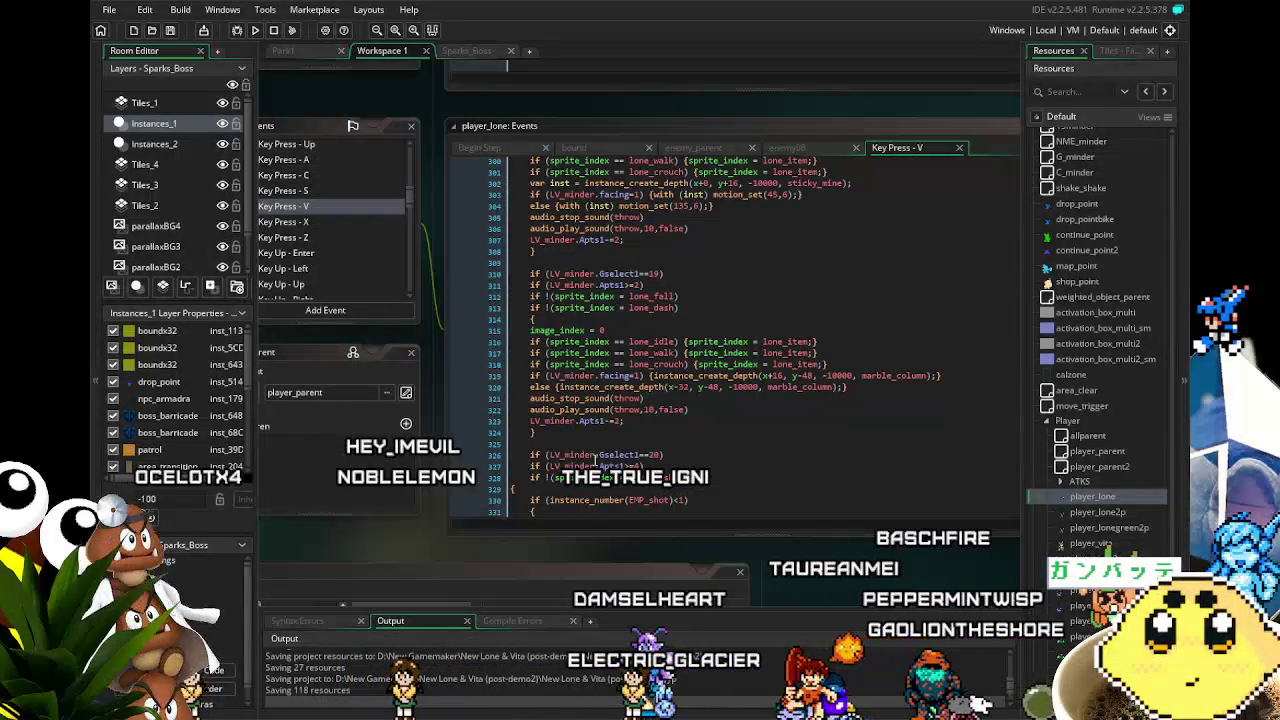
{"action": "scroll", "coordinate": [595, 459], "scroll_direction": "up", "scroll_amount": 12}
{"action": "scroll", "coordinate": [595, 463], "scroll_direction": "up", "scroll_amount": 12}
{"action": "scroll", "coordinate": [595, 460], "scroll_direction": "up", "scroll_amount": 8}
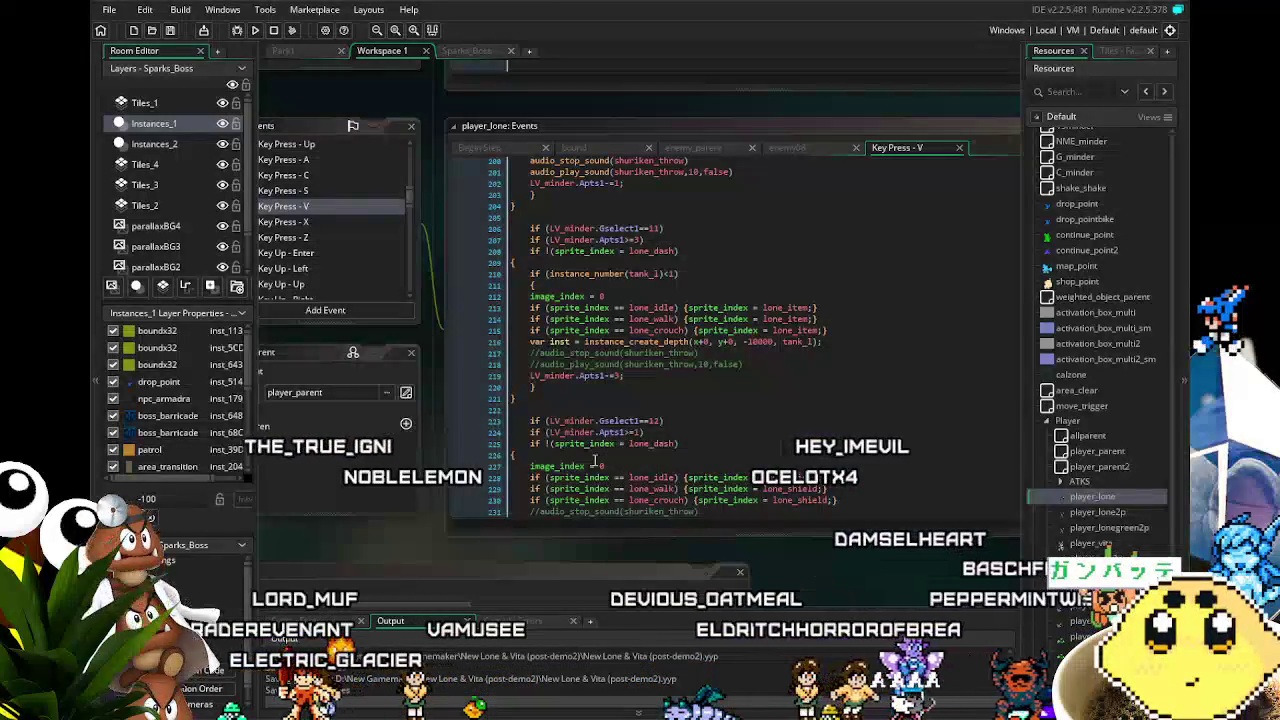
Comment out lines 206–221, the Gselect1==11 tank_1 block, with Ctrl+K.
{"action": "mouse_move", "coordinate": [545, 410]}
{"action": "left_mouse_down"}
{"action": "mouse_move", "coordinate": [500, 325]}
{"action": "mouse_move", "coordinate": [482, 229]}
{"action": "left_mouse_up"}
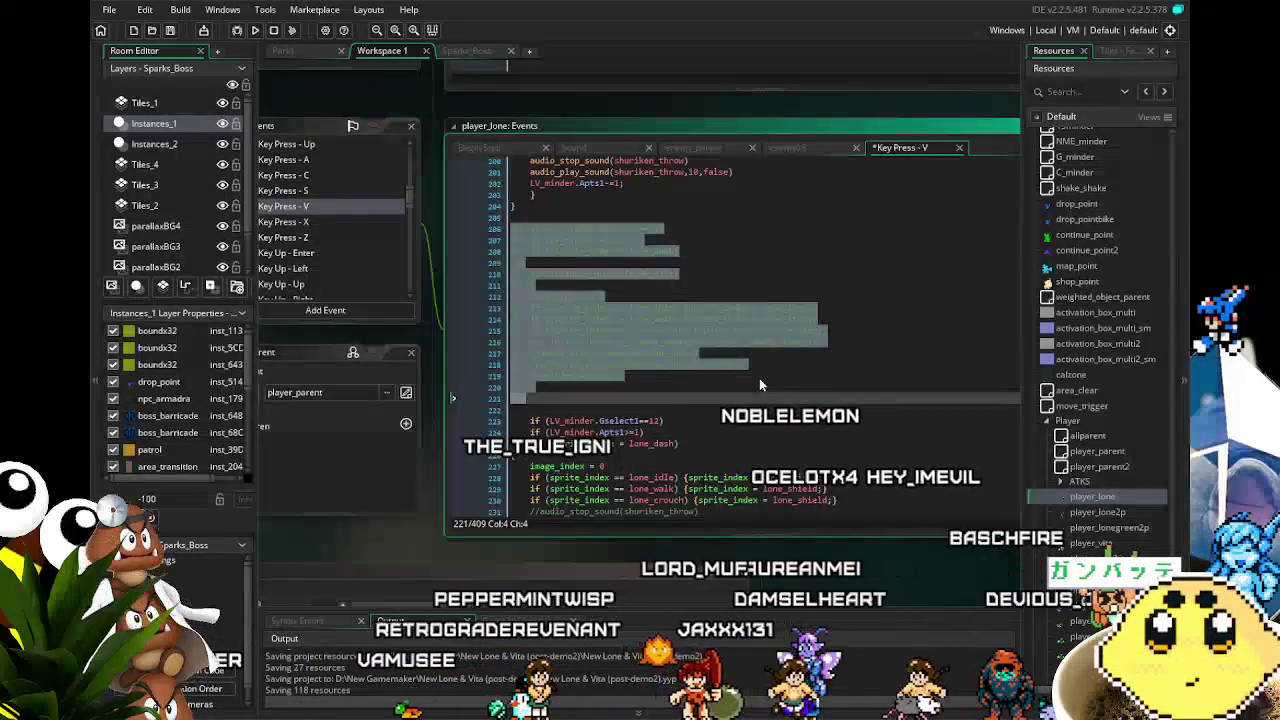
{"action": "key", "text": "ctrl+k"}
{"action": "left_click", "coordinate": [761, 375]}
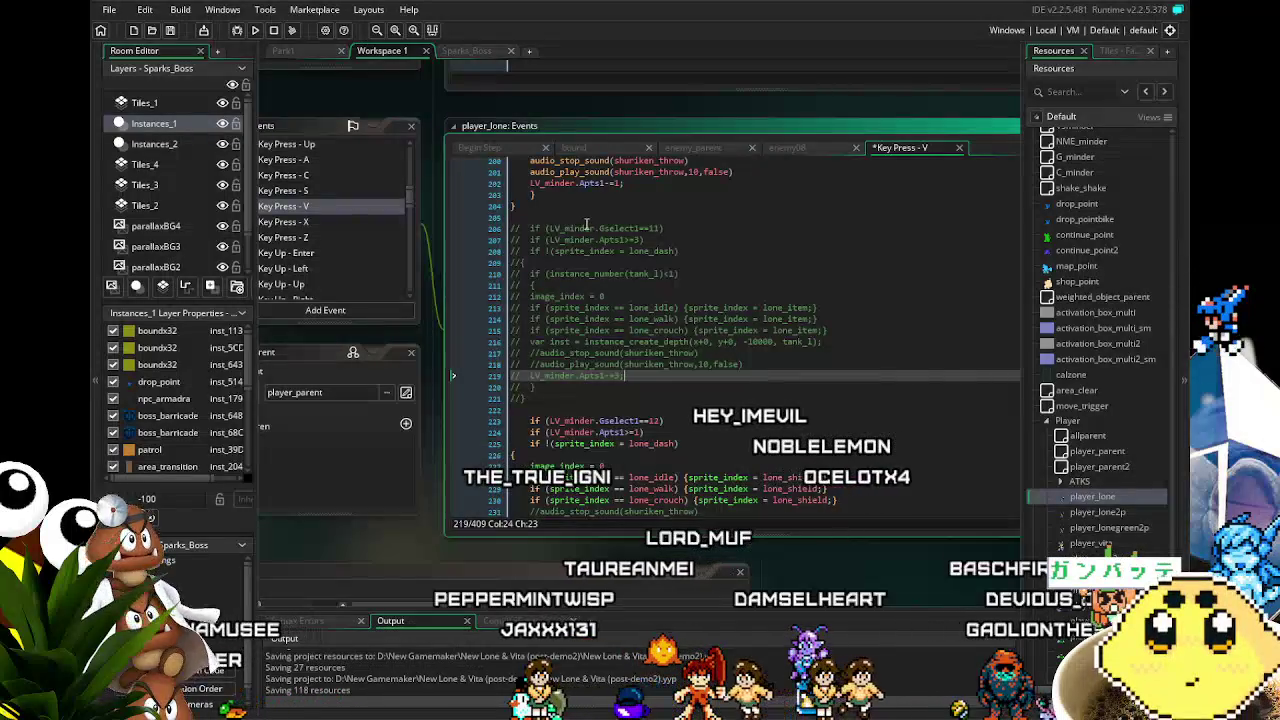
{"action": "key", "text": "ctrl+z"}
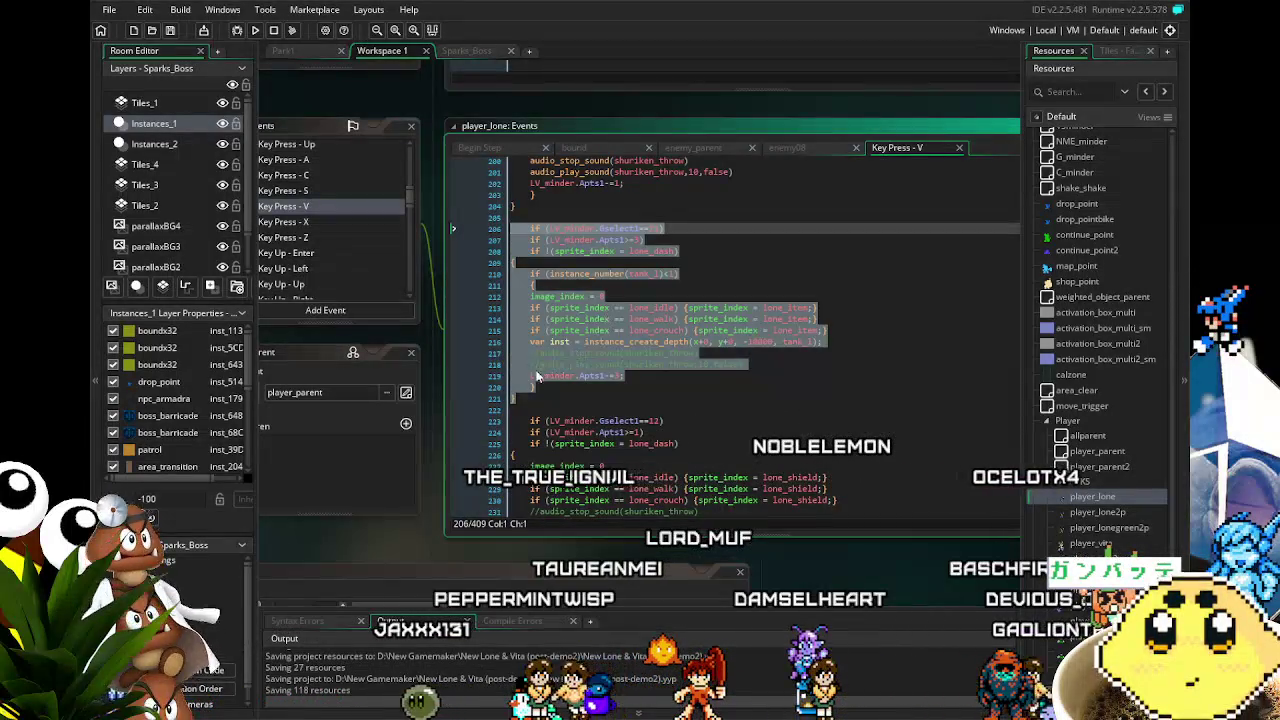
{"action": "left_click", "coordinate": [535, 397]}
{"action": "left_click_drag", "start_coordinate": [521, 397], "coordinate": [492, 228]}
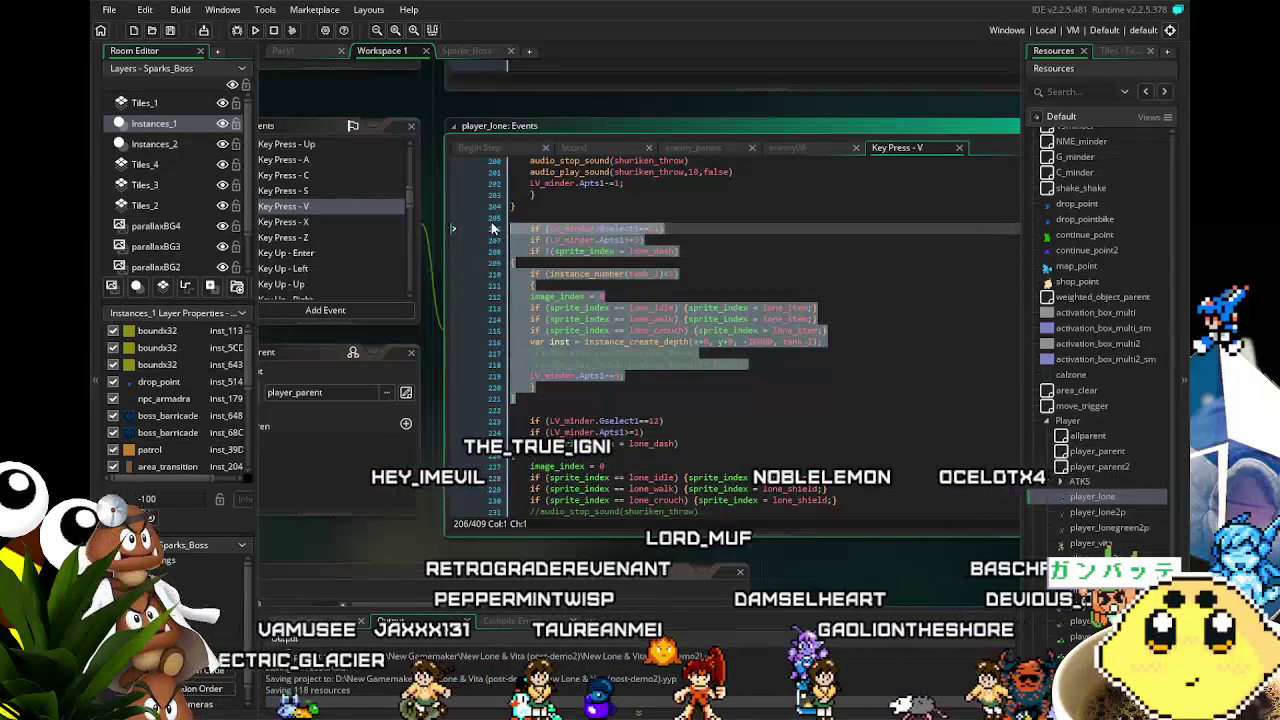
{"action": "left_click_drag", "start_coordinate": [521, 397], "coordinate": [500, 228]}
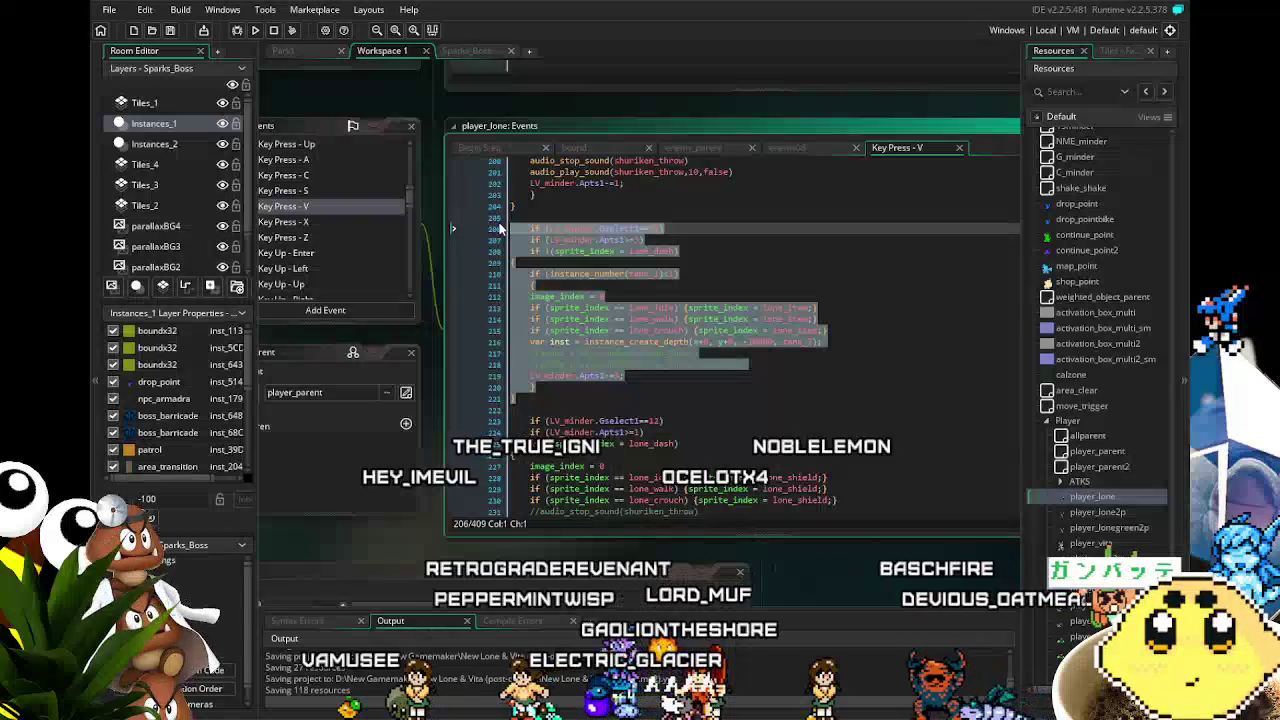
{"action": "key", "text": "ctrl+k"}
{"action": "left_click", "coordinate": [740, 296]}
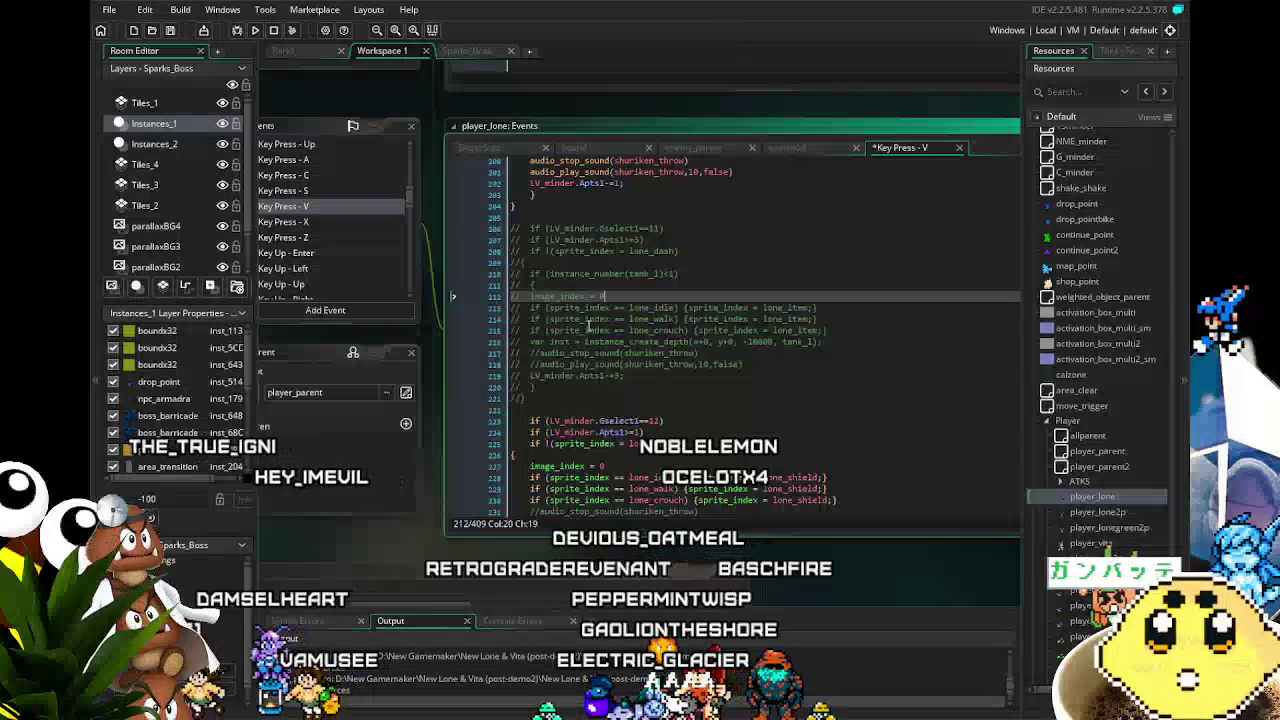
{"action": "scroll", "coordinate": [570, 460], "scroll_direction": "up", "scroll_amount": 3}
Return to the Key Press - V event code.
{"action": "scroll", "coordinate": [570, 460], "scroll_direction": "up", "scroll_amount": 3}
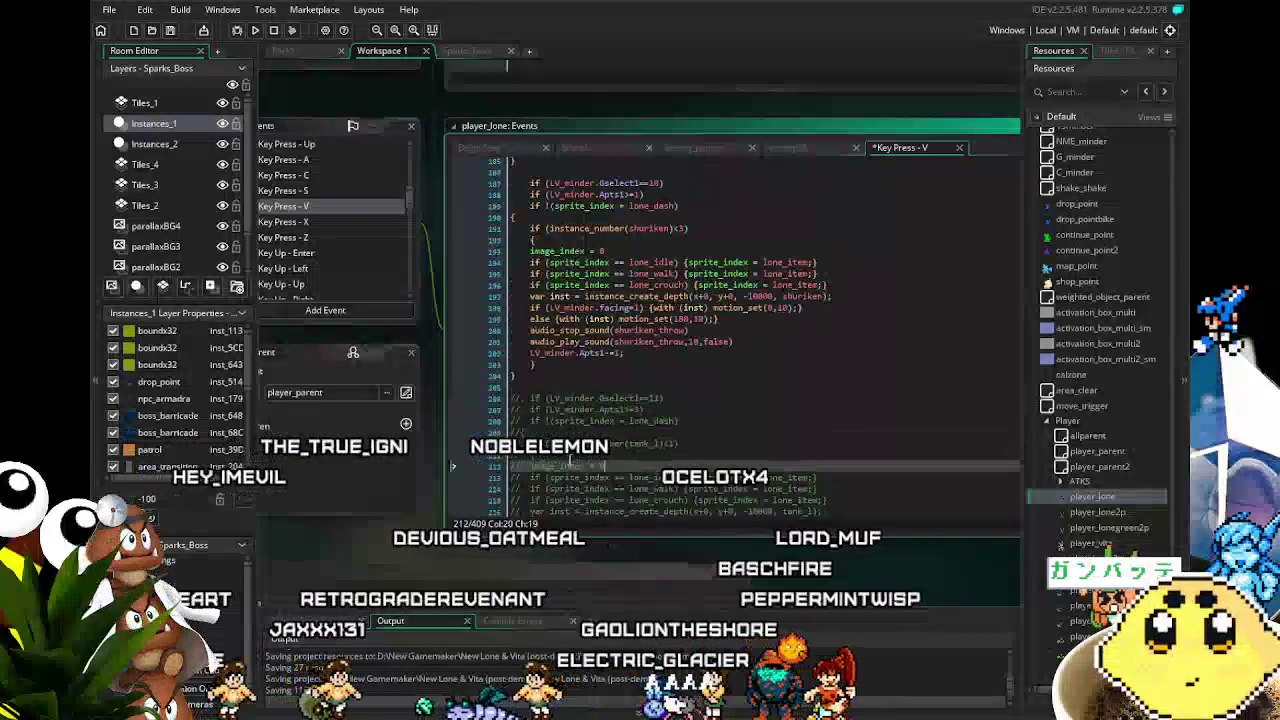
{"action": "scroll", "coordinate": [478, 465], "scroll_direction": "left", "scroll_amount": 1}
{"action": "scroll", "coordinate": [477, 466], "scroll_direction": "left", "scroll_amount": 1}
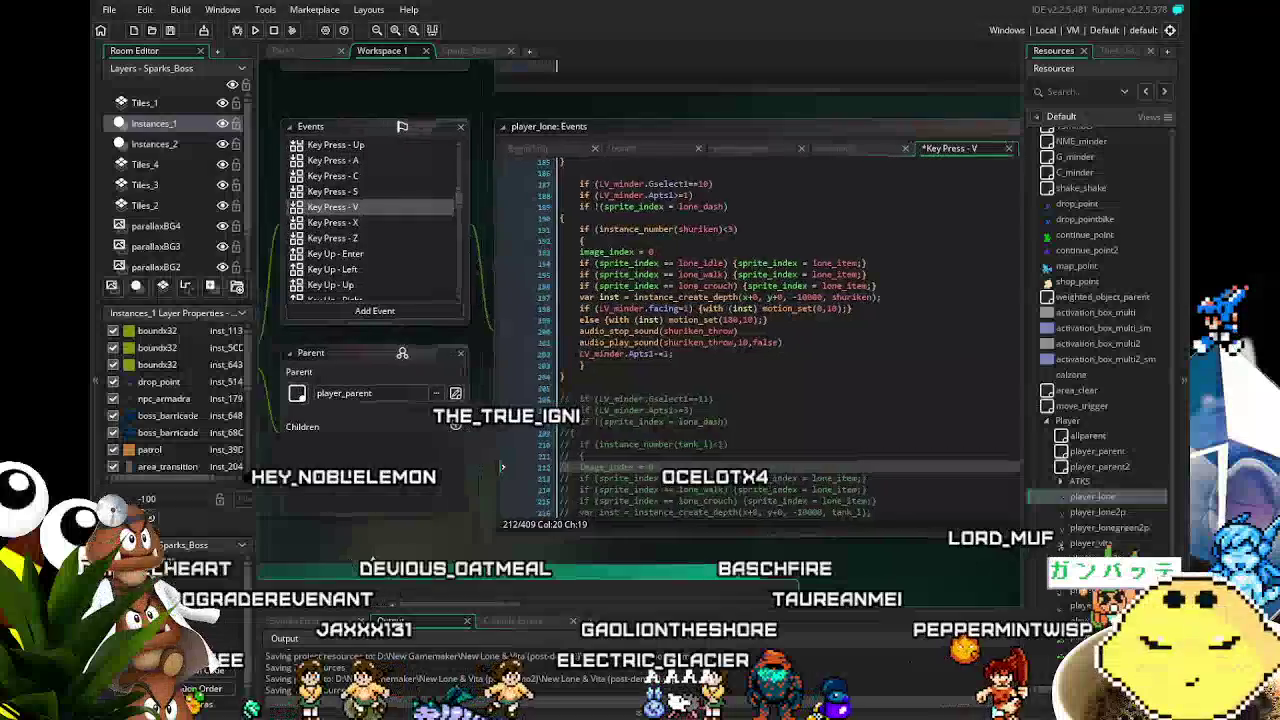
{"action": "scroll", "coordinate": [377, 242], "scroll_direction": "up", "scroll_amount": 2}
{"action": "scroll", "coordinate": [377, 242], "scroll_direction": "down", "scroll_amount": 3}
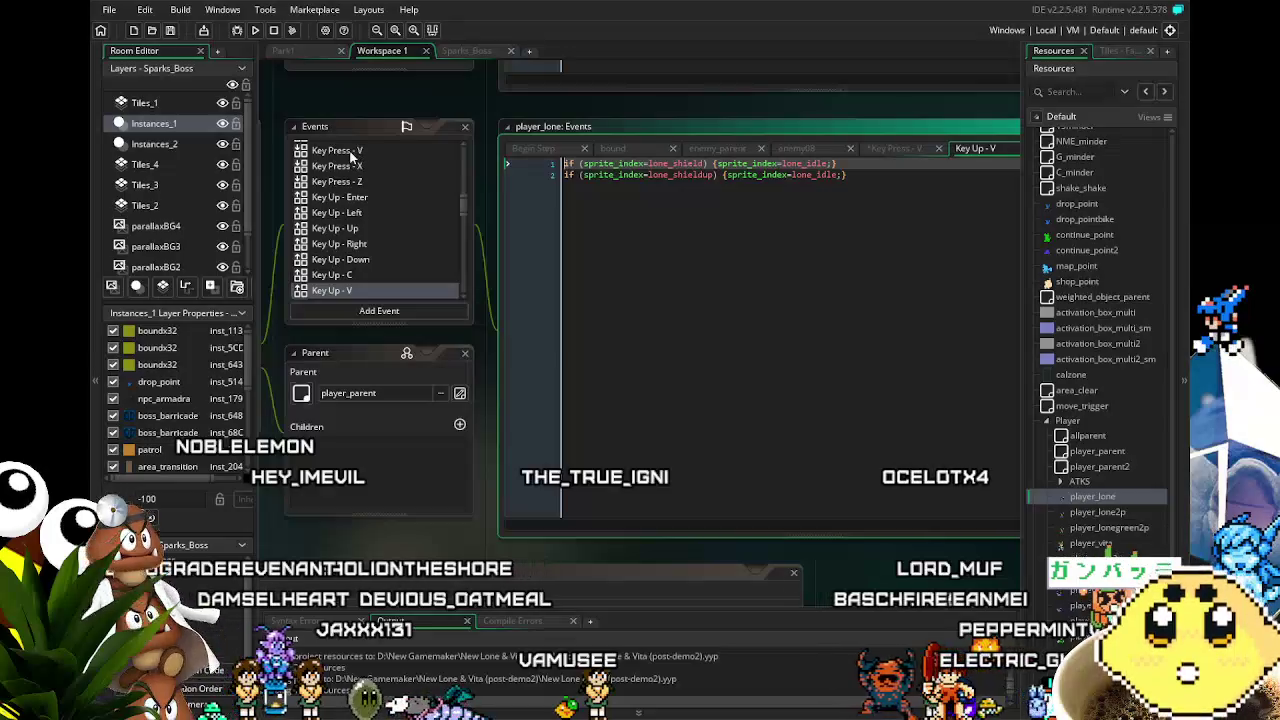
{"action": "left_click", "coordinate": [352, 151]}
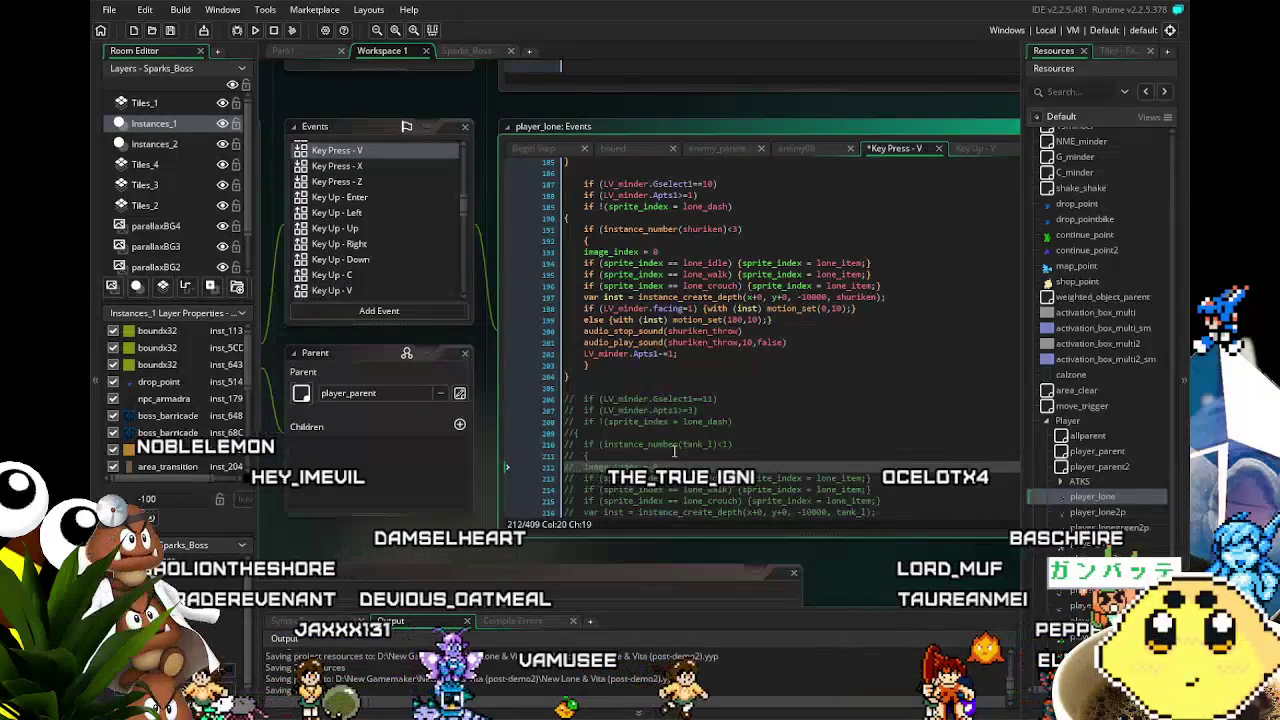
Select and copy lines 236–250, the Gselect1==14 lone_axe attack block.
{"action": "scroll", "coordinate": [674, 452], "scroll_direction": "up", "scroll_amount": 3}
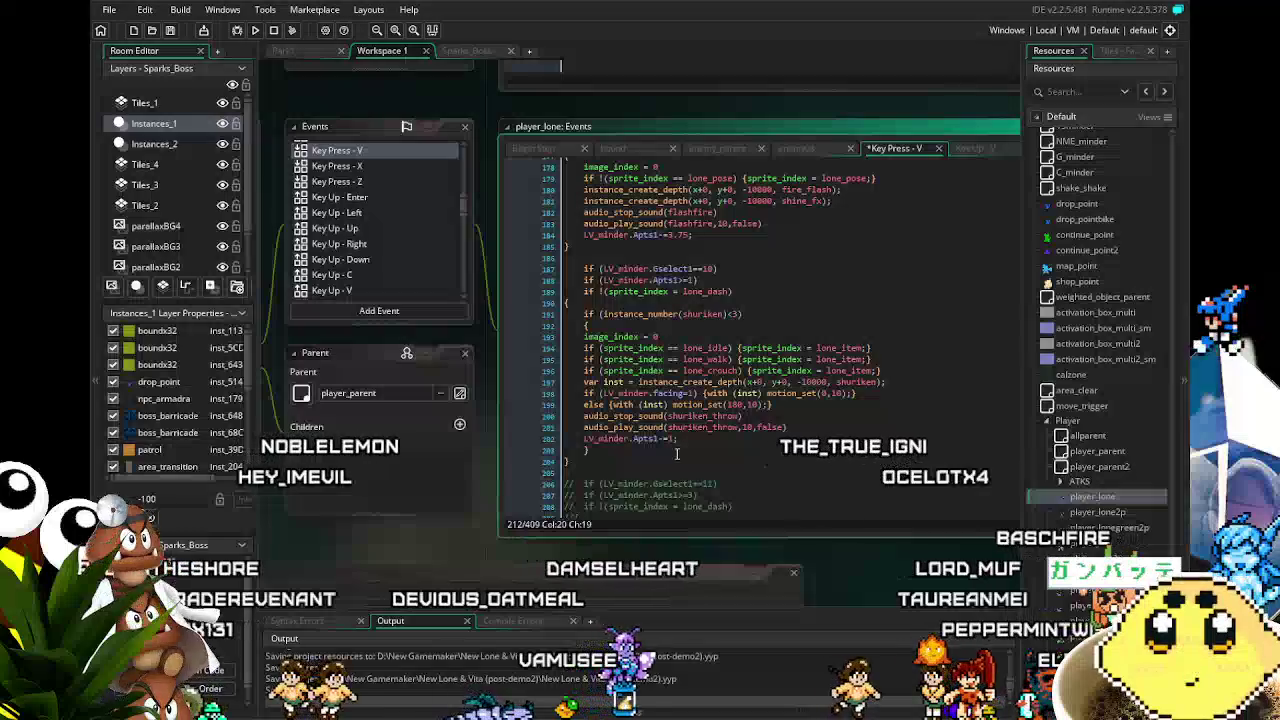
{"action": "scroll", "coordinate": [677, 453], "scroll_direction": "up", "scroll_amount": 3}
{"action": "scroll", "coordinate": [677, 455], "scroll_direction": "down", "scroll_amount": 15}
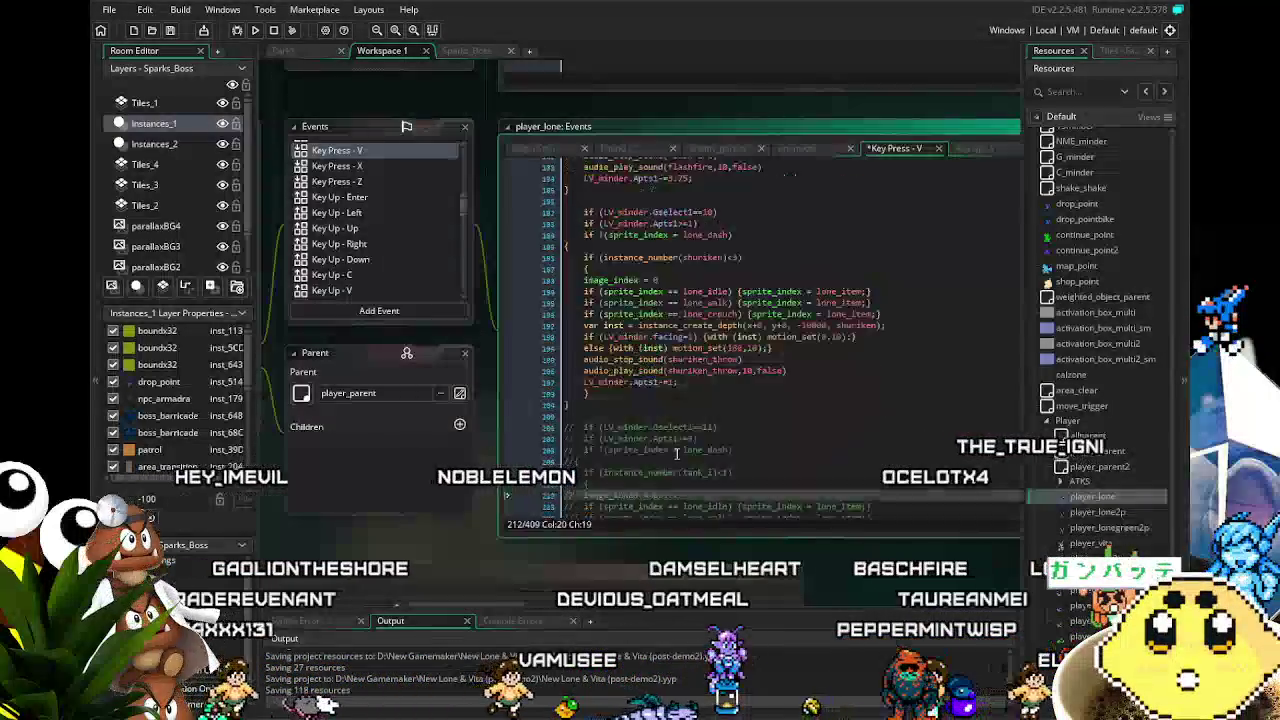
{"action": "scroll", "coordinate": [677, 455], "scroll_direction": "down", "scroll_amount": 1}
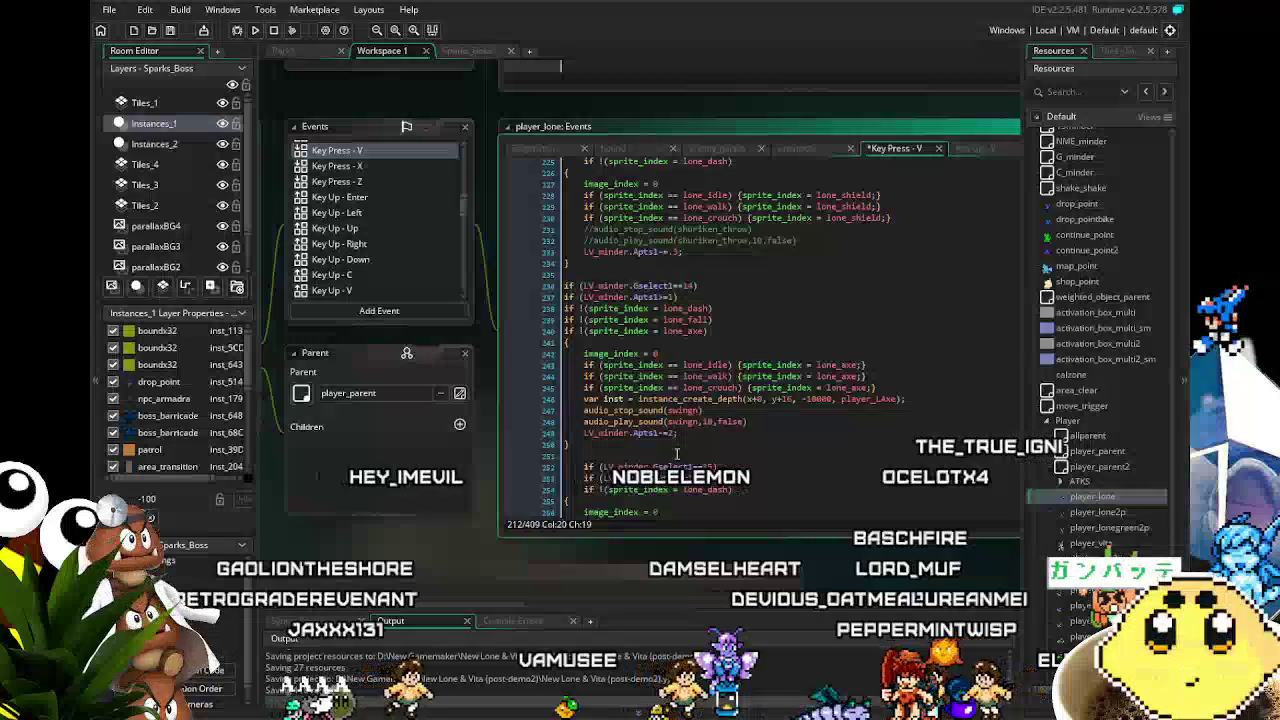
{"action": "scroll", "coordinate": [661, 432], "scroll_direction": "down", "scroll_amount": 2}
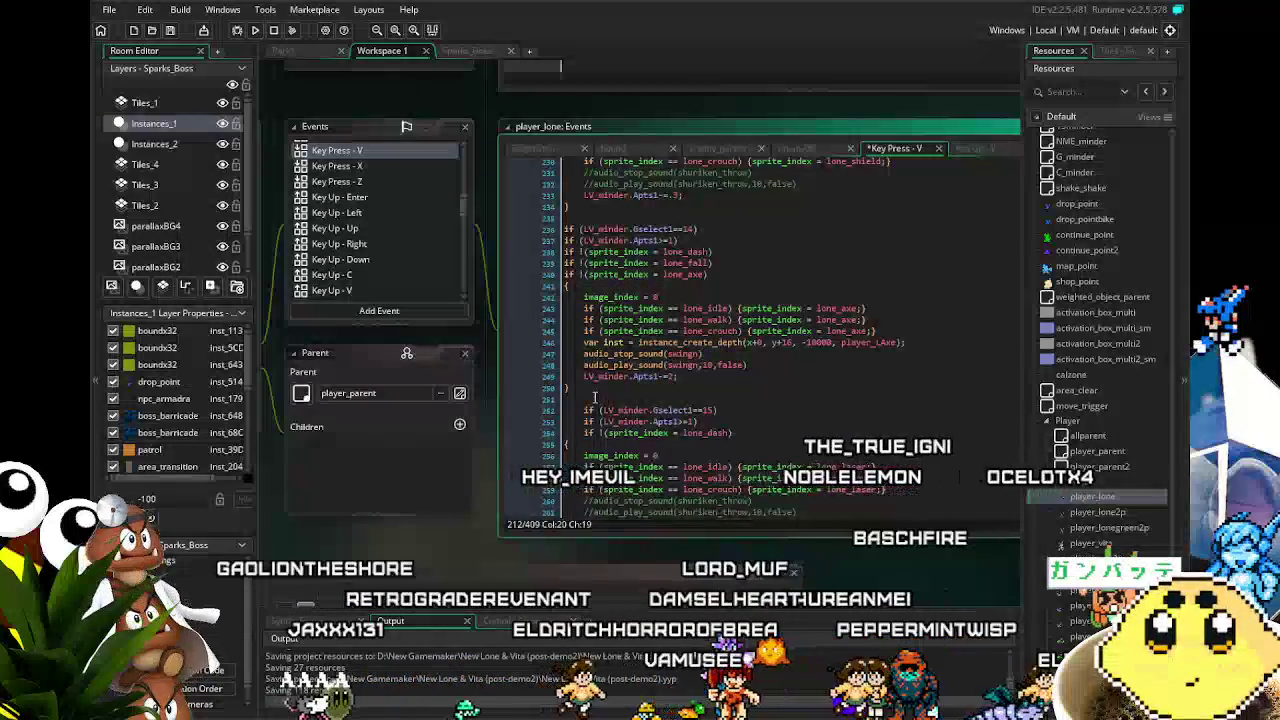
{"action": "mouse_move", "coordinate": [591, 389]}
{"action": "left_mouse_down"}
{"action": "mouse_move", "coordinate": [560, 297]}
{"action": "mouse_move", "coordinate": [490, 212]}
{"action": "mouse_move", "coordinate": [496, 240]}
{"action": "left_mouse_up"}
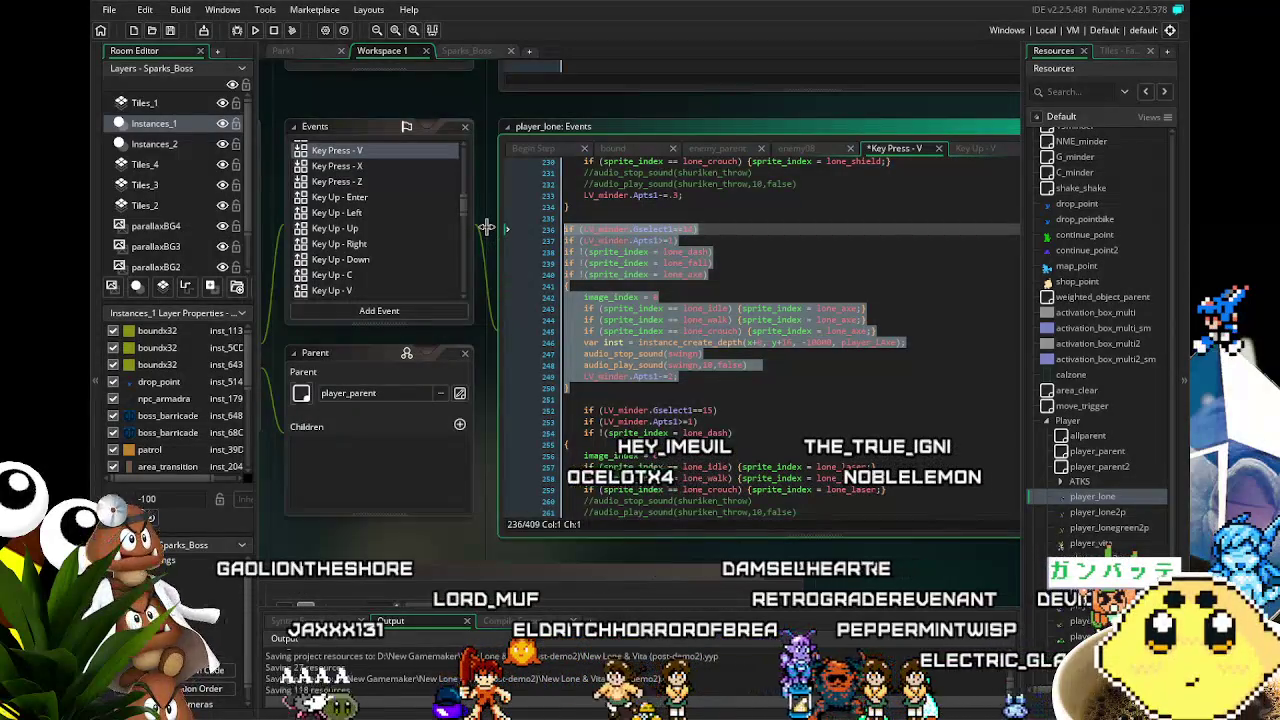
{"action": "left_click", "coordinate": [795, 388]}
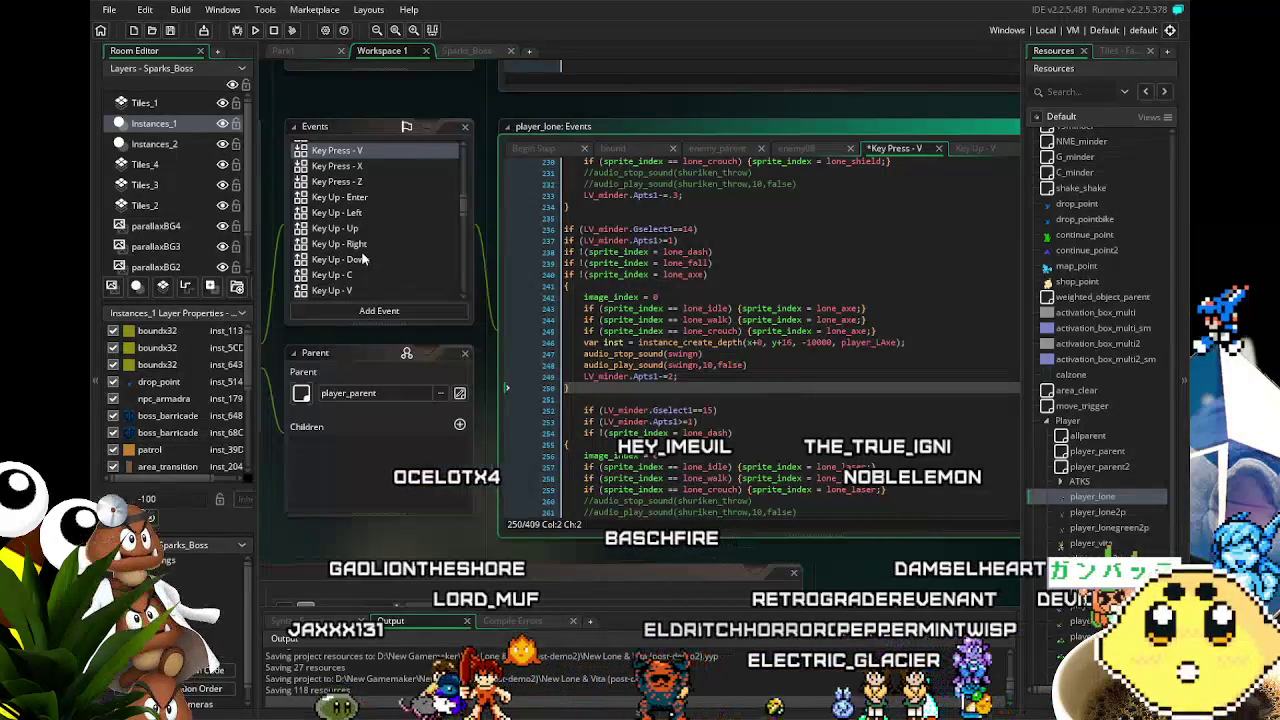
{"action": "left_click", "coordinate": [373, 289]}
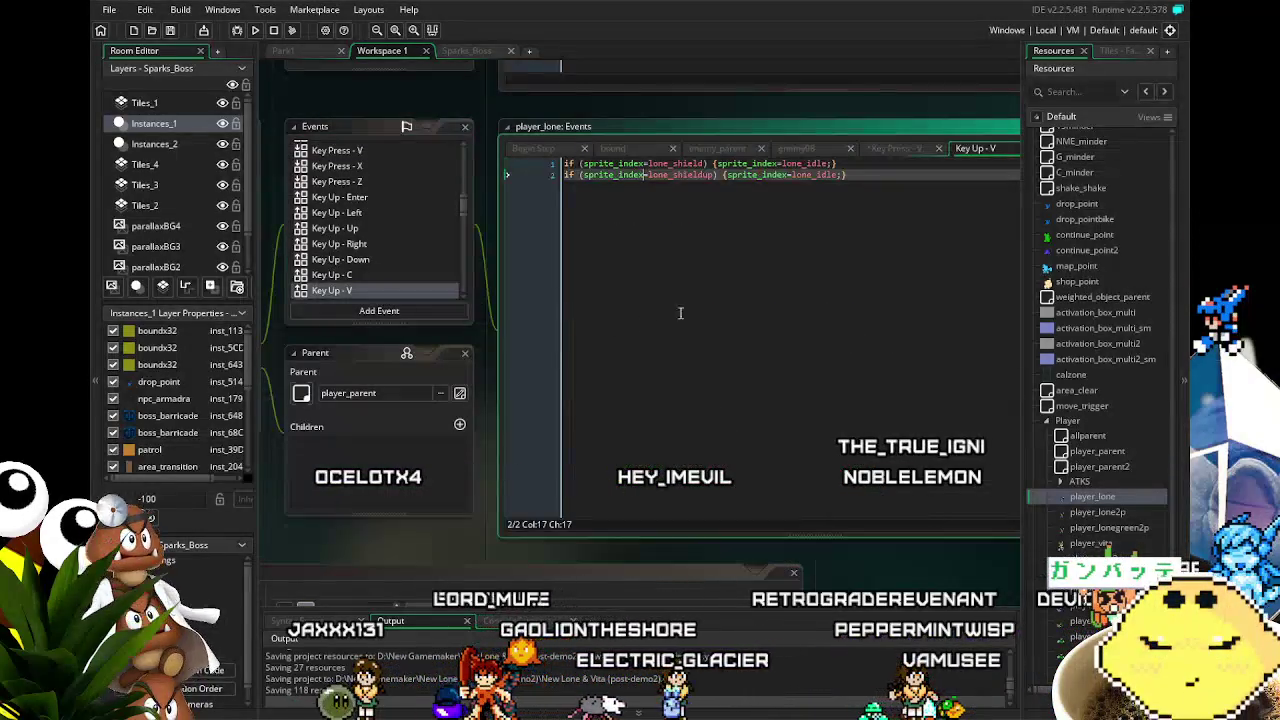
Trial-paste the axe attack block below the shield lines in Key Up - V, review it, then undo.
{"action": "key", "text": "Return"}
{"action": "key", "text": "Return"}
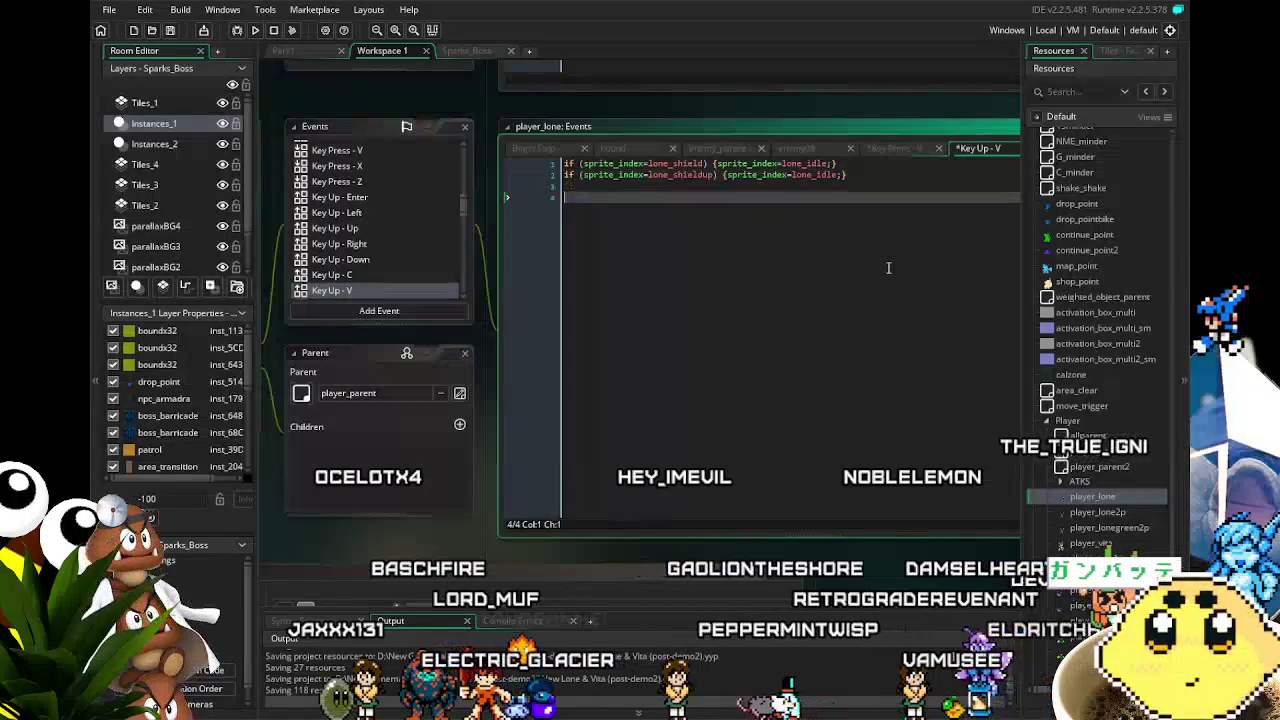
{"action": "key", "text": "ctrl+v"}
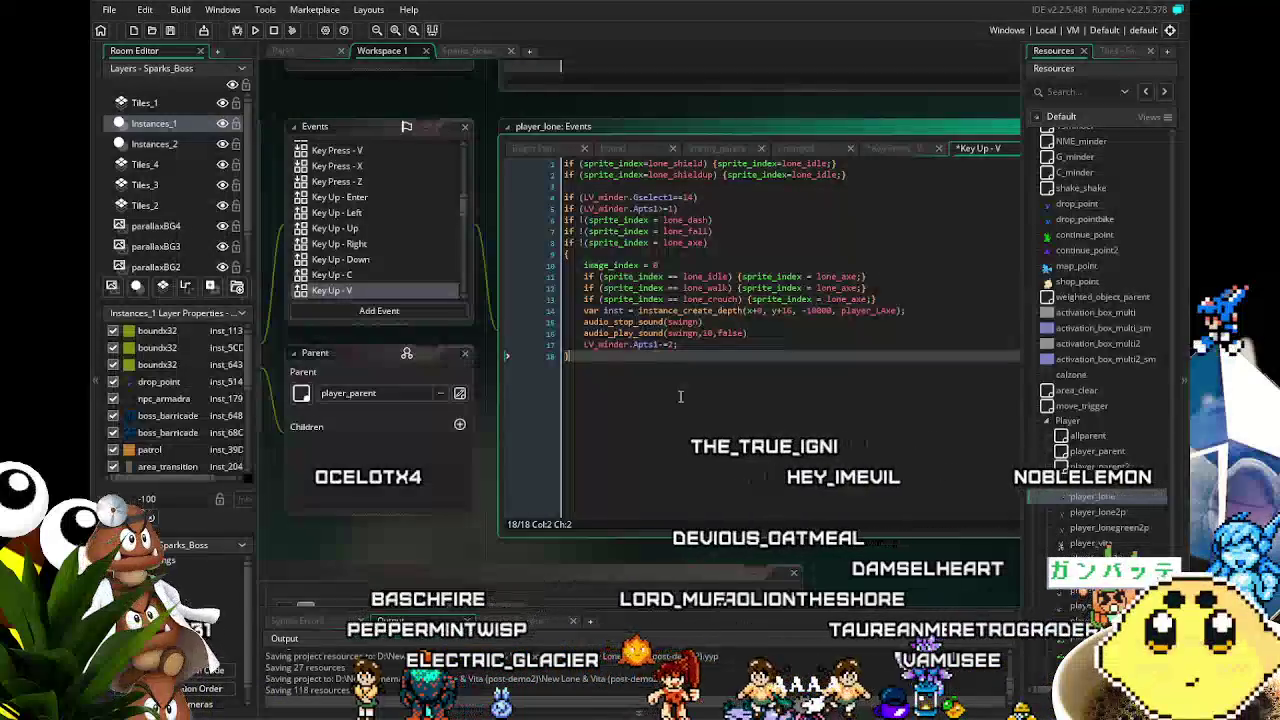
{"action": "scroll", "coordinate": [656, 407], "scroll_direction": "right", "scroll_amount": 1}
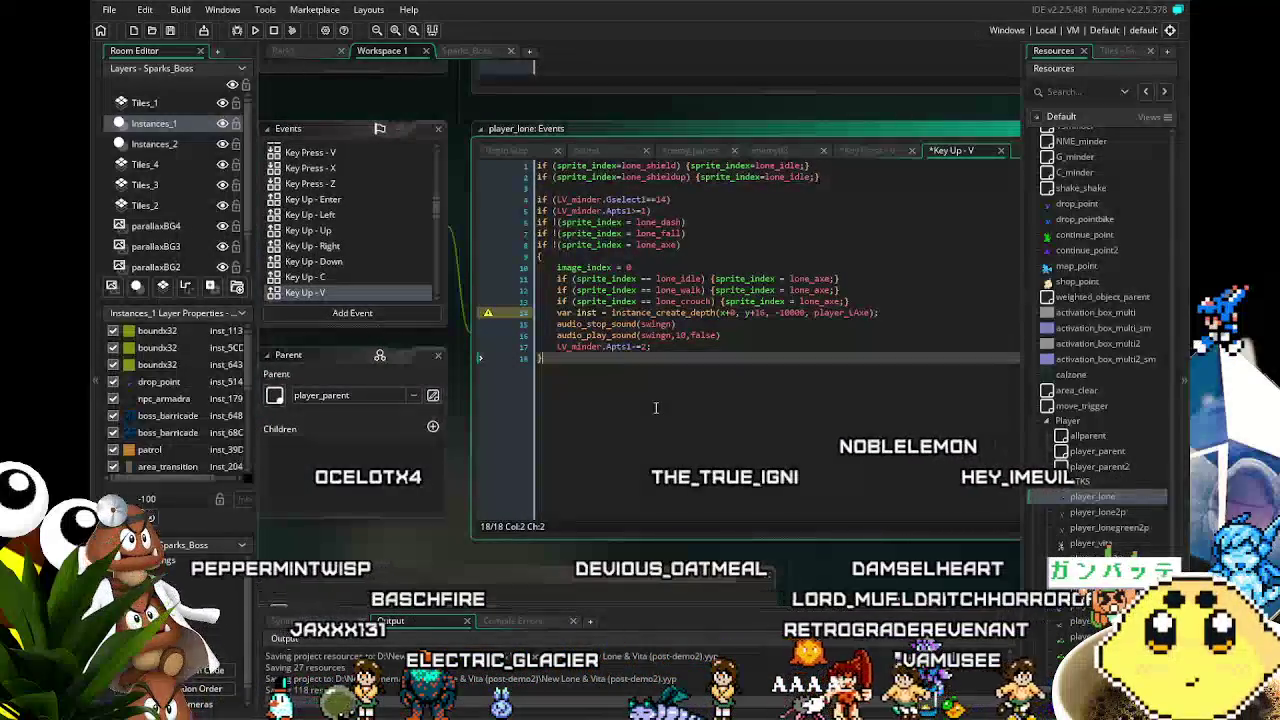
{"action": "left_click", "coordinate": [727, 313]}
{"action": "scroll", "coordinate": [737, 313], "scroll_direction": "right", "scroll_amount": 2}
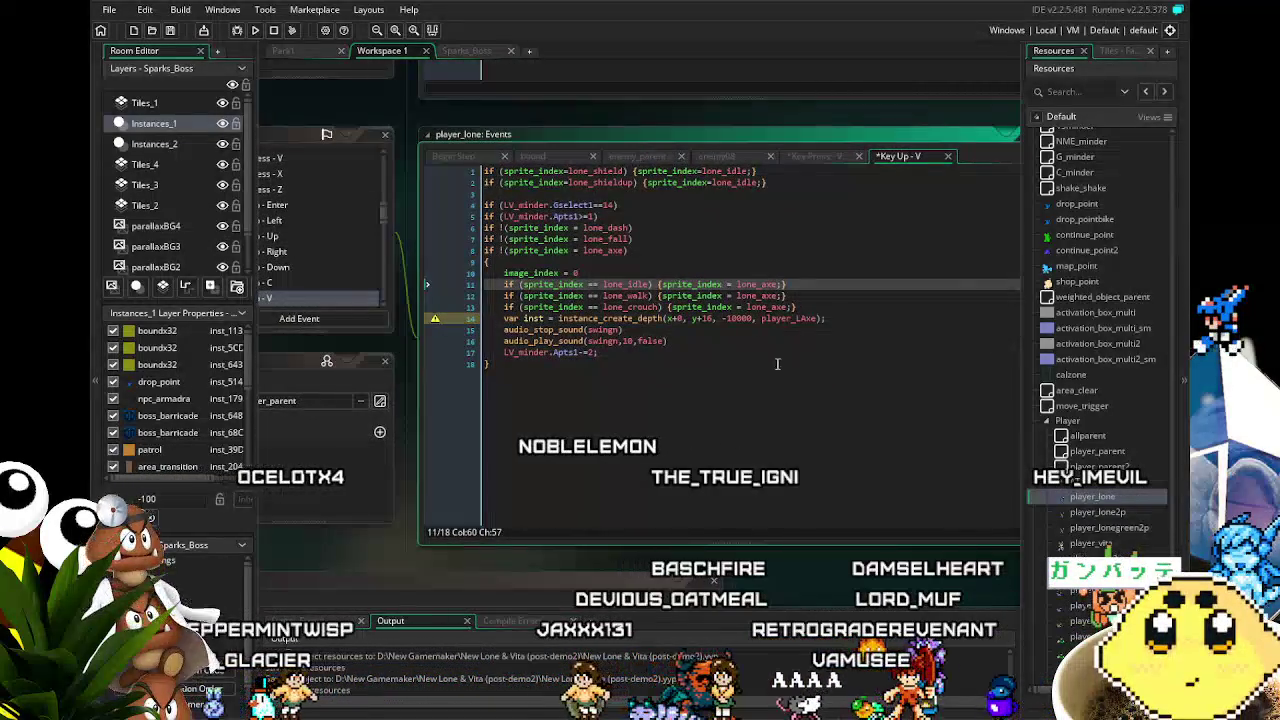
{"action": "left_click", "coordinate": [671, 441]}
{"action": "scroll", "coordinate": [700, 440], "scroll_direction": "left", "scroll_amount": 2}
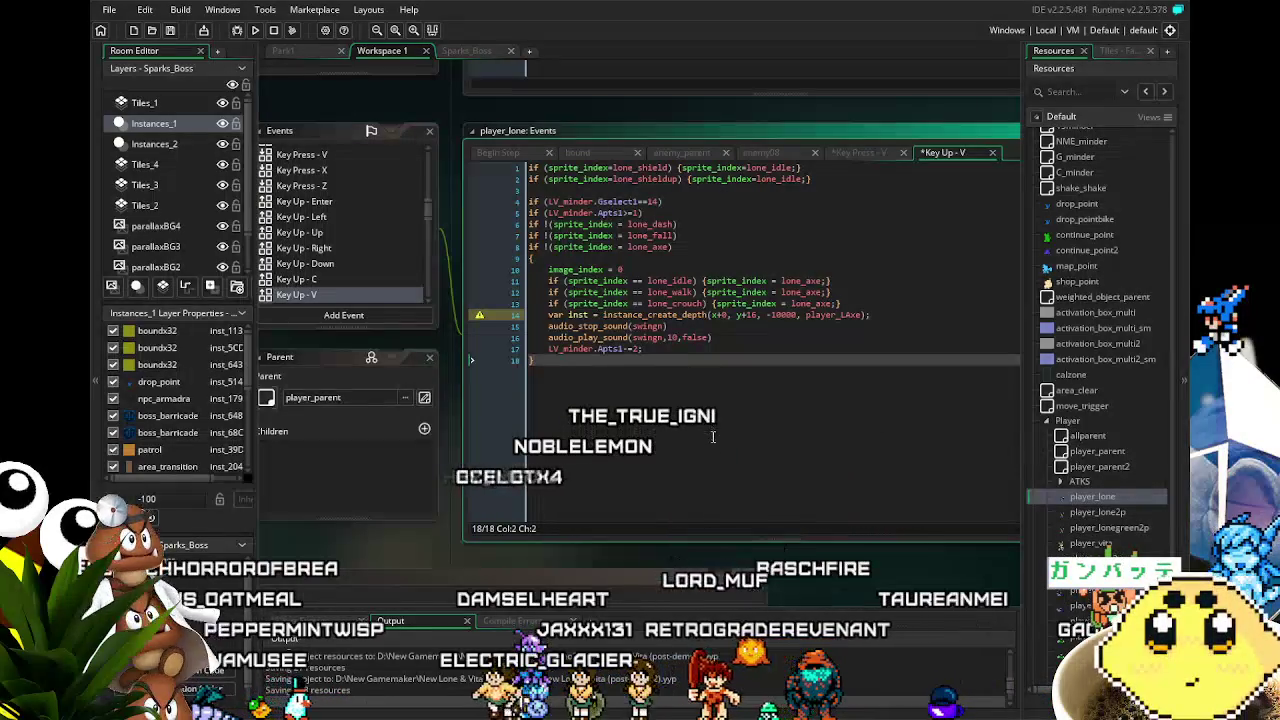
{"action": "key", "text": "ctrl+z"}
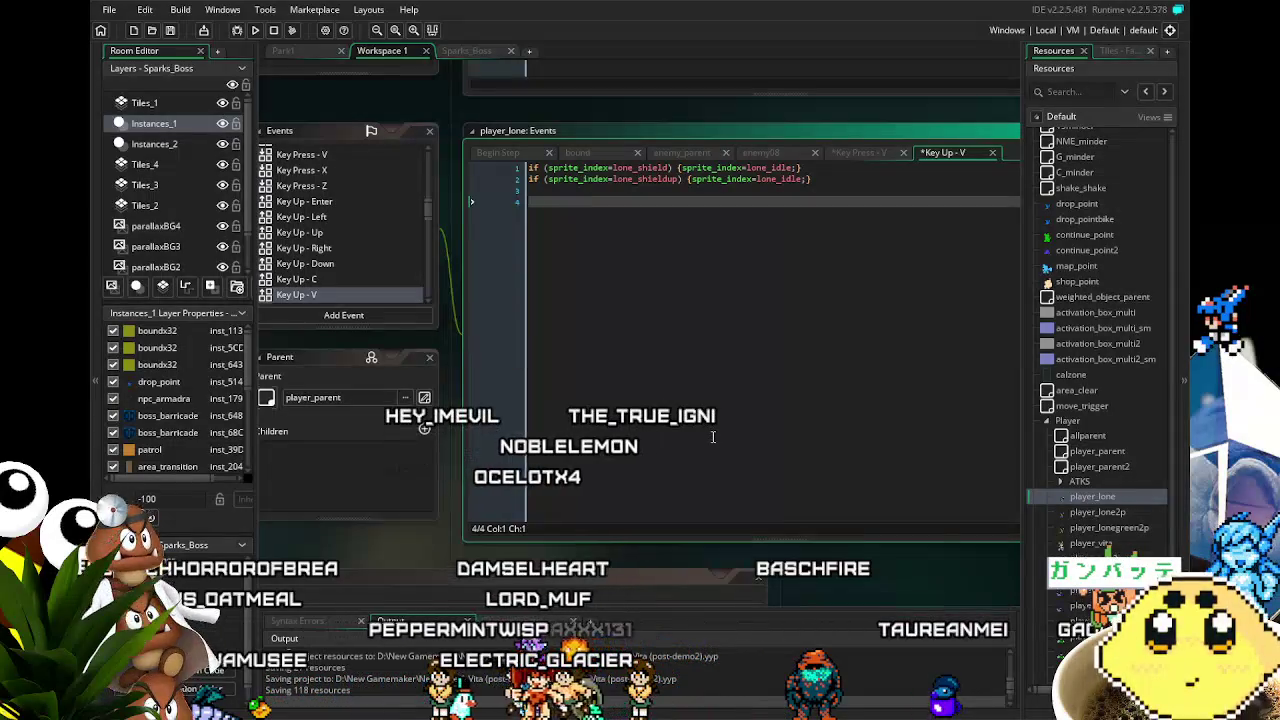
Paste the copied lone_axe block onto empty line 205 of the Key Press - V code.
{"action": "left_click", "coordinate": [329, 156]}
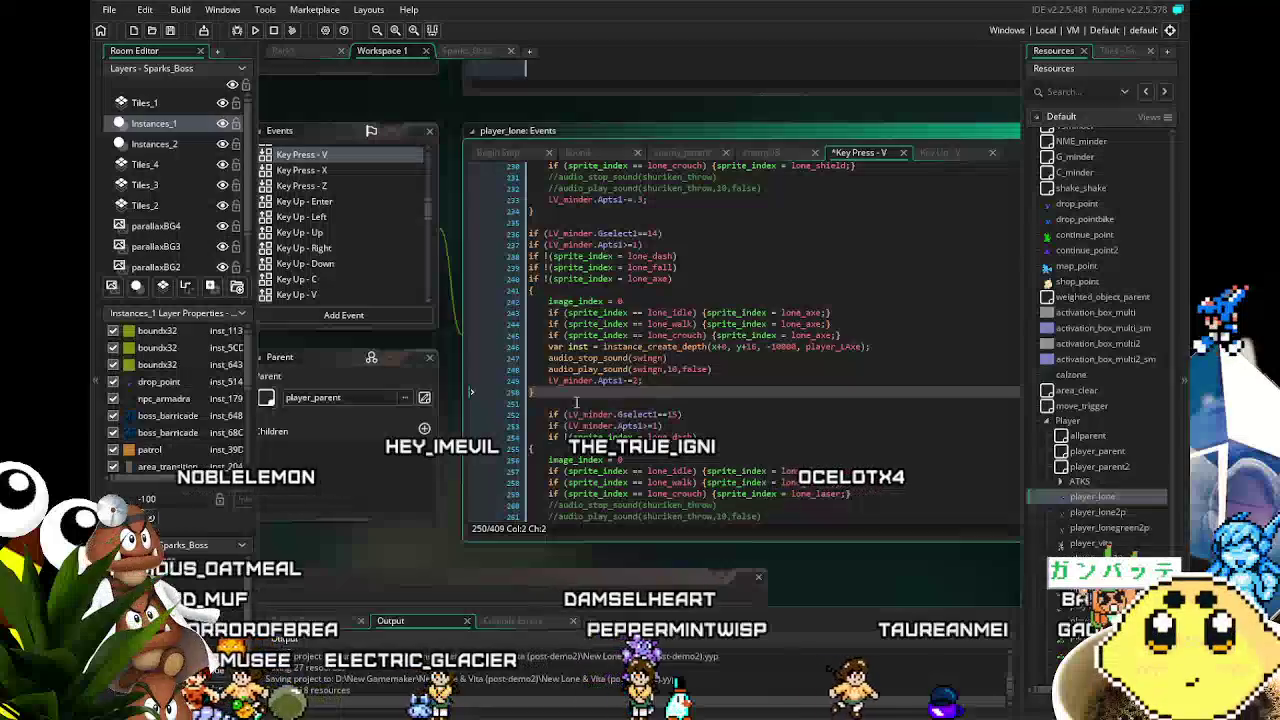
{"action": "scroll", "coordinate": [576, 402], "scroll_direction": "down", "scroll_amount": 4}
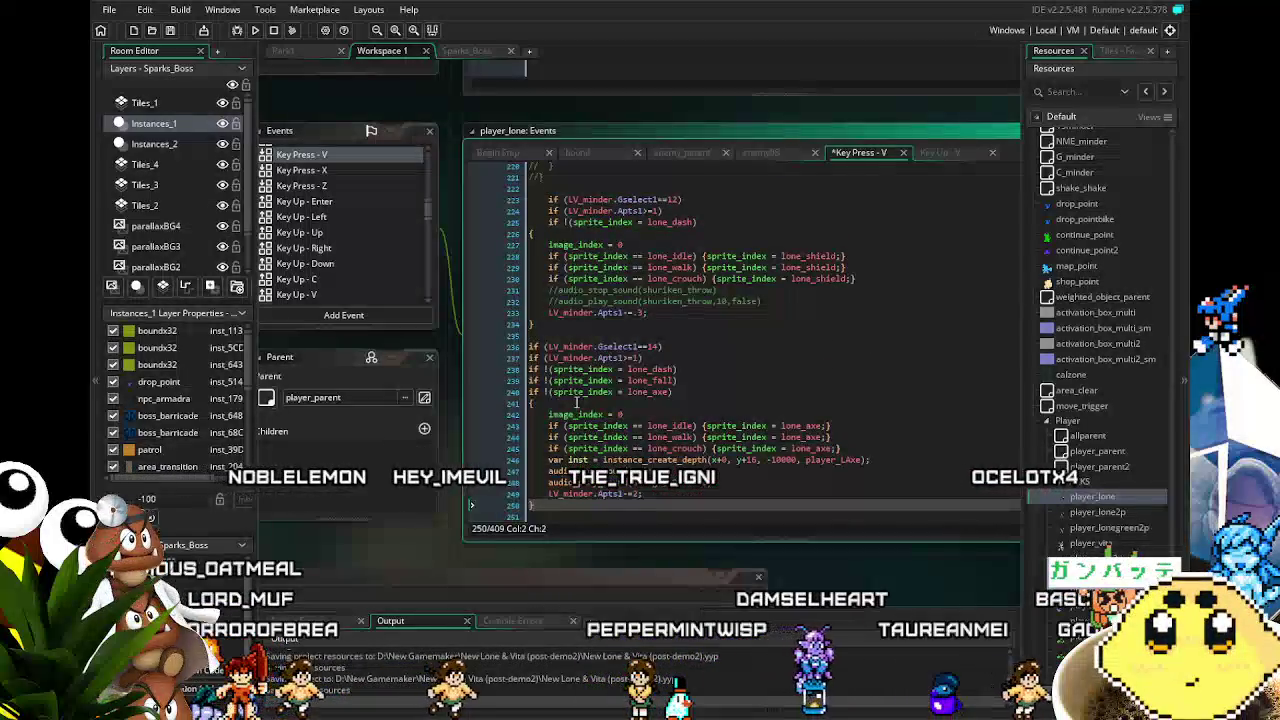
{"action": "scroll", "coordinate": [577, 402], "scroll_direction": "down", "scroll_amount": 15}
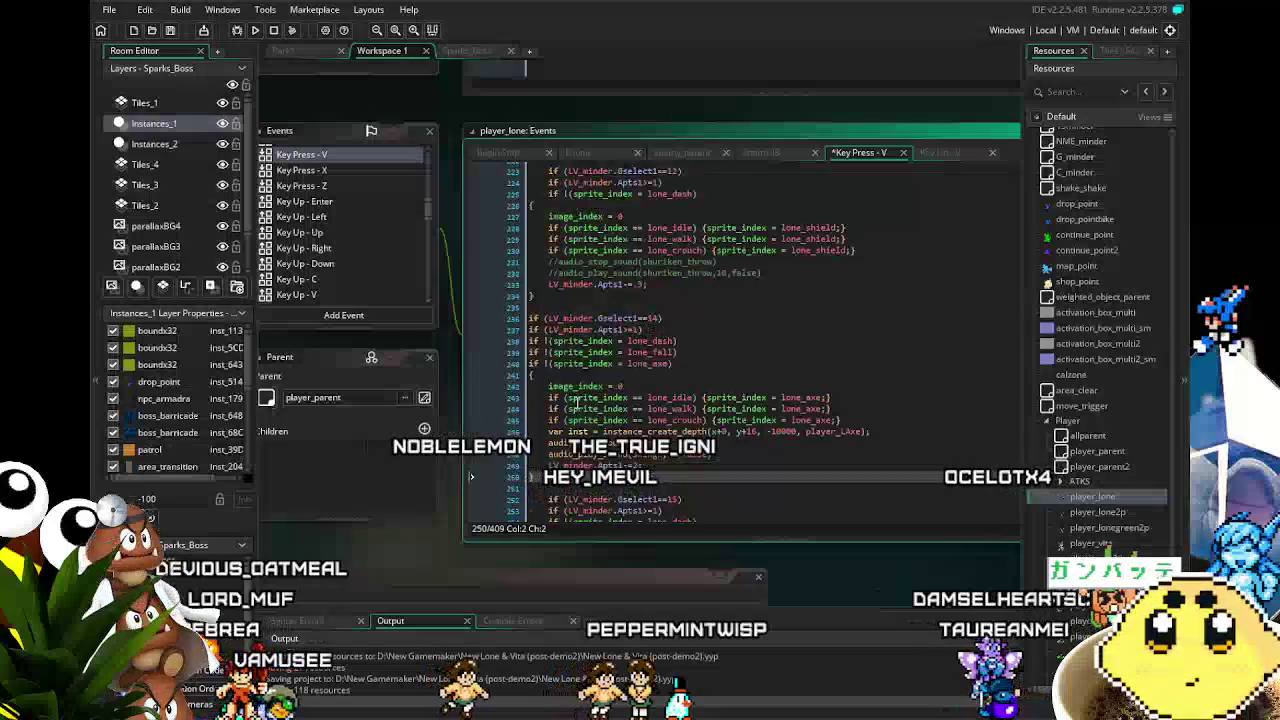
{"action": "scroll", "coordinate": [577, 402], "scroll_direction": "up", "scroll_amount": 2}
{"action": "left_click", "coordinate": [745, 307]}
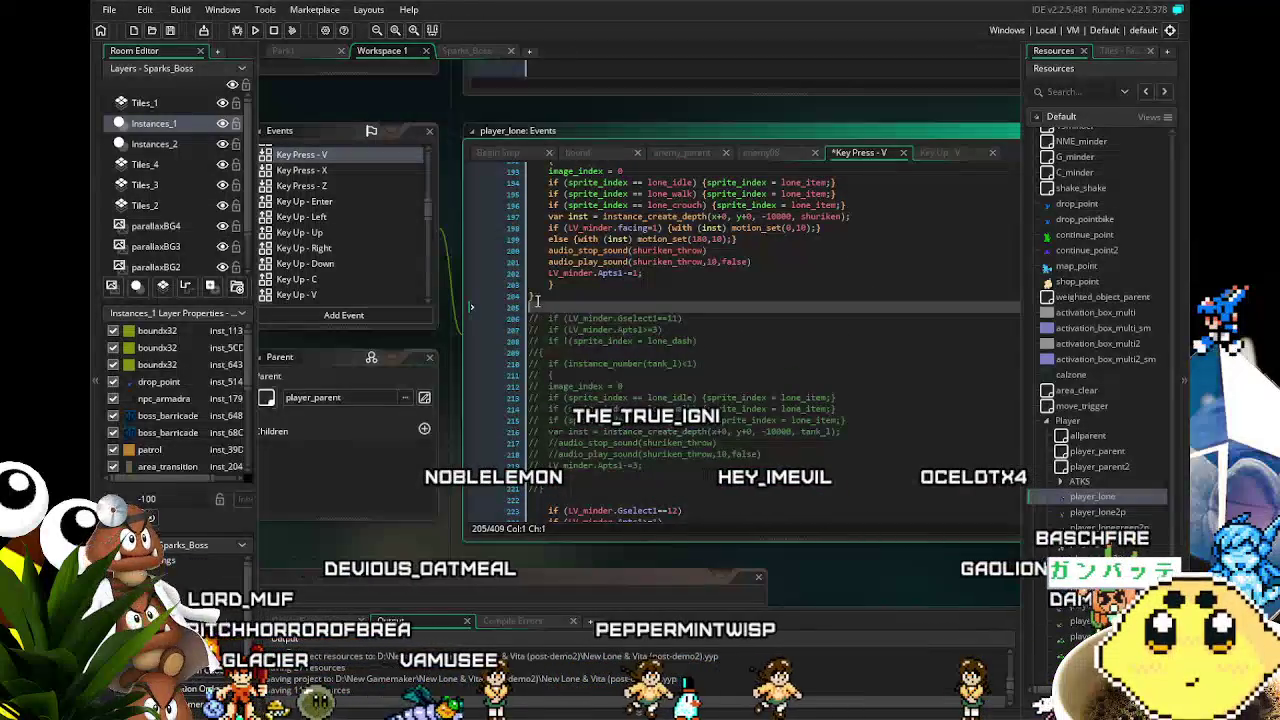
{"action": "key", "text": "ctrl+v"}
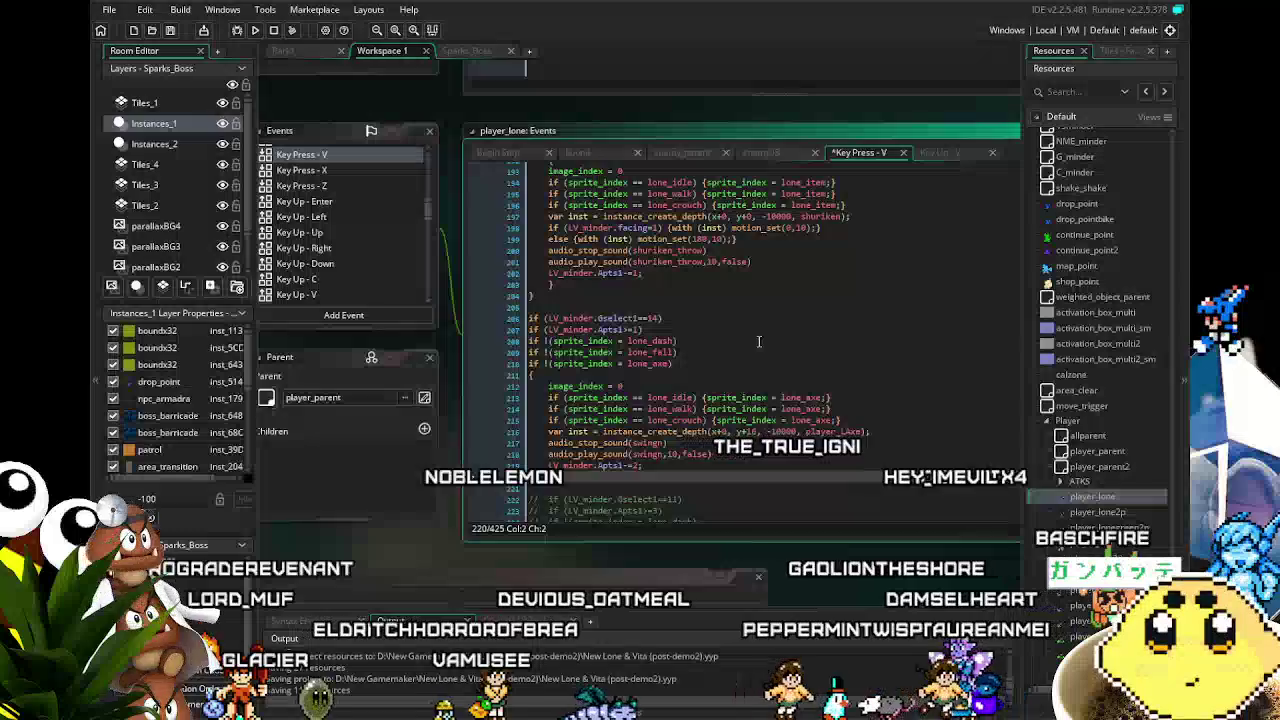
Change the pasted block's condition from Gselect1==14 to Gselect1==11.
{"action": "left_click", "coordinate": [657, 318]}
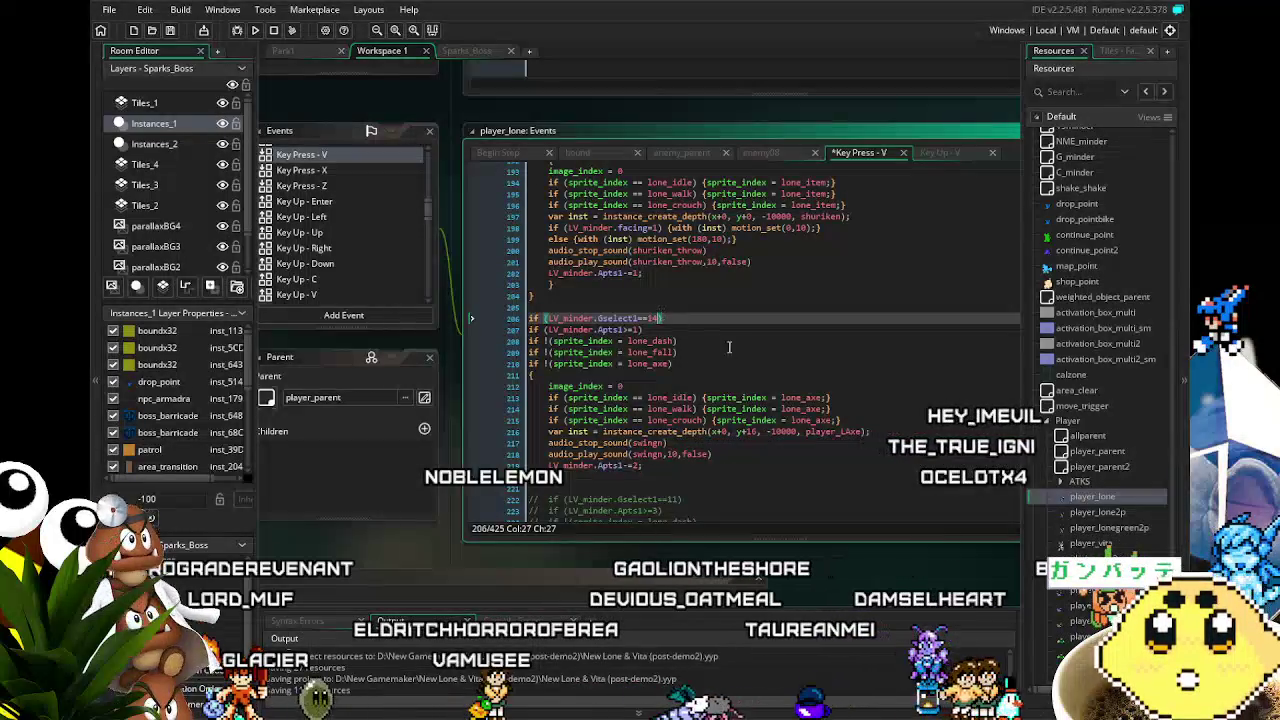
{"action": "key", "text": "BackSpace"}
{"action": "type", "text": "1"}
{"action": "scroll", "coordinate": [753, 360], "scroll_direction": "down", "scroll_amount": 2}
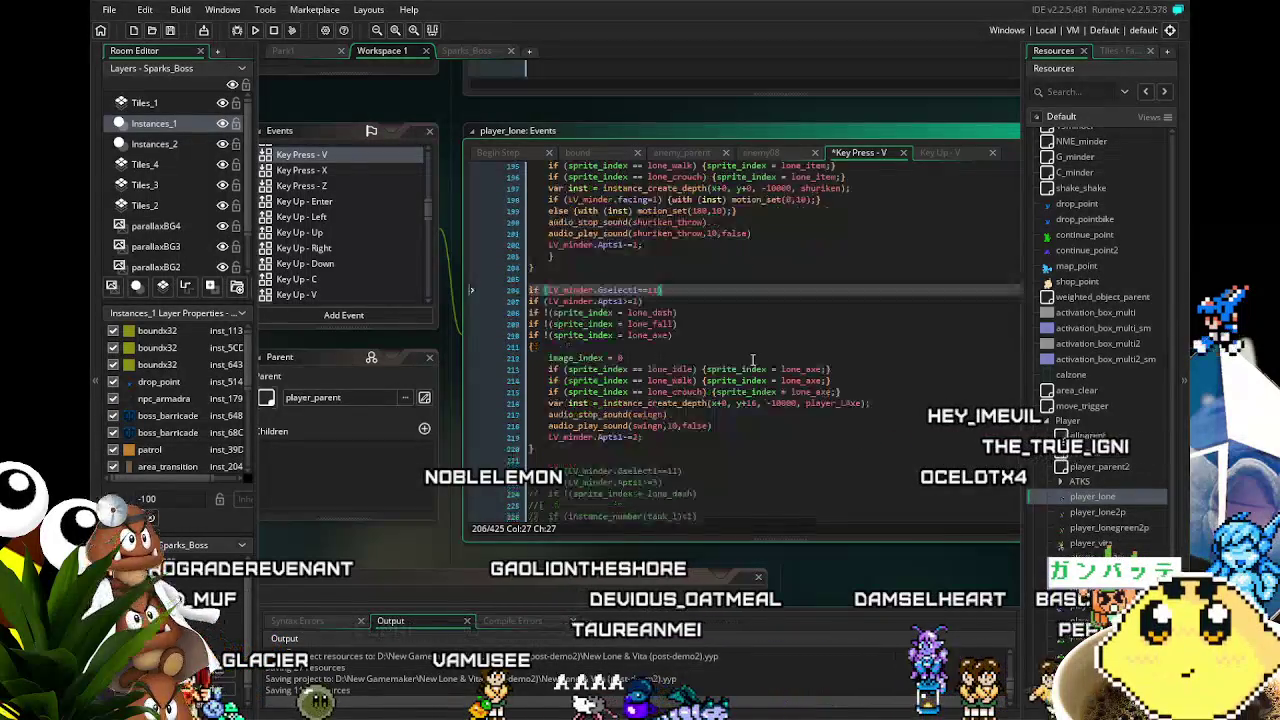
{"action": "left_click", "coordinate": [753, 360]}
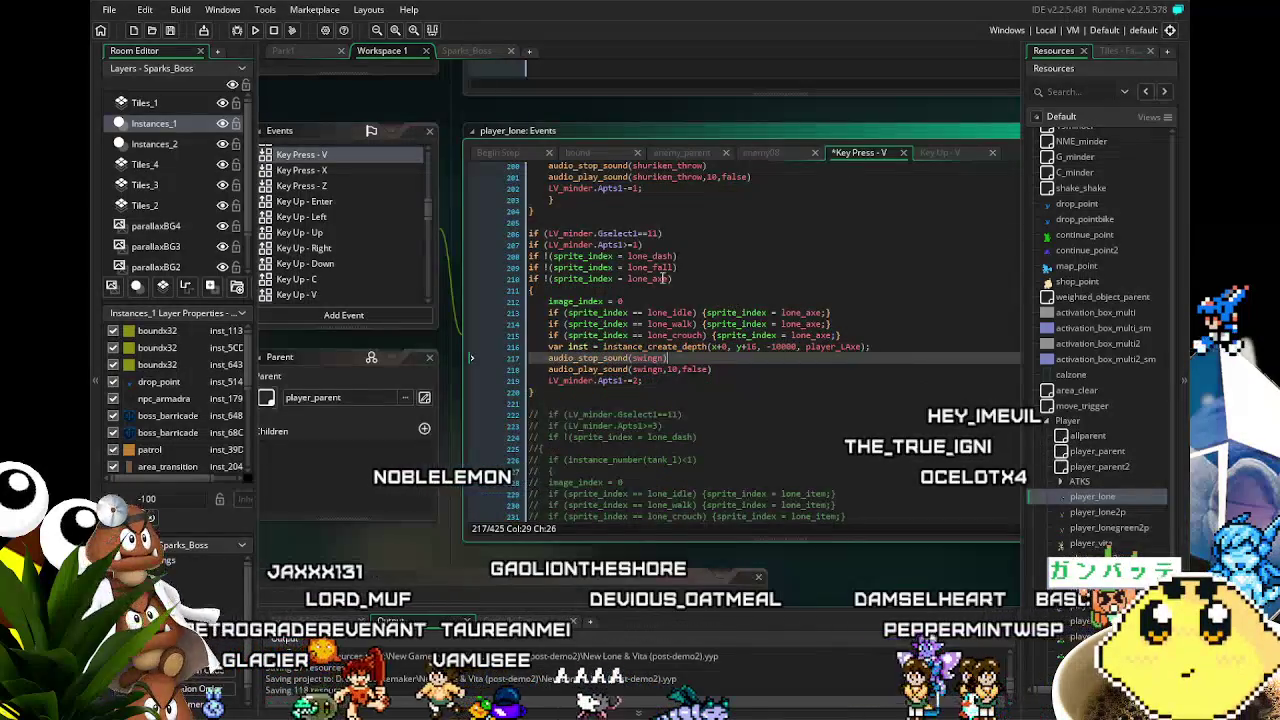
{"action": "left_click", "coordinate": [667, 278]}
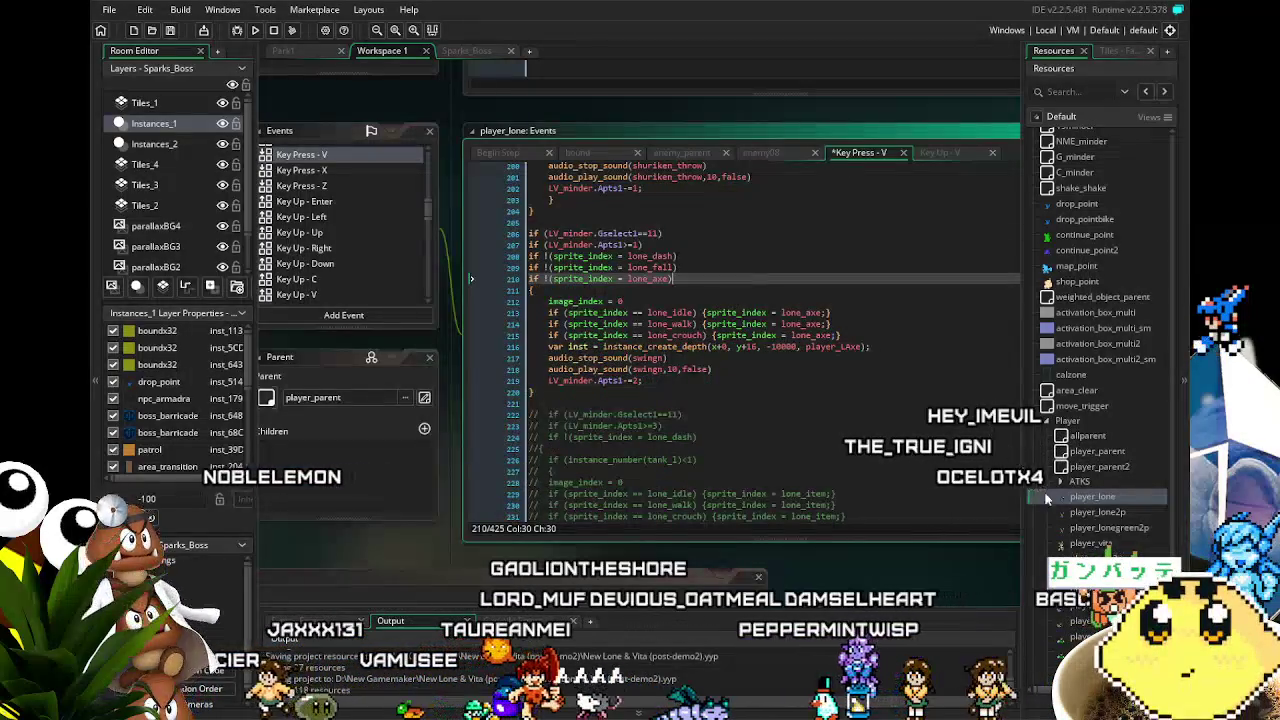
{"action": "scroll", "coordinate": [1065, 510], "scroll_direction": "up", "scroll_amount": 3}
{"action": "scroll", "coordinate": [1065, 510], "scroll_direction": "up", "scroll_amount": 10}
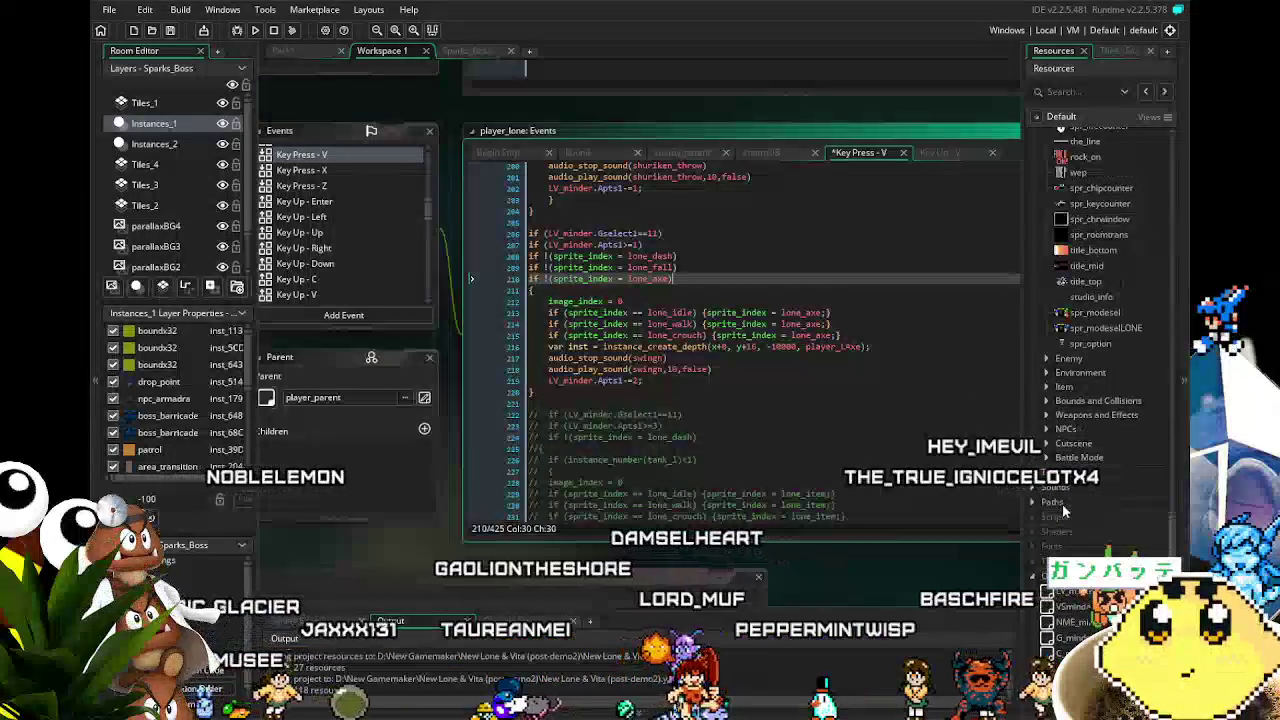
Fix the misspelled dash sprite name by adding the missing 'h'.
{"action": "scroll", "coordinate": [1065, 510], "scroll_direction": "up", "scroll_amount": 1}
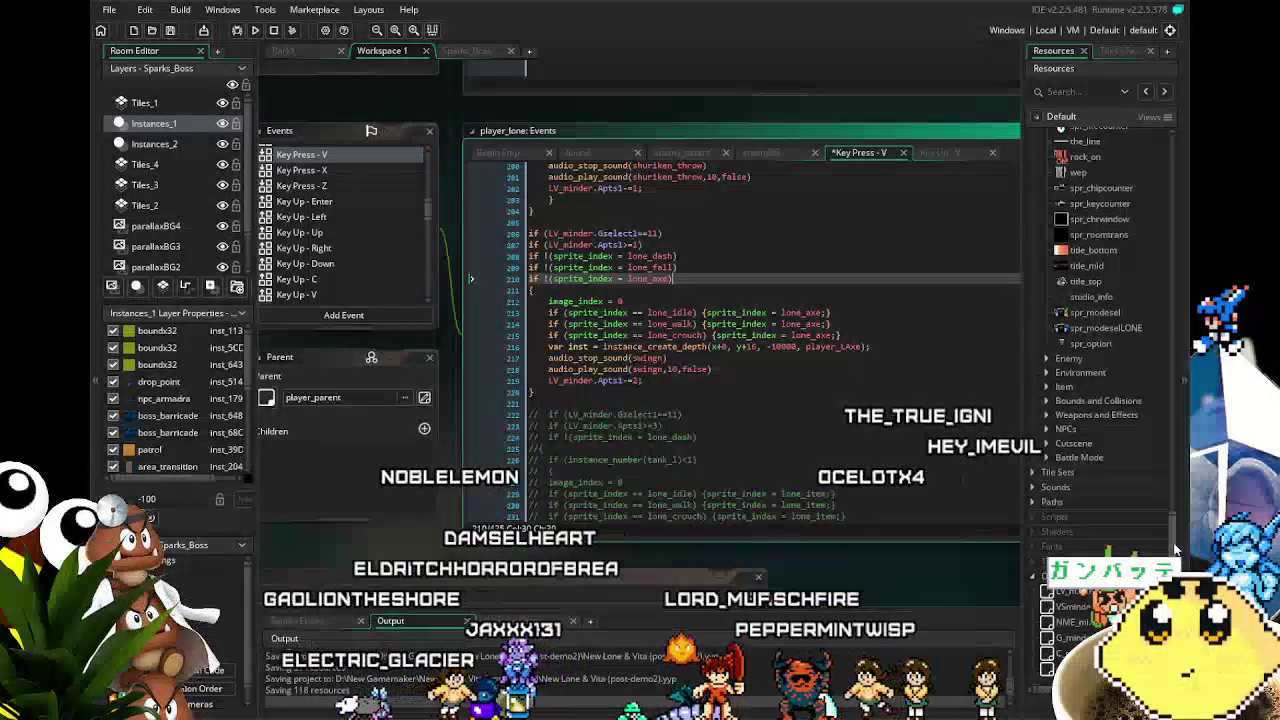
{"action": "left_click_drag", "start_coordinate": [1175, 520], "coordinate": [1175, 433]}
{"action": "scroll", "coordinate": [1065, 370], "scroll_direction": "up", "scroll_amount": 5}
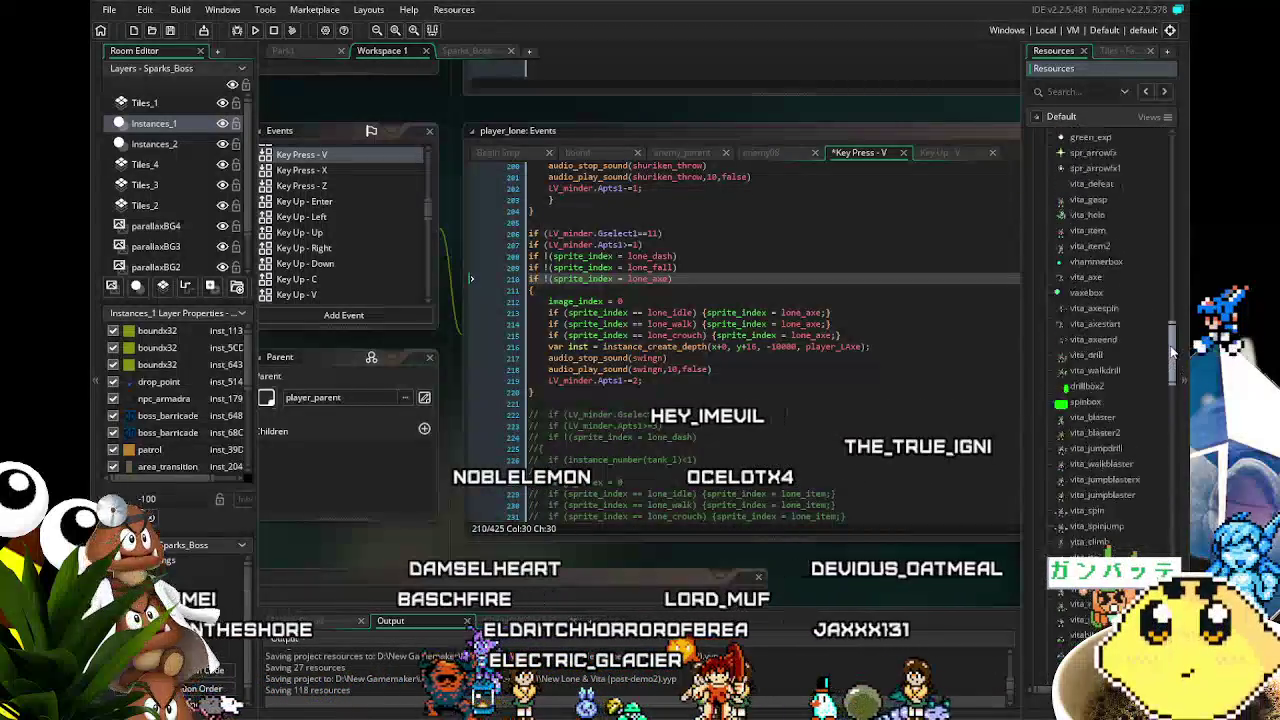
{"action": "scroll", "coordinate": [1109, 445], "scroll_direction": "up", "scroll_amount": 5}
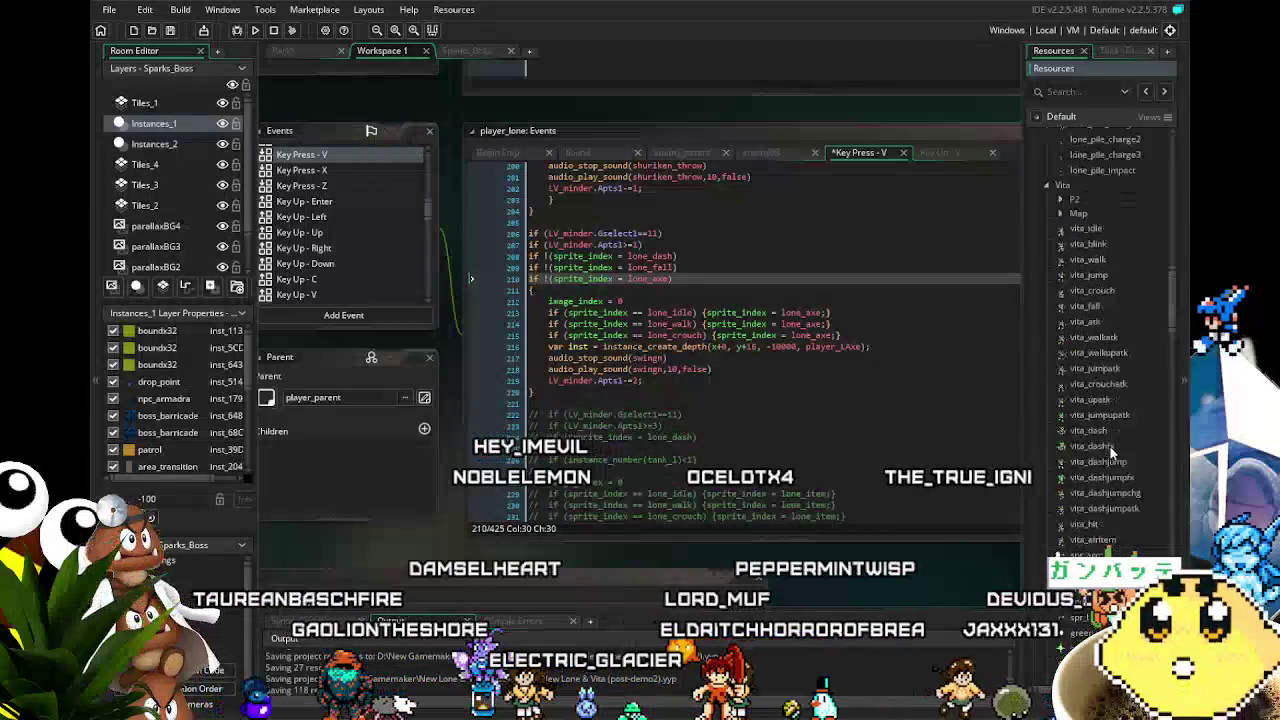
{"action": "scroll", "coordinate": [1109, 445], "scroll_direction": "up", "scroll_amount": 2}
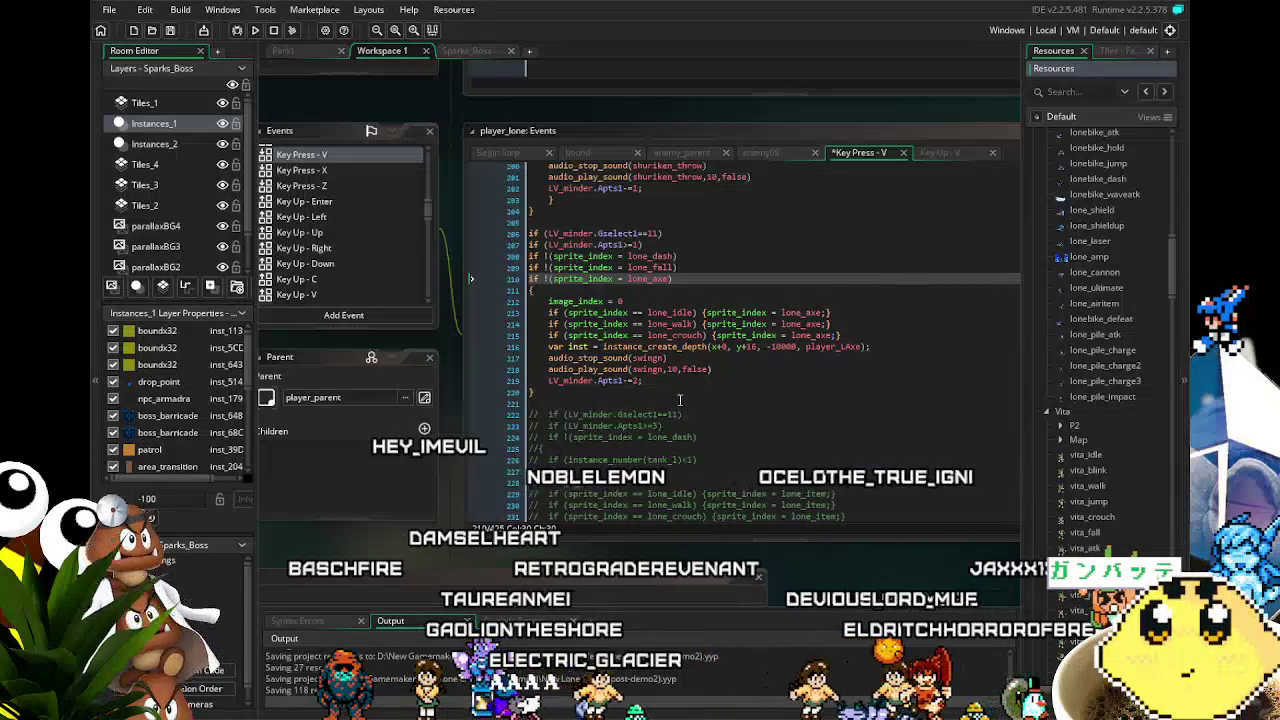
{"action": "left_click", "coordinate": [641, 301]}
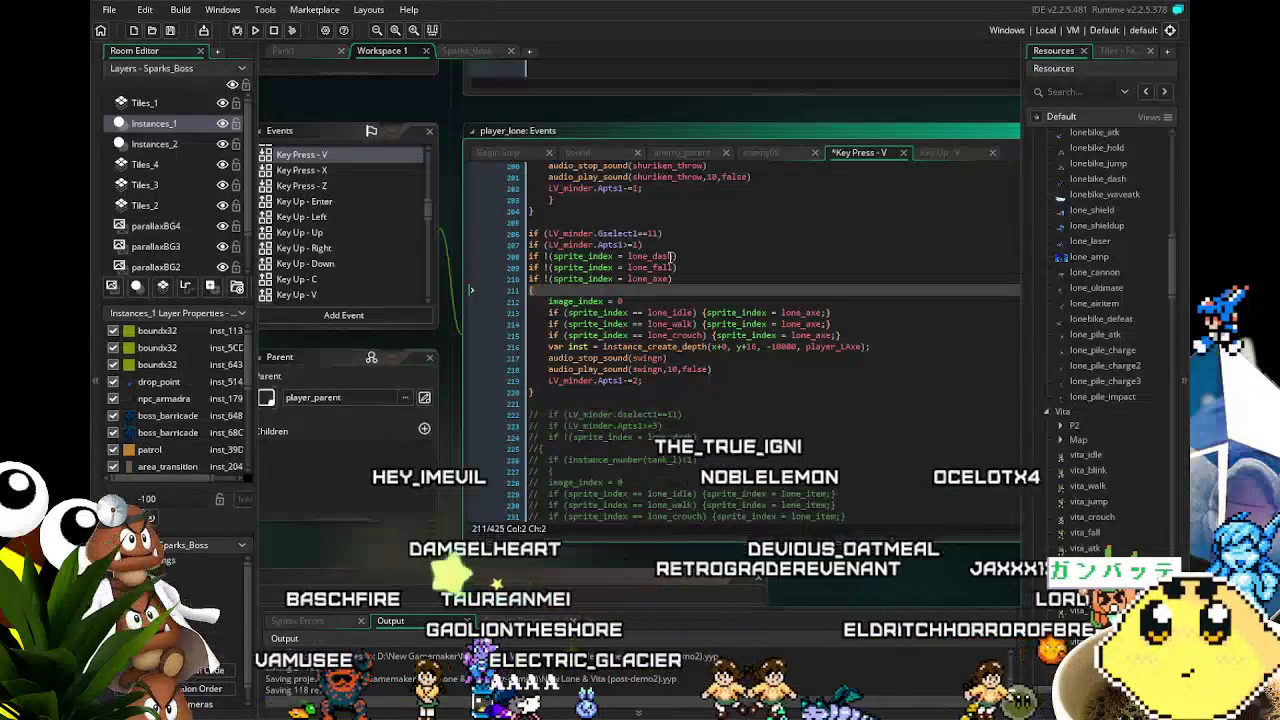
{"action": "left_click", "coordinate": [669, 256]}
{"action": "type", "text": "h"}
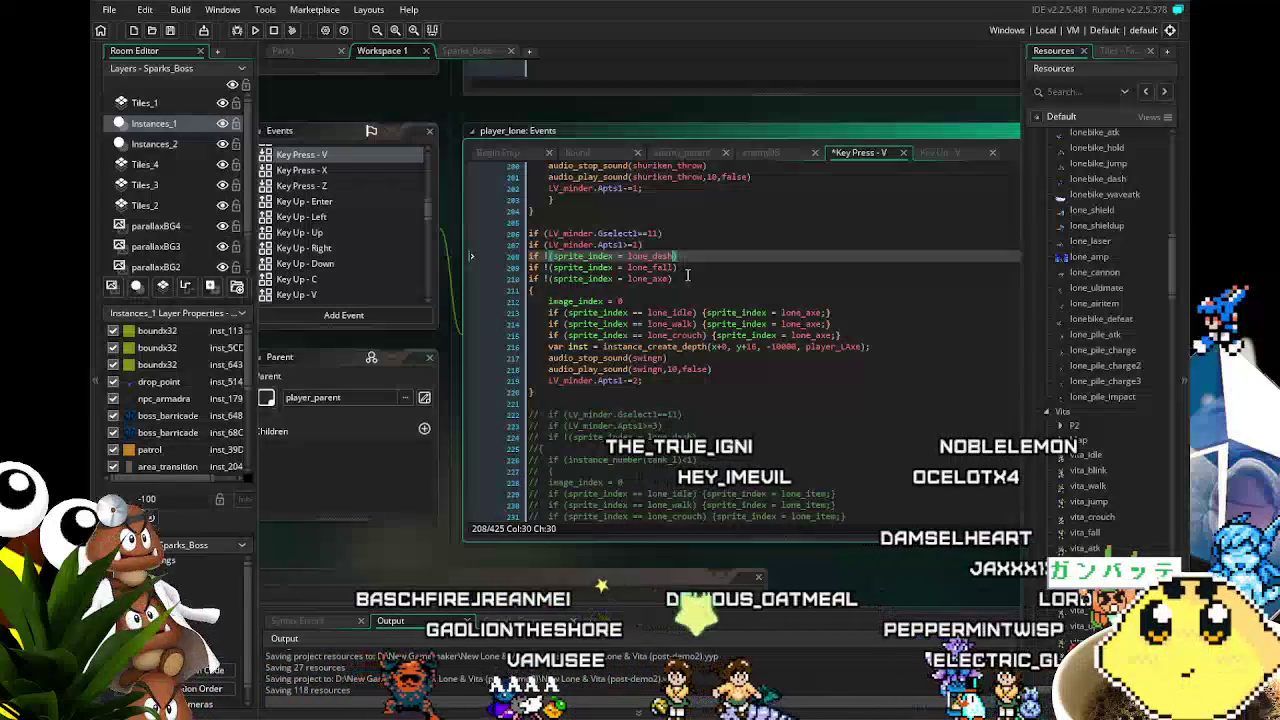
Switch the idle and walk sprite assignments from lone_axe to lone_pile_charge.
{"action": "left_click", "coordinate": [822, 312]}
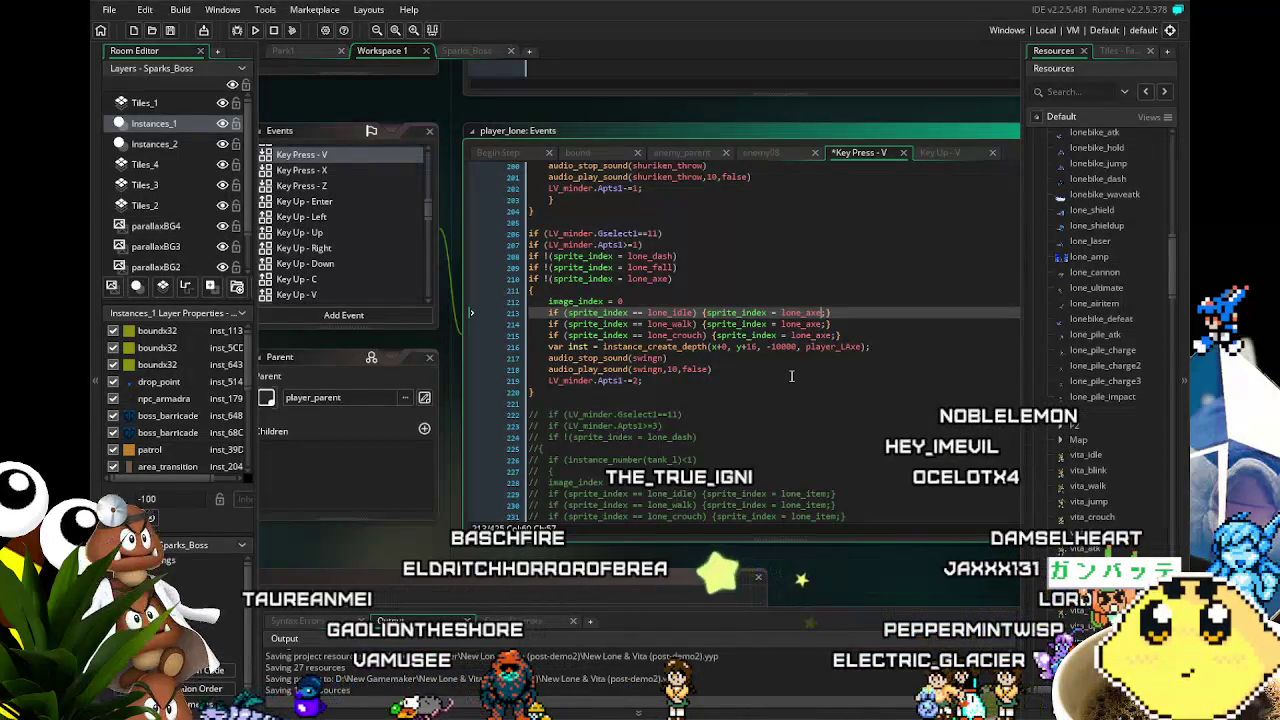
{"action": "type", "text": ";"}
{"action": "type", "text": "pi"}
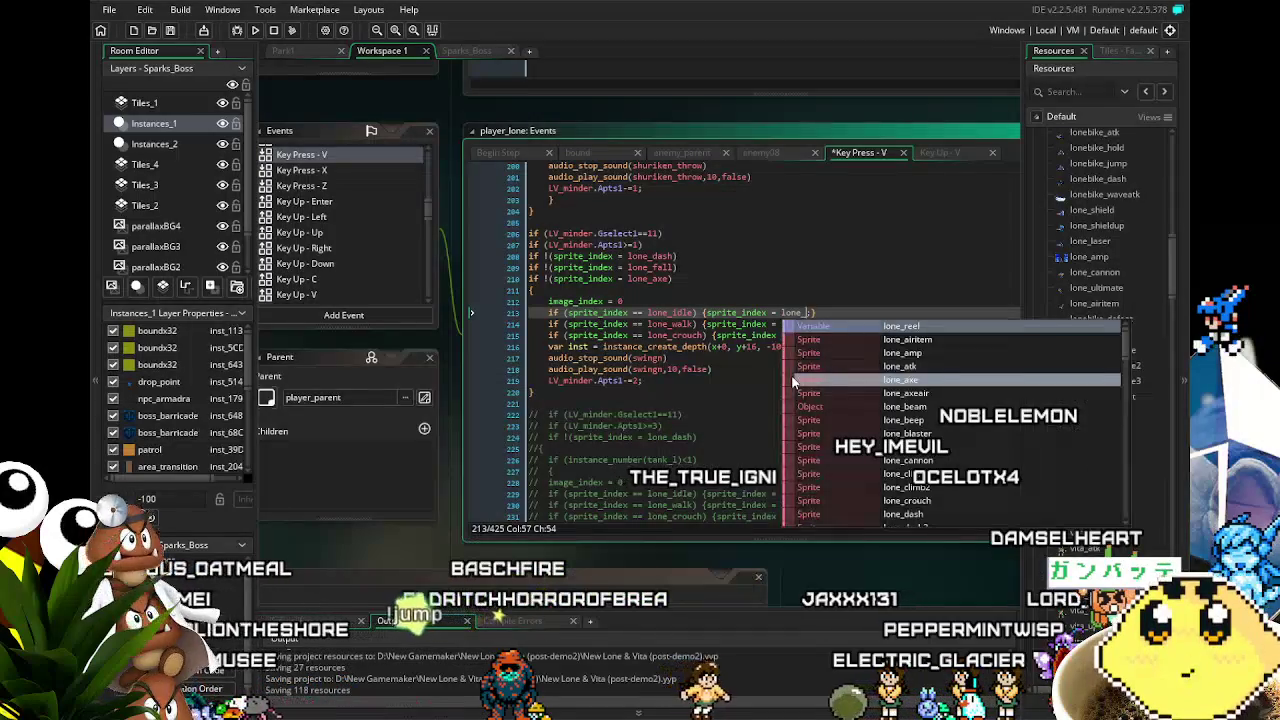
{"action": "type", "text": "_charge"}
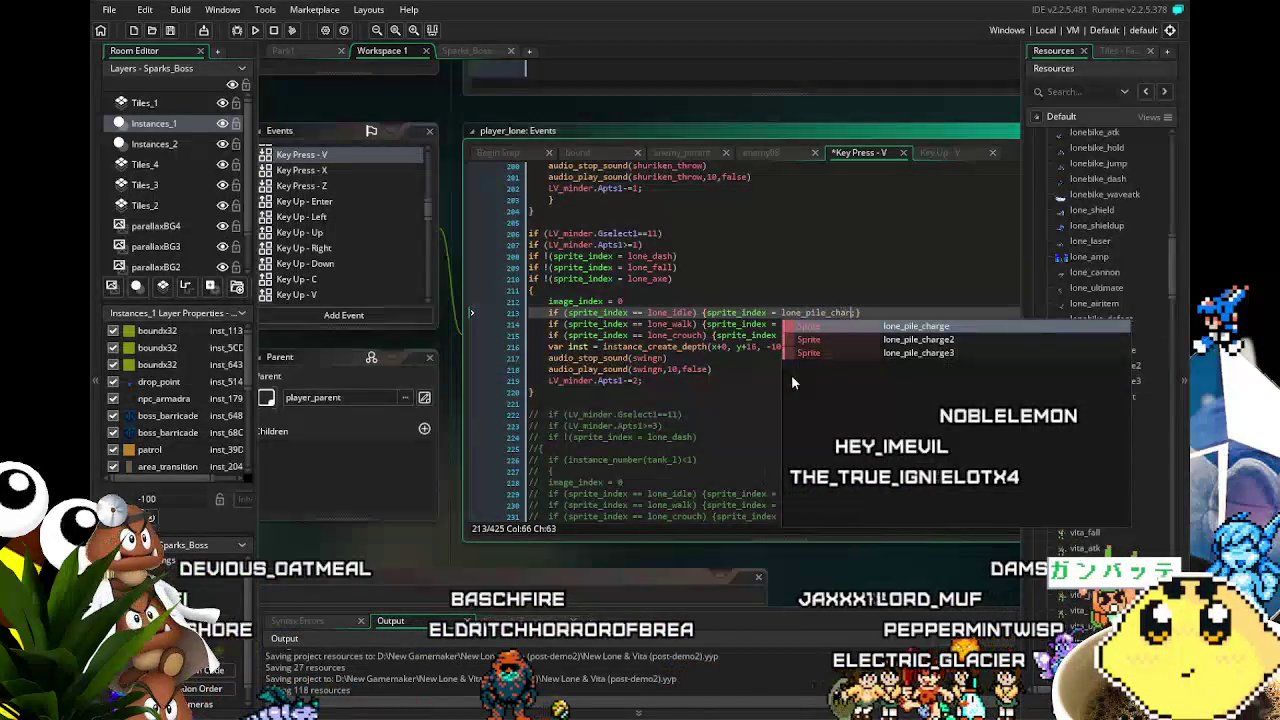
{"action": "key", "text": "Escape"}
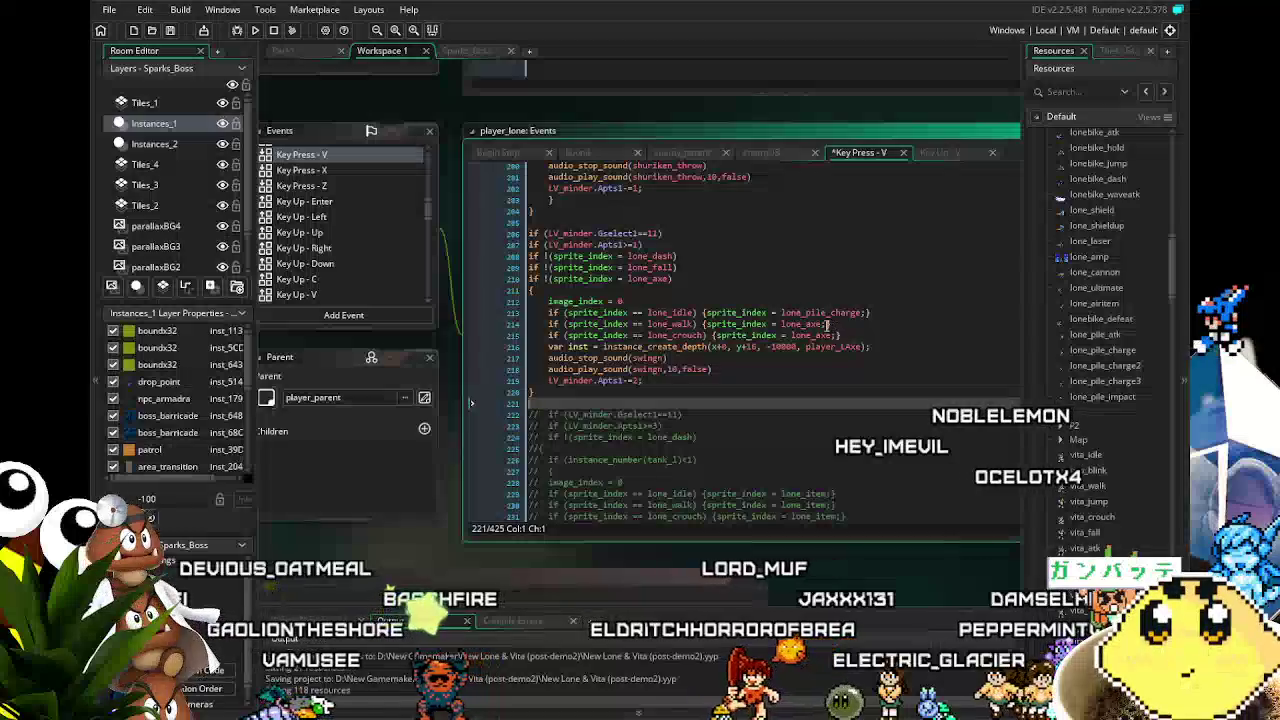
{"action": "left_click", "coordinate": [827, 324]}
{"action": "key", "text": "Left"}
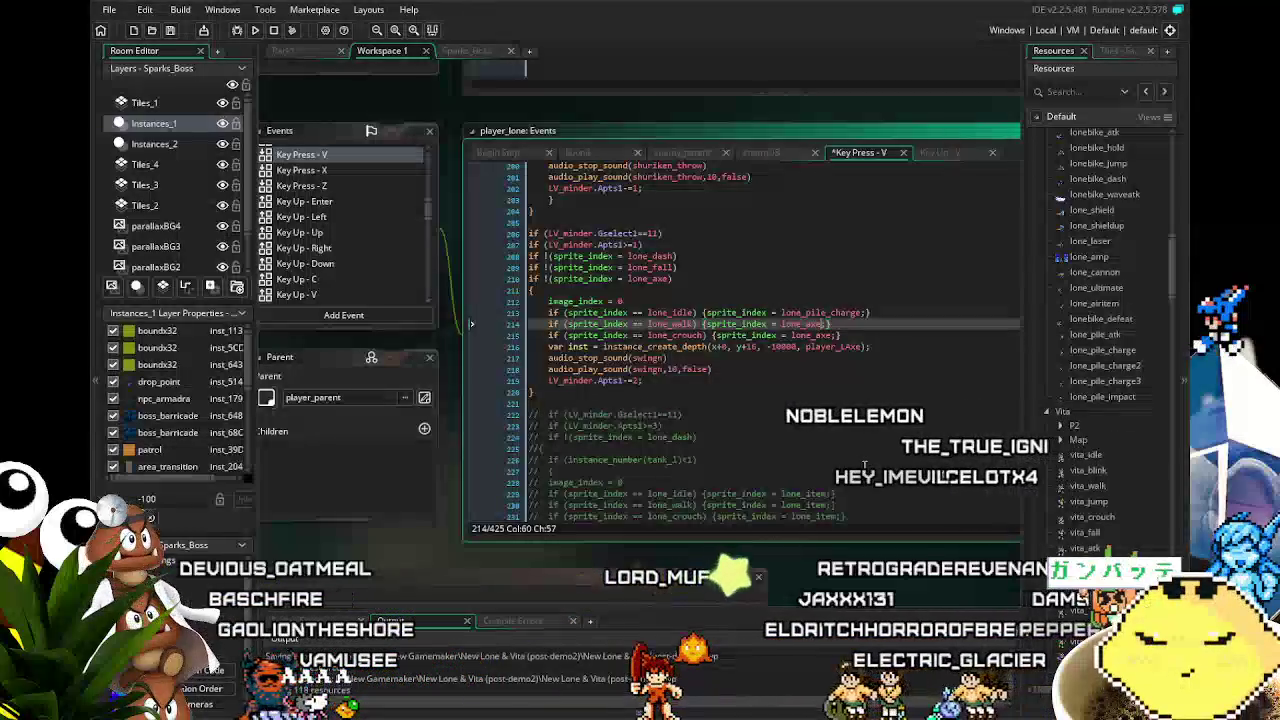
{"action": "key", "text": "BackSpace"}
{"action": "key", "text": "BackSpace"}
{"action": "key", "text": "BackSpace"}
{"action": "type", "text": "pile_c"}
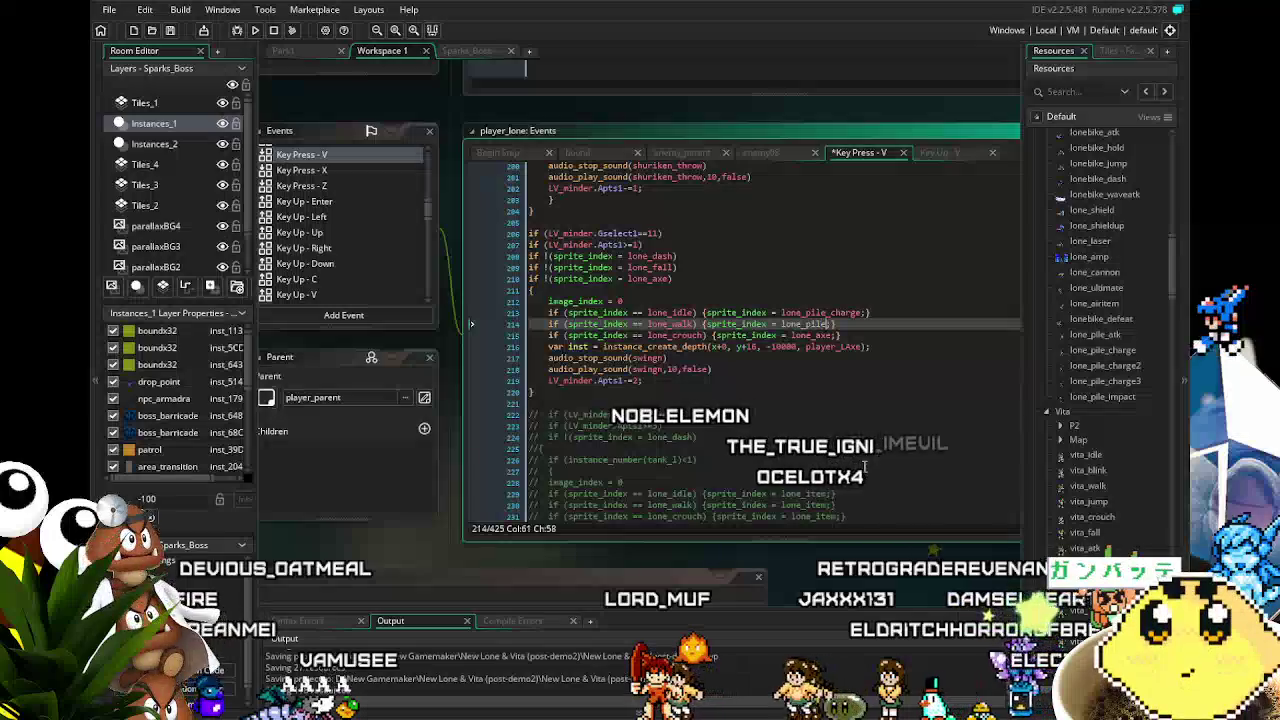
{"action": "type", "text": "h"}
{"action": "key", "text": "Return"}
Update the line 210 sprite check and the crouch line to use lone_pile_charge.
{"action": "left_click", "coordinate": [660, 278]}
{"action": "left_click_drag", "start_coordinate": [670, 278], "coordinate": [655, 279]}
{"action": "type", "text": "idle"}
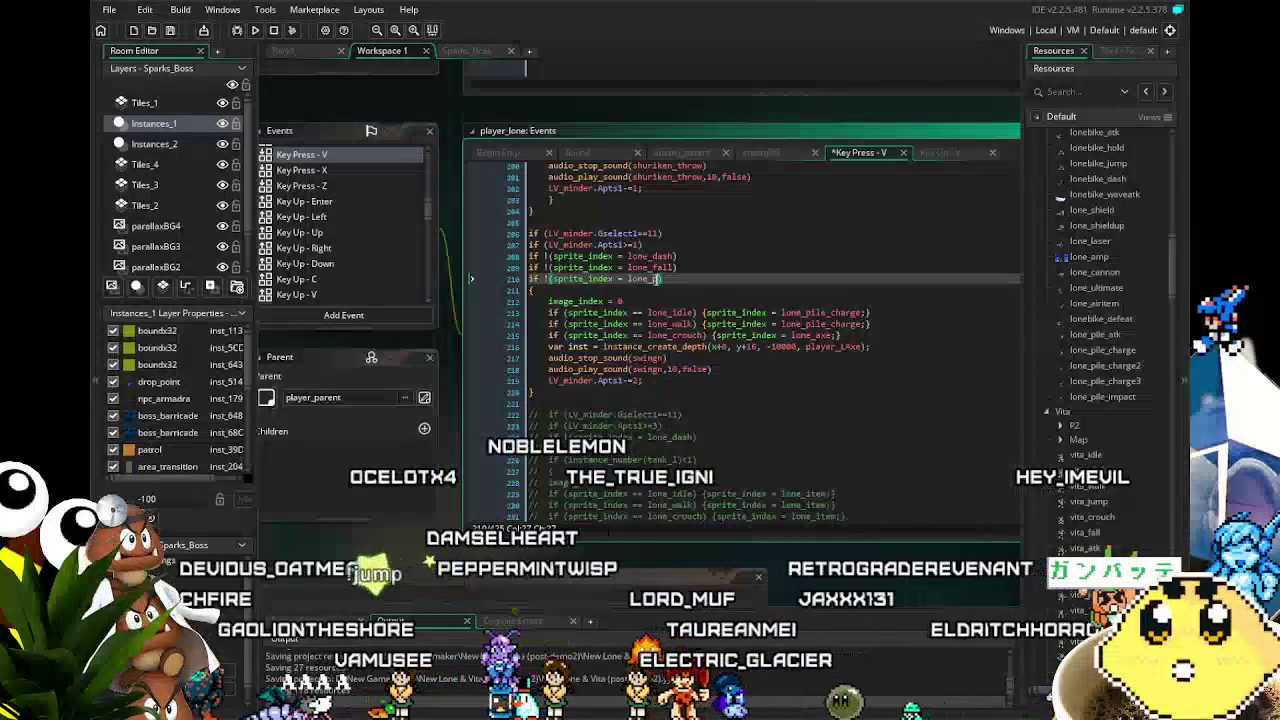
{"action": "type", "text": "harge"}
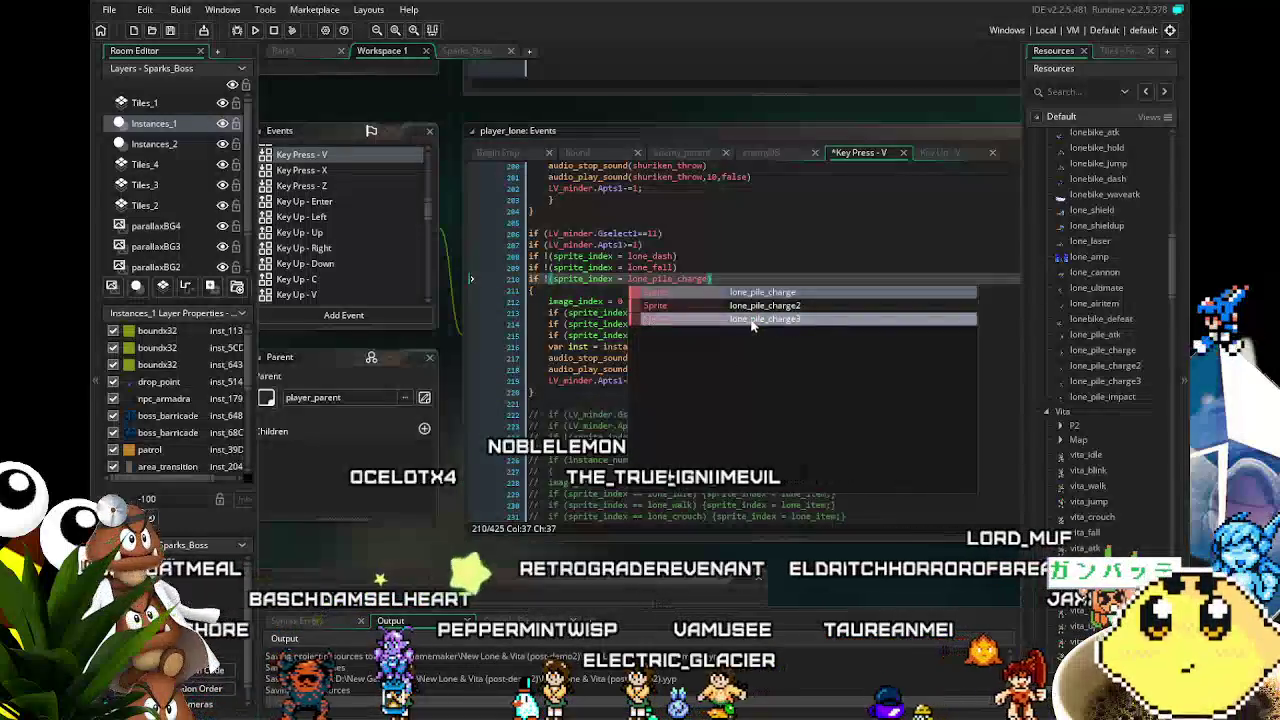
{"action": "left_click", "coordinate": [620, 267]}
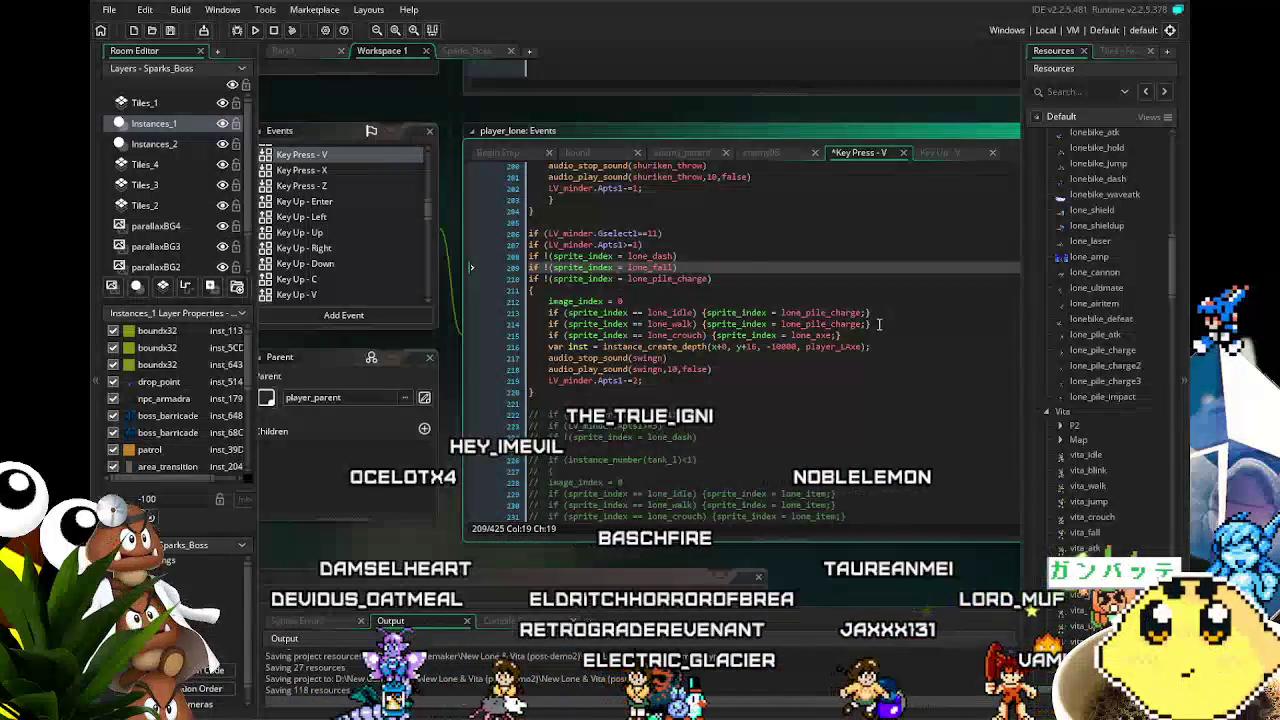
{"action": "left_click", "coordinate": [835, 335]}
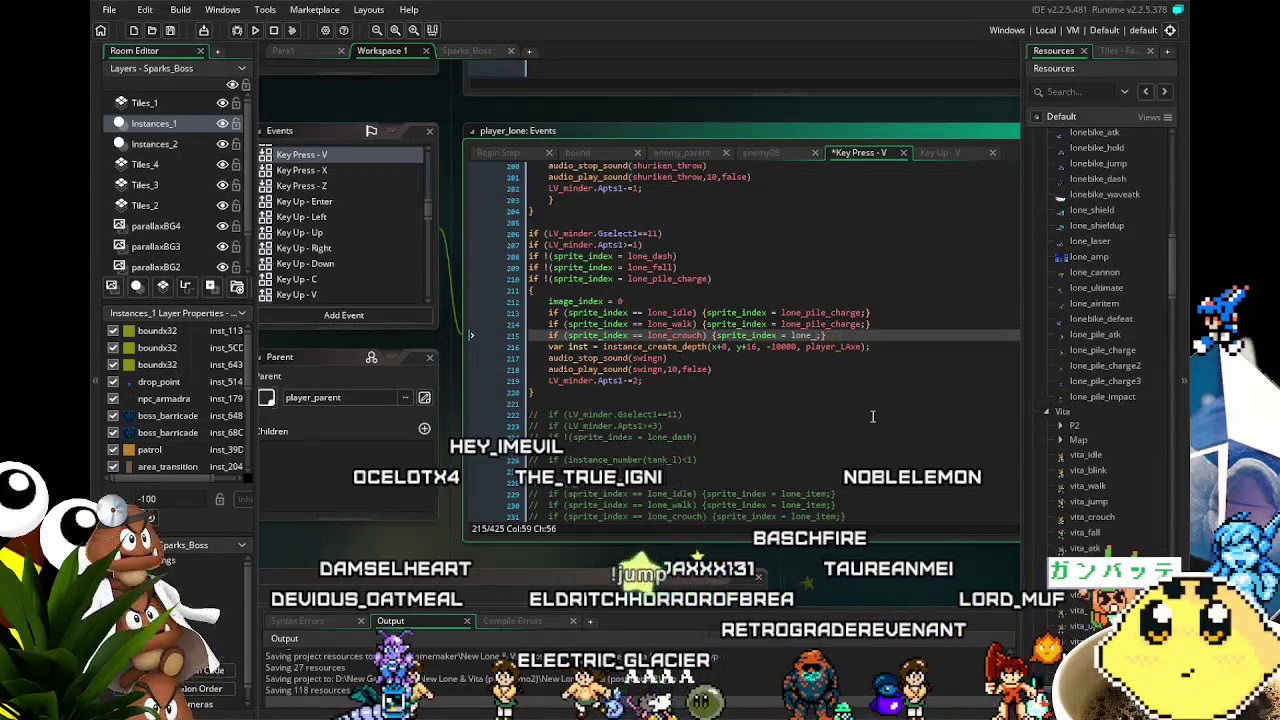
{"action": "type", "text": "pile_charge"}
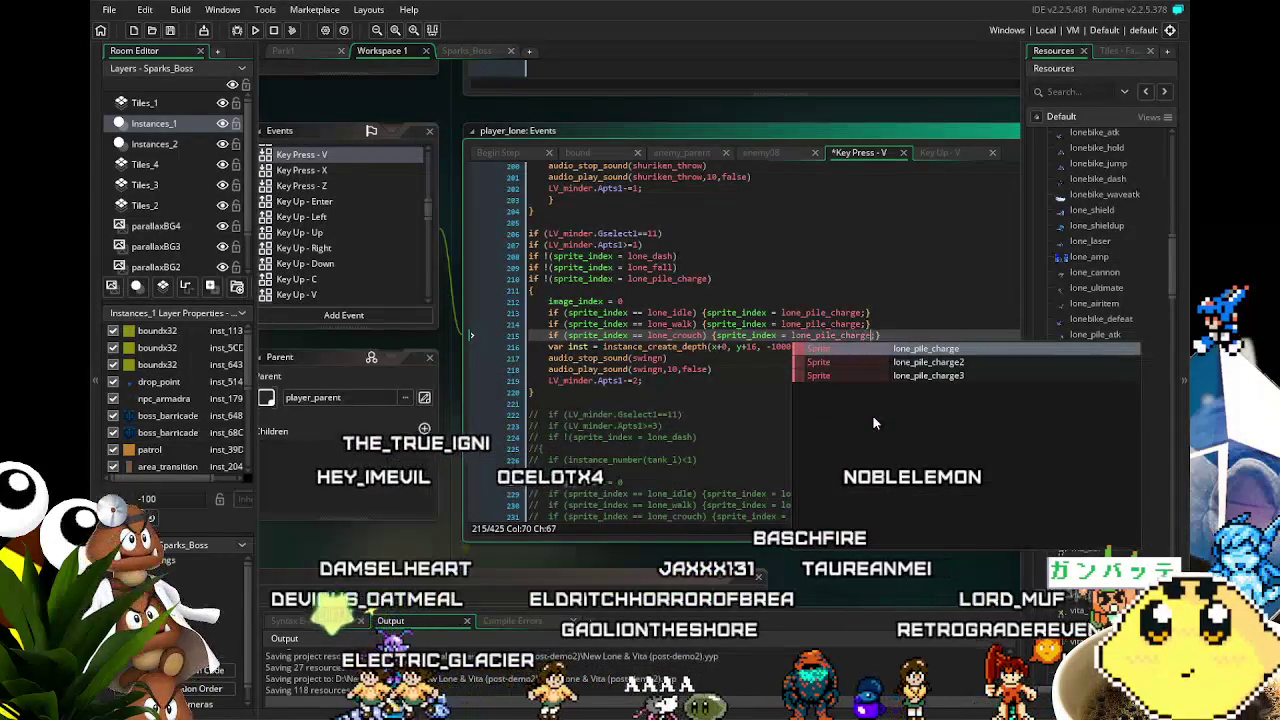
{"action": "left_click", "coordinate": [723, 416]}
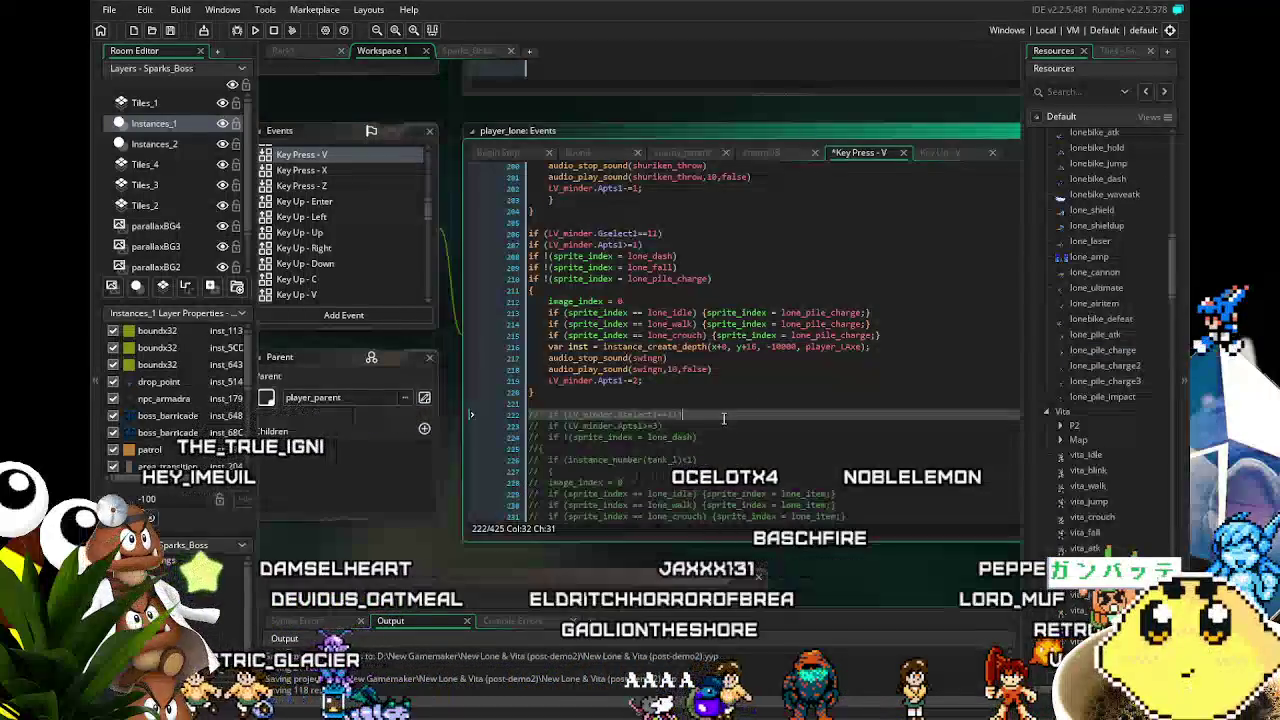
{"action": "mouse_move", "coordinate": [882, 347]}
{"action": "left_mouse_down"}
{"action": "mouse_move", "coordinate": [528, 345]}
{"action": "mouse_move", "coordinate": [550, 350]}
{"action": "left_mouse_up"}
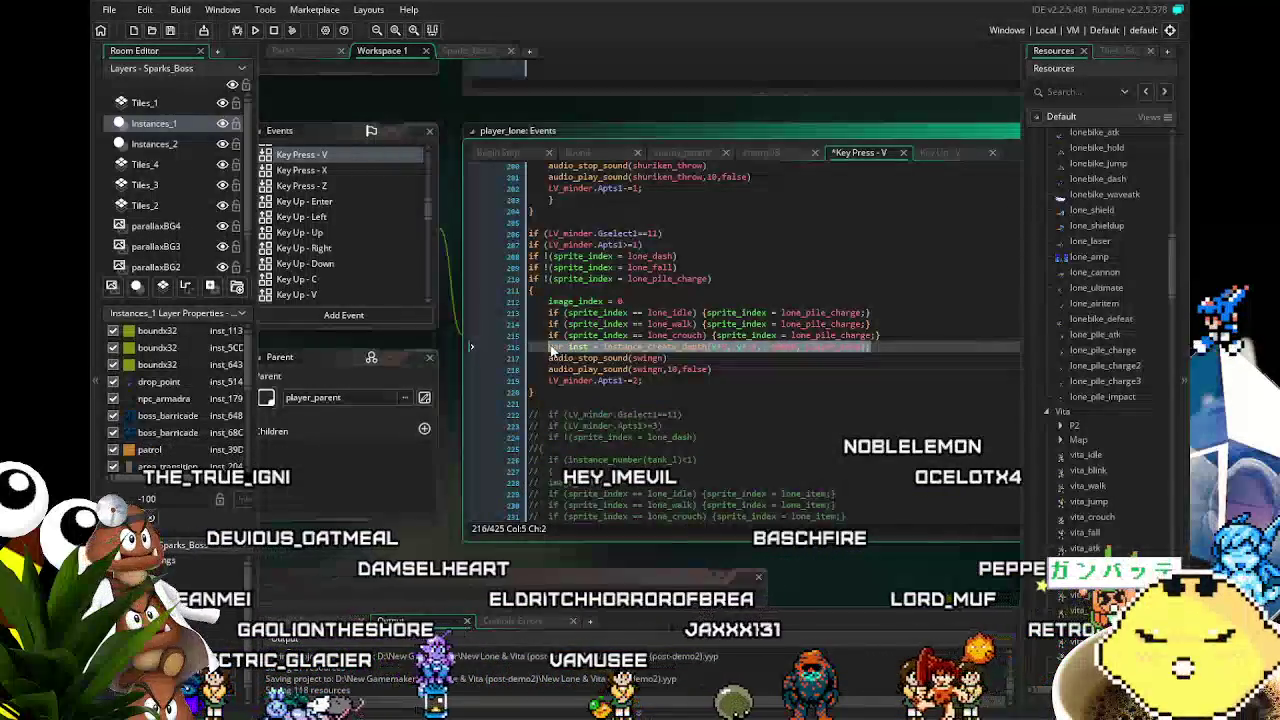
Delete the var inst = instance_create_depth line and comment out the swing sound stop and play lines.
{"action": "key", "text": "BackSpace"}
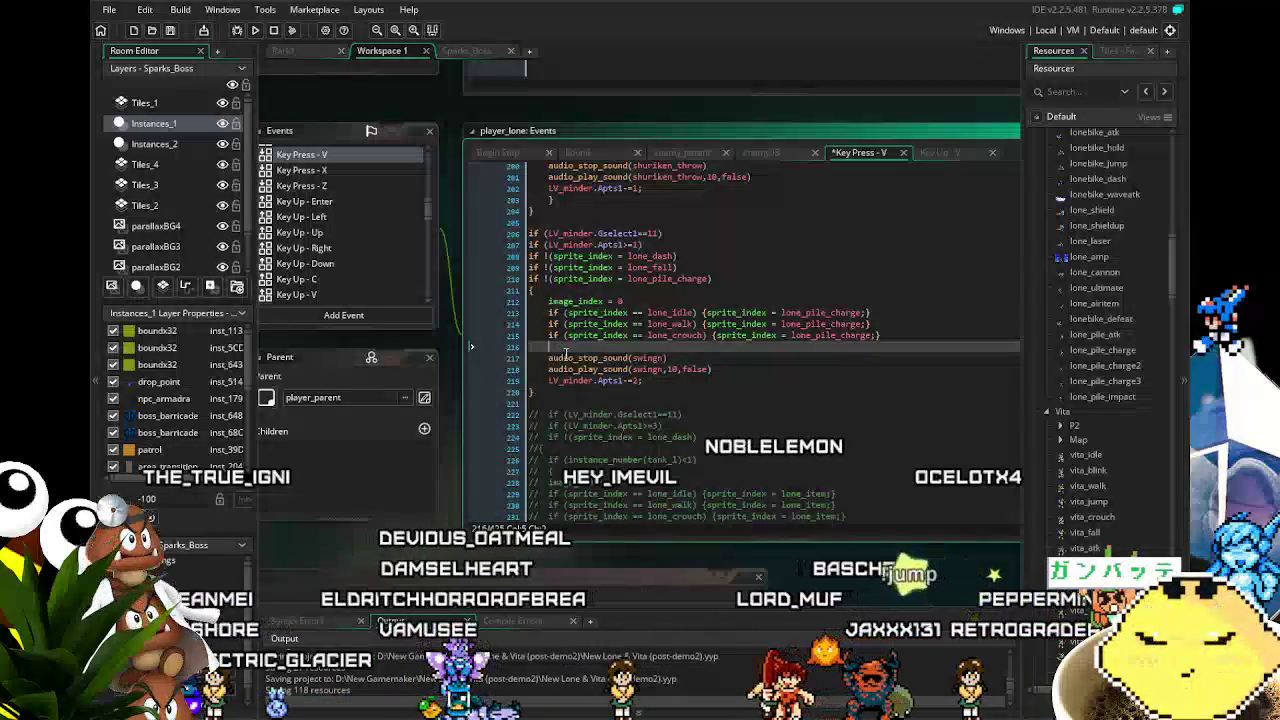
{"action": "key", "text": "BackSpace"}
{"action": "key", "text": "BackSpace"}
{"action": "left_click_drag", "start_coordinate": [730, 360], "coordinate": [518, 352]}
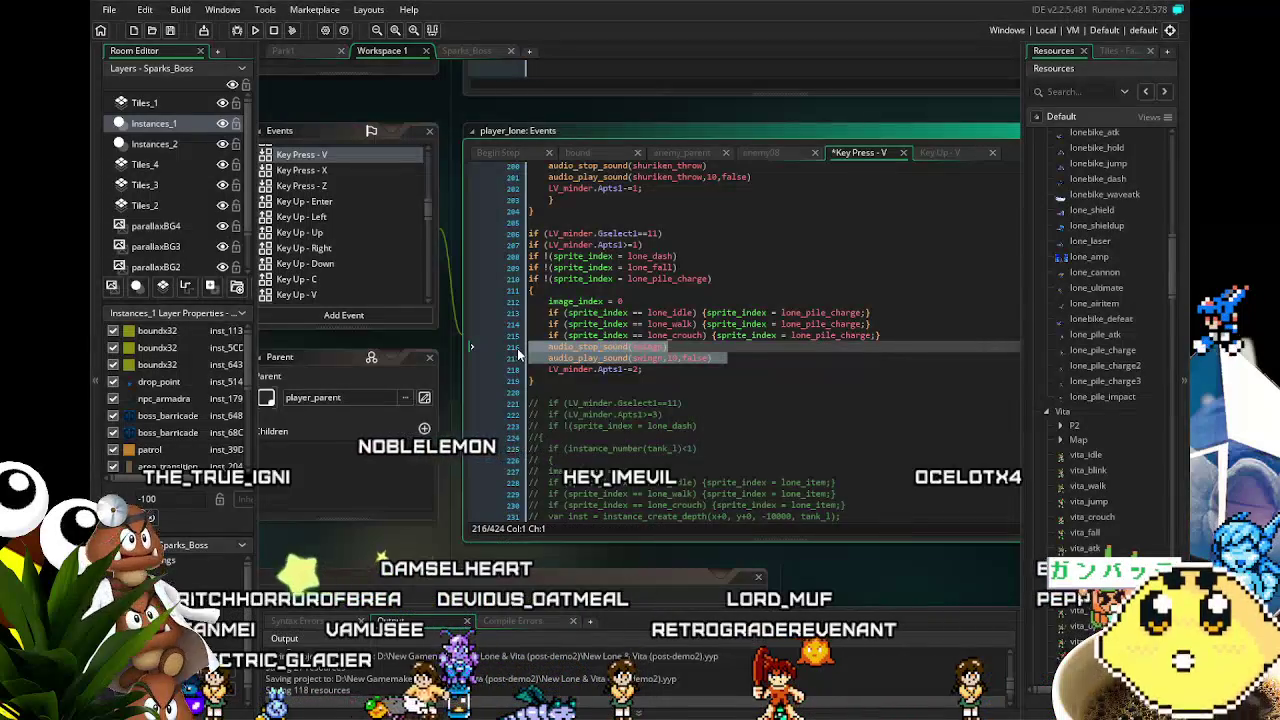
{"action": "key", "text": "ctrl+k"}
{"action": "left_click", "coordinate": [721, 379]}
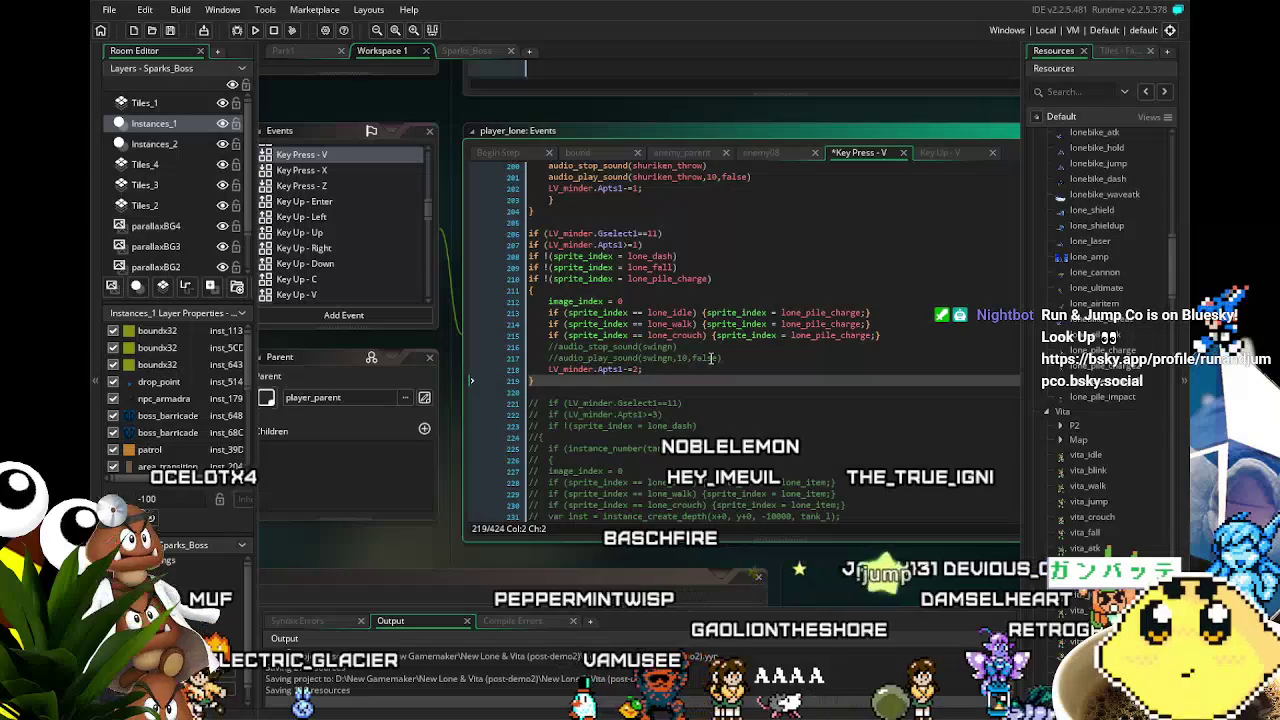
Add the player_LAxe creation line (y+16, depth -10000) to Key Up - V with a blank line above.
{"action": "left_click", "coordinate": [302, 294]}
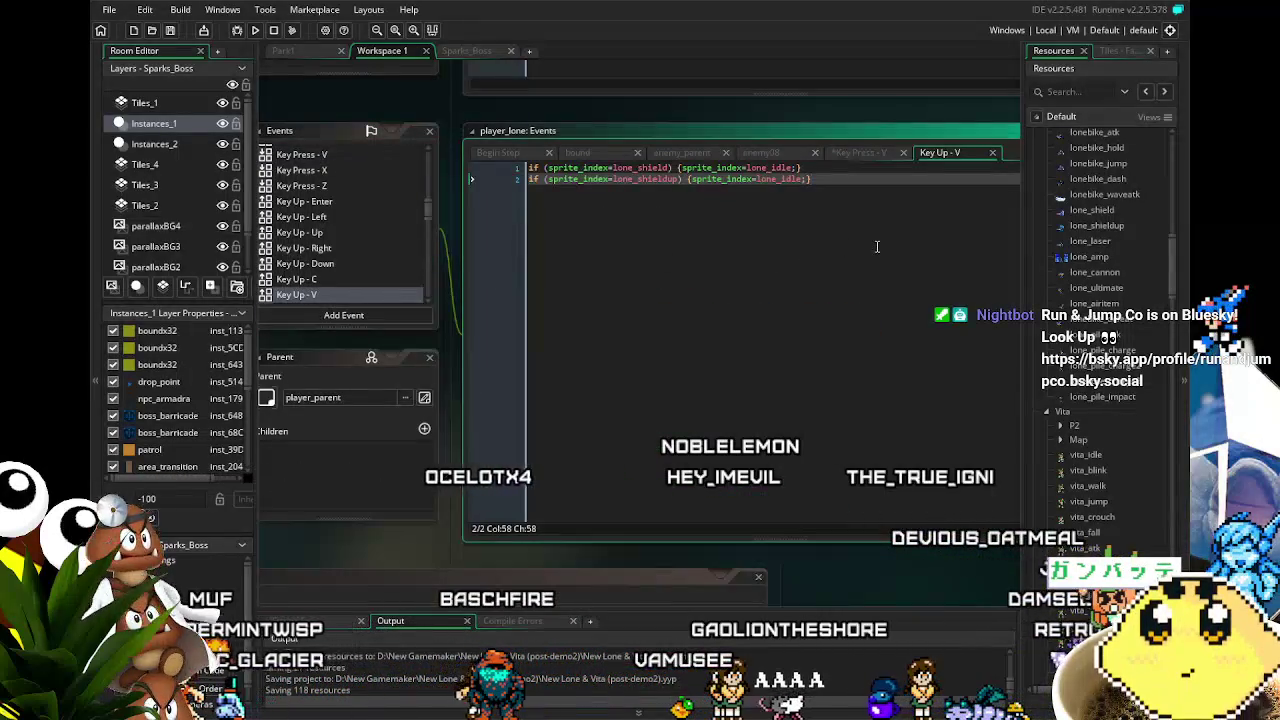
{"action": "key", "text": "Return"}
{"action": "key", "text": "Return"}
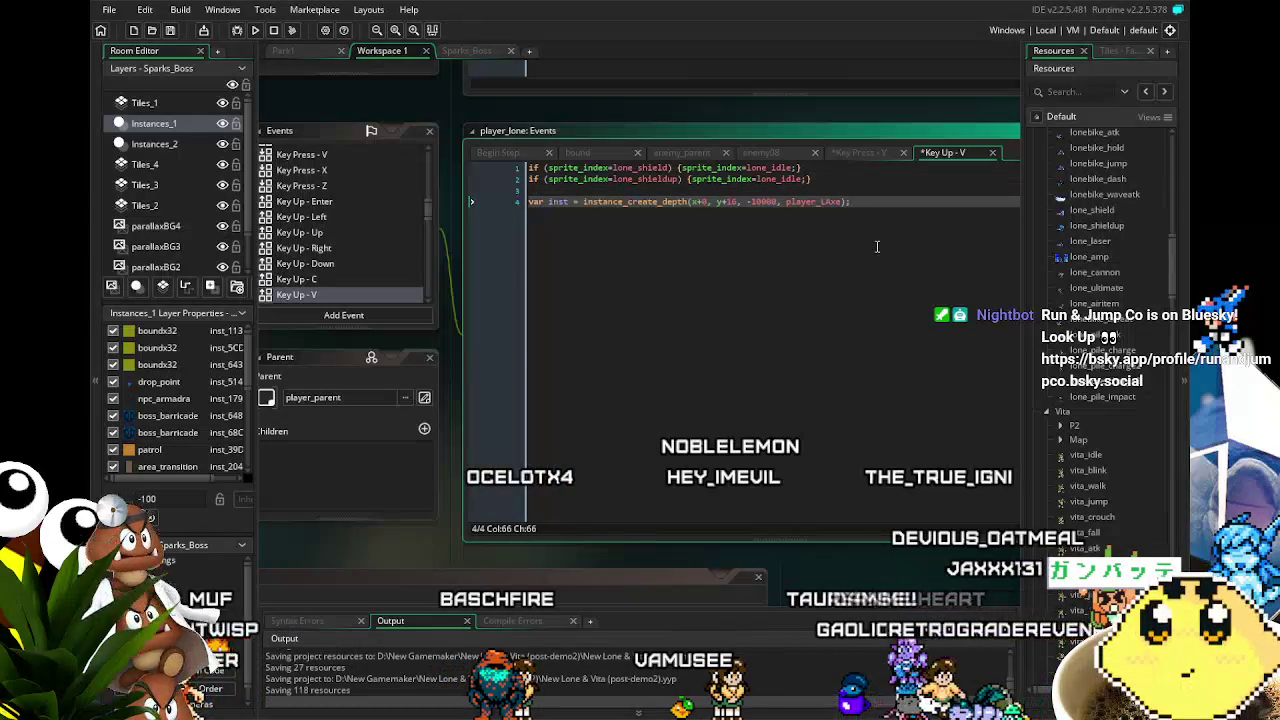
{"action": "left_click", "coordinate": [533, 201]}
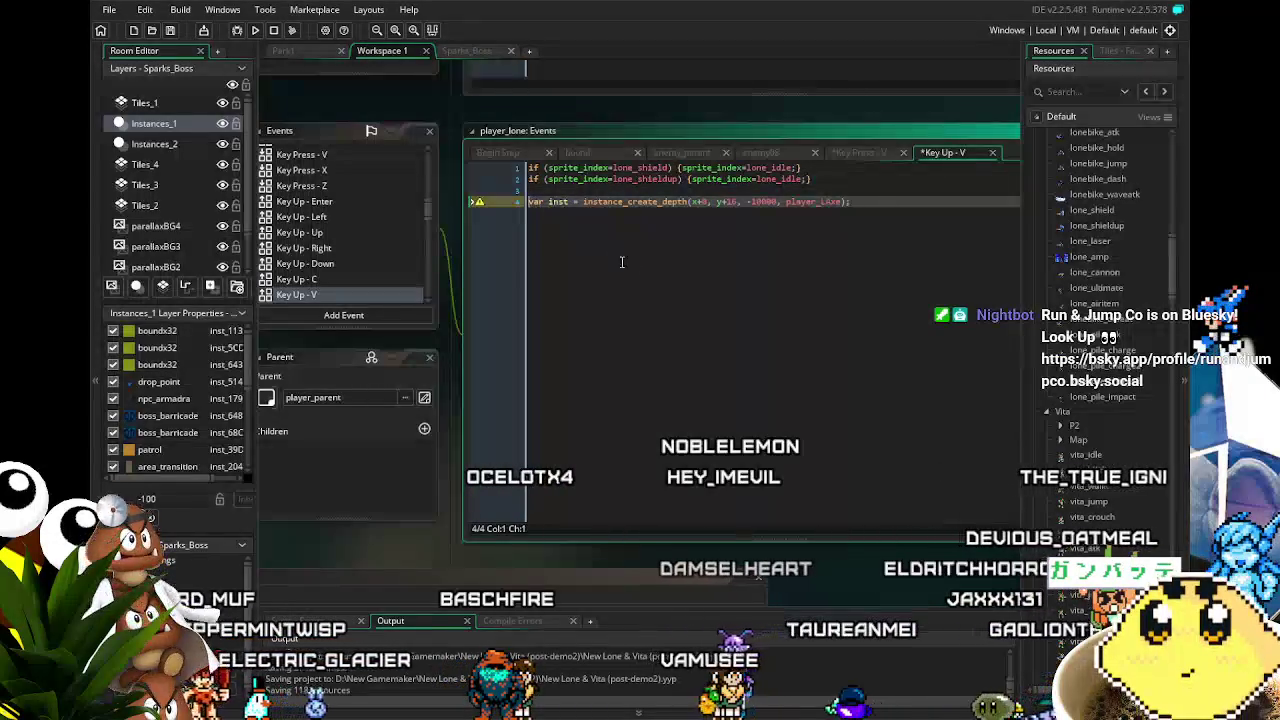
{"action": "key", "text": "Return"}
{"action": "key", "text": "Up"}
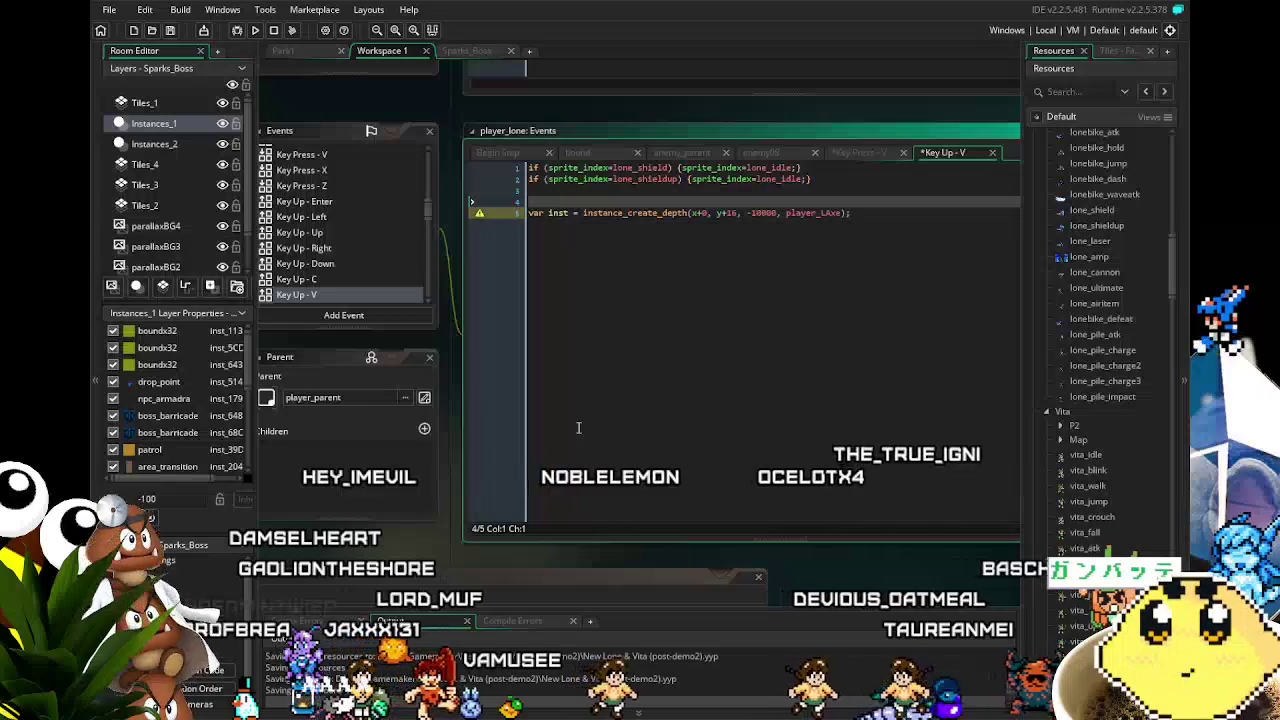
Begin the condition if (sprite_index=lone above the player_LAxe creation line.
{"action": "type", "text": "/"}
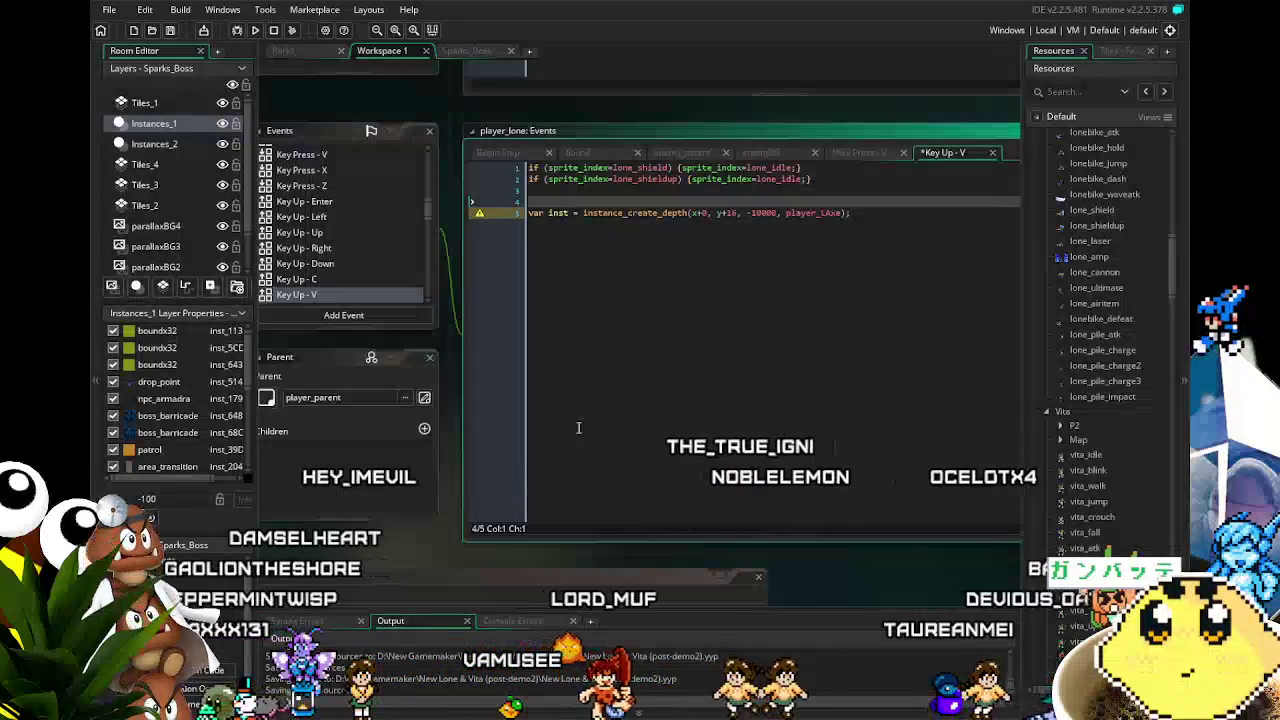
{"action": "key", "text": "BackSpace"}
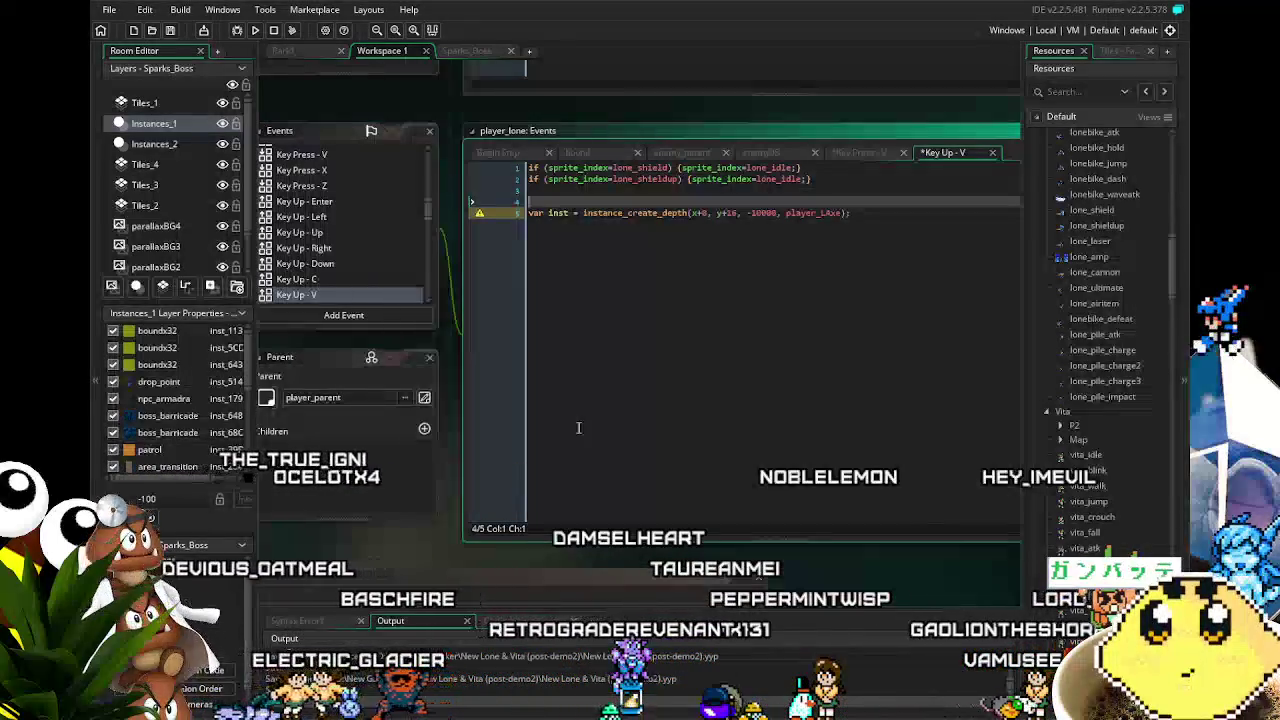
{"action": "type", "text": "if("}
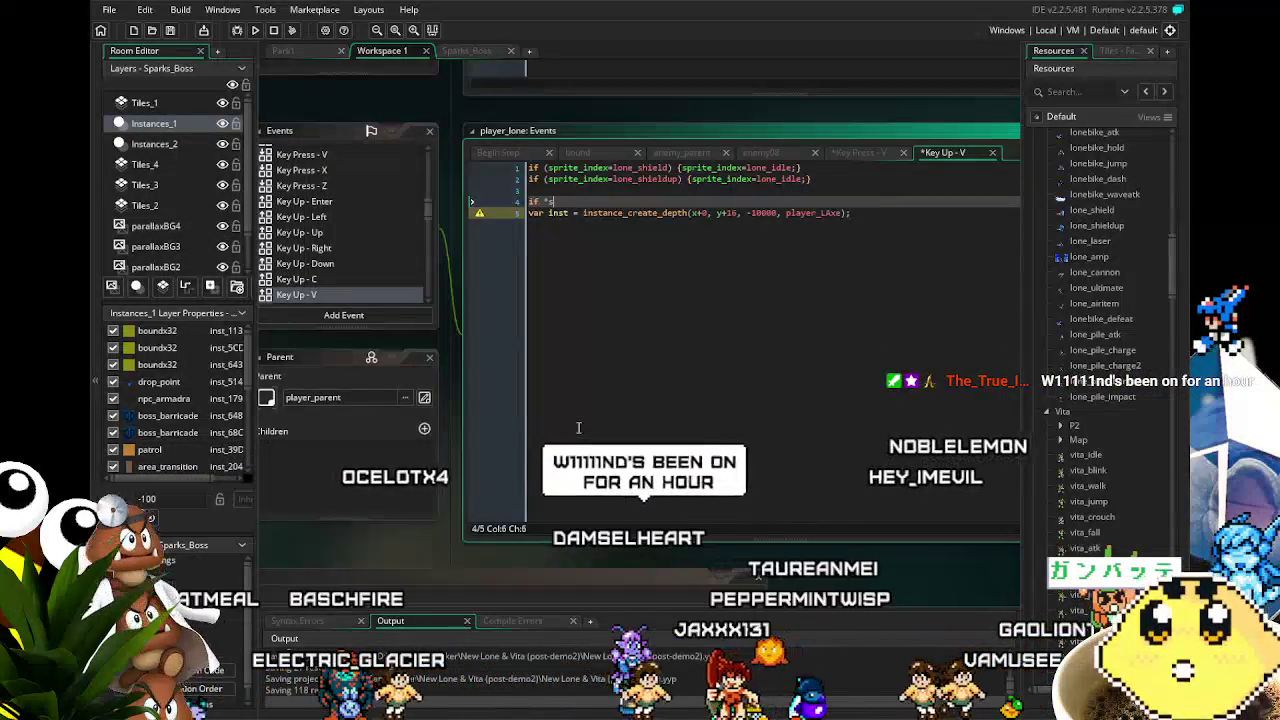
{"action": "type", "text": "sprite_"}
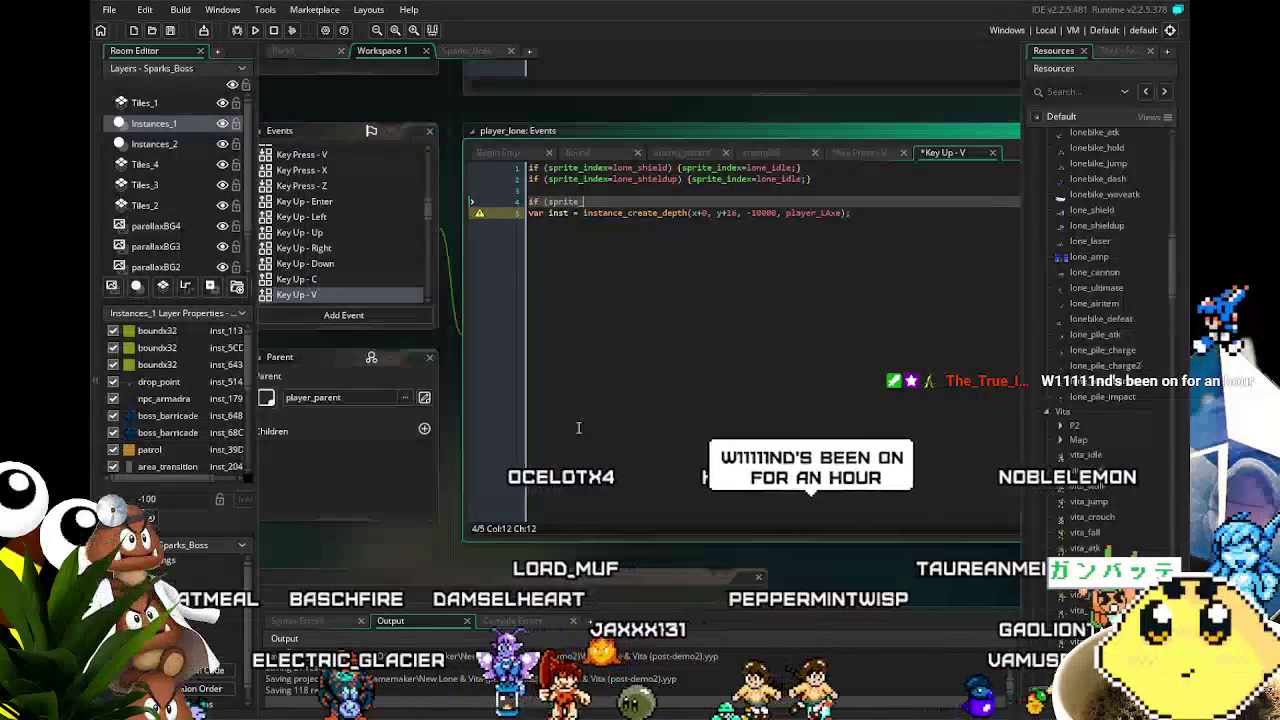
{"action": "type", "text": "index="}
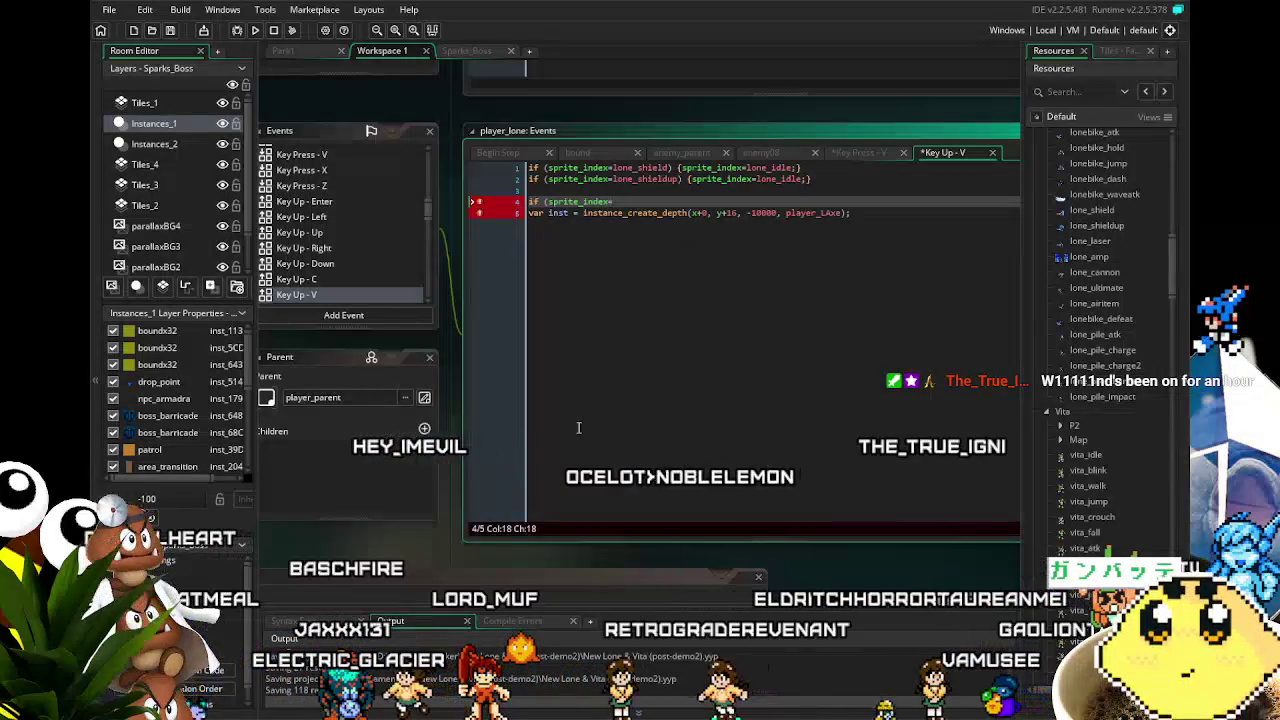
{"action": "type", "text": "l"}
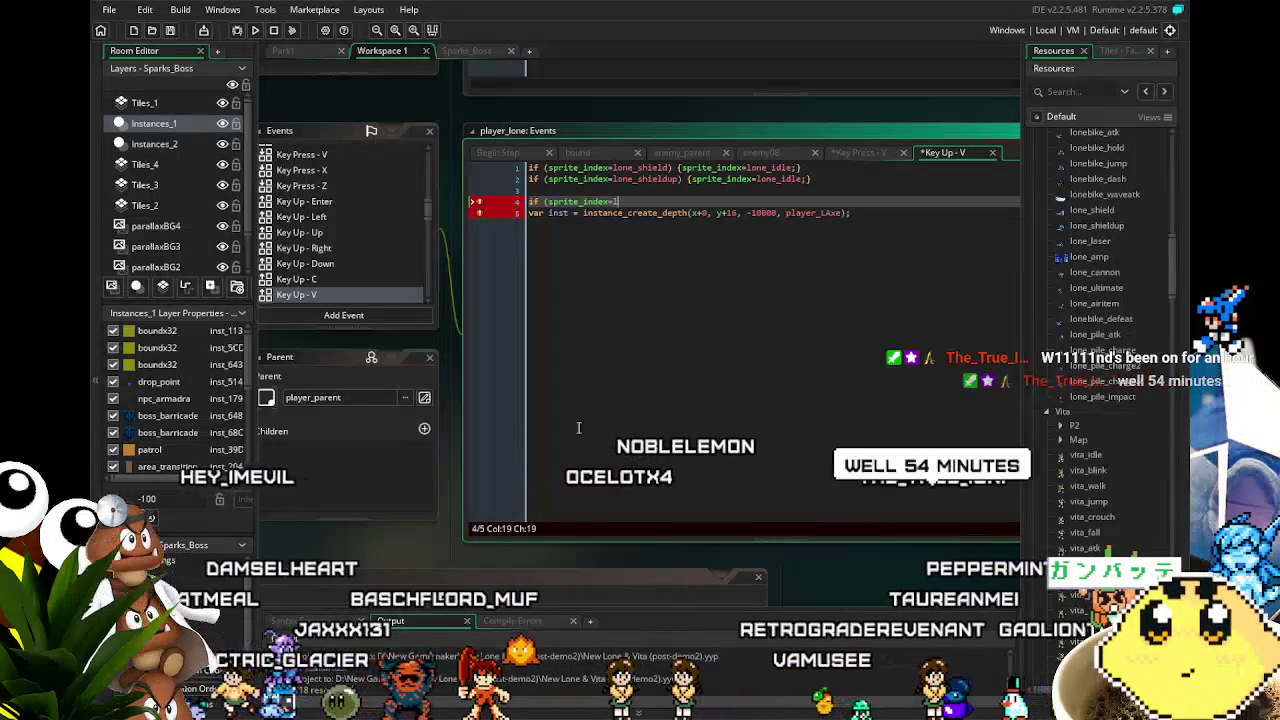
{"action": "type", "text": "one_p"}
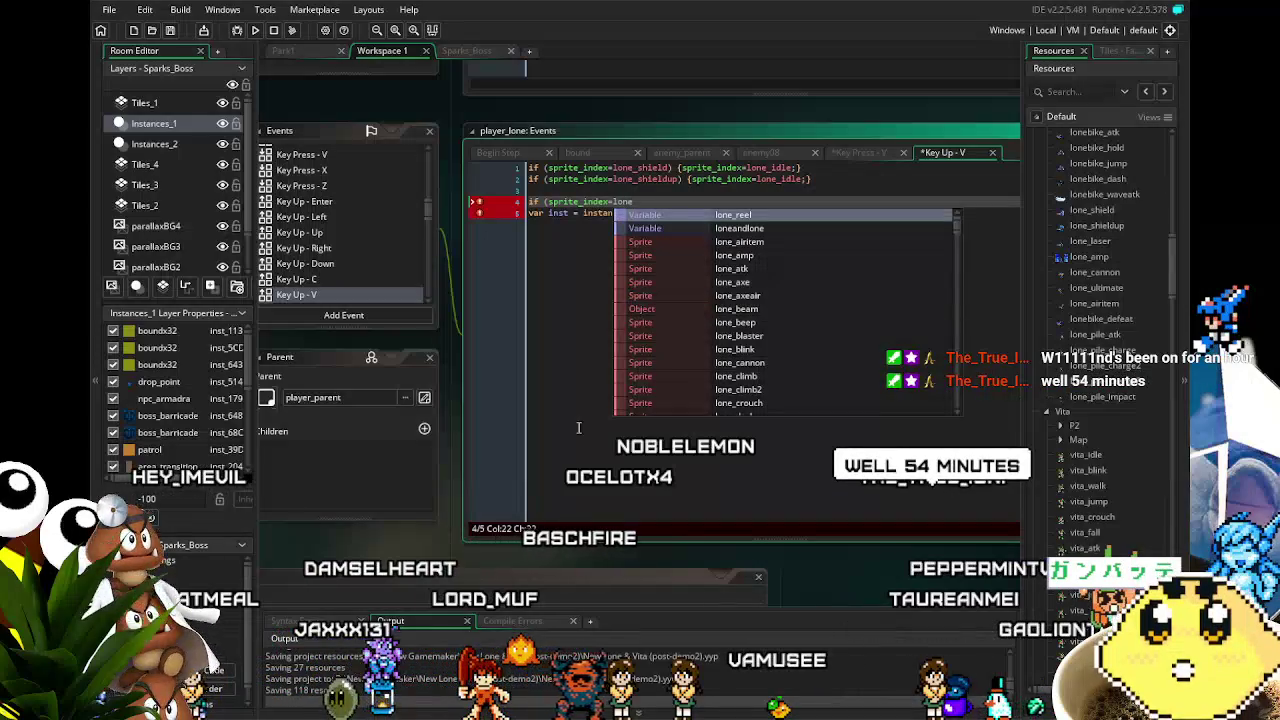
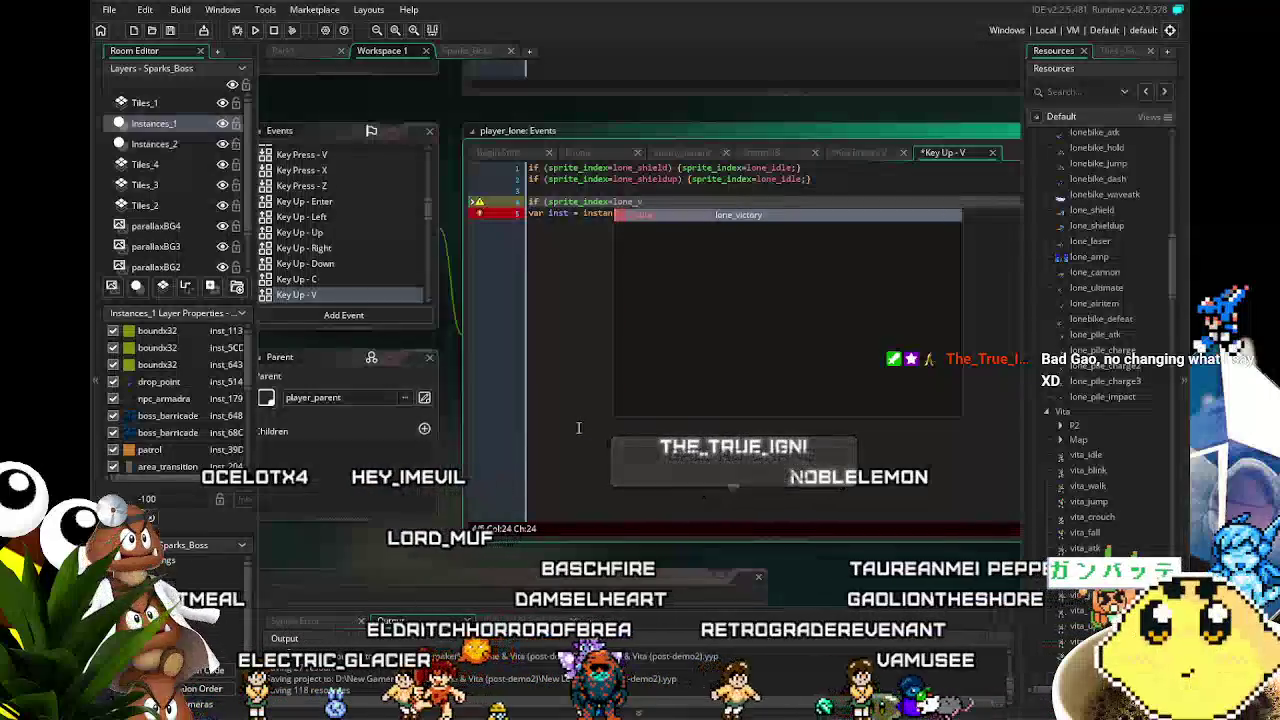
Complete the if condition to check sprite_index==lone_pile_charge using autocomplete.
{"action": "type", "text": "p"}
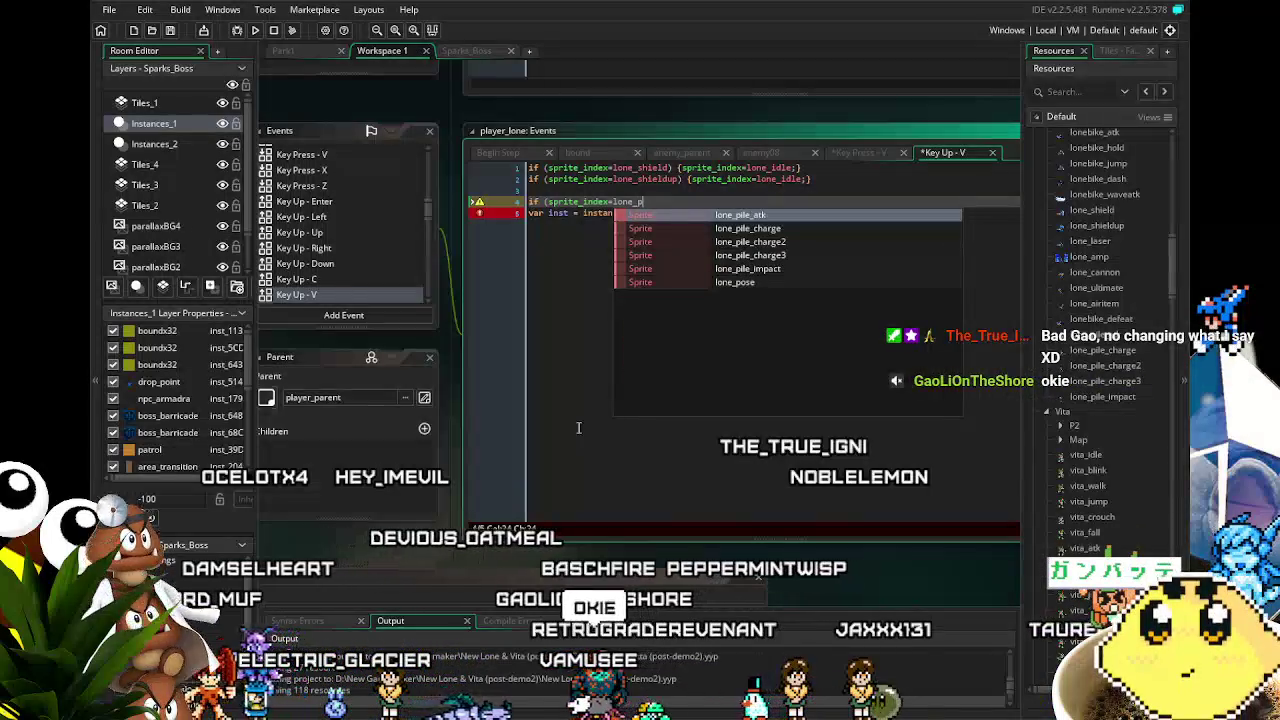
{"action": "key", "text": "Down"}
{"action": "key", "text": "Down"}
{"action": "key", "text": "Down"}
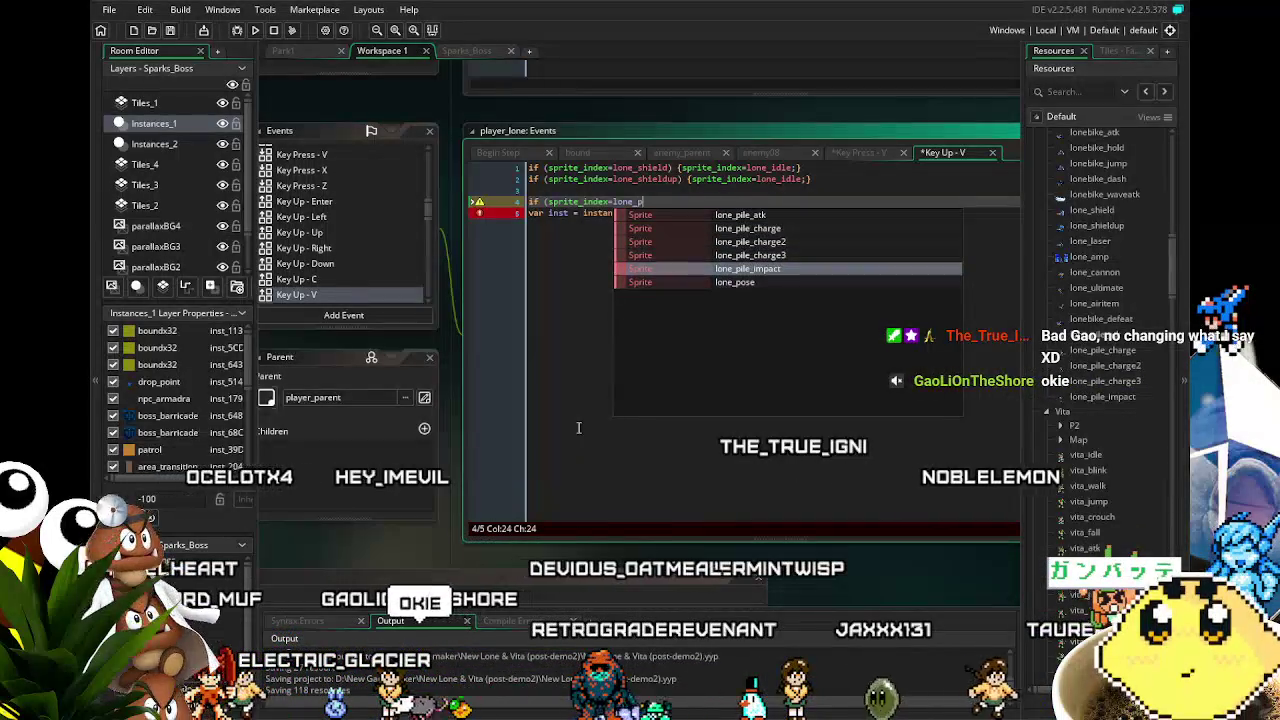
{"action": "key", "text": "Up"}
{"action": "key", "text": "Up"}
{"action": "key", "text": "Up"}
{"action": "key", "text": "Return"}
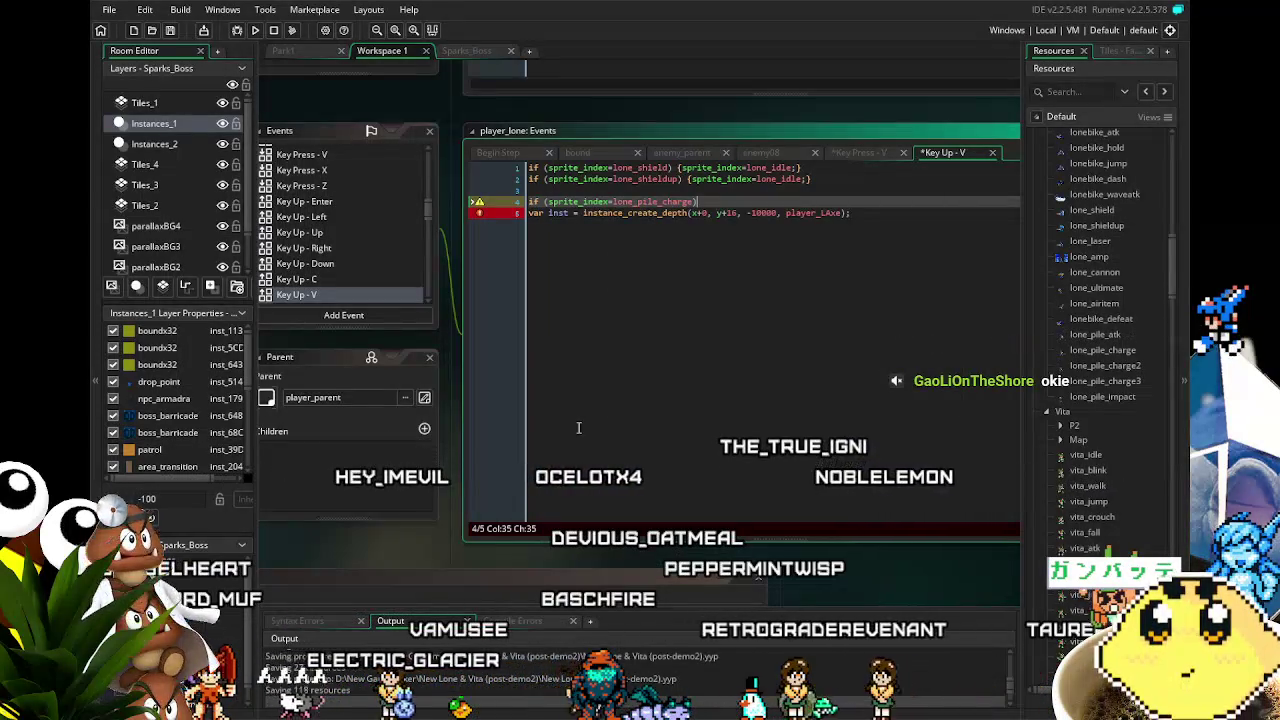
Add sprite_index=lone_pile_atk; inside the if block before the player_LAxe spawn, and save.
{"action": "left_click", "coordinate": [921, 338]}
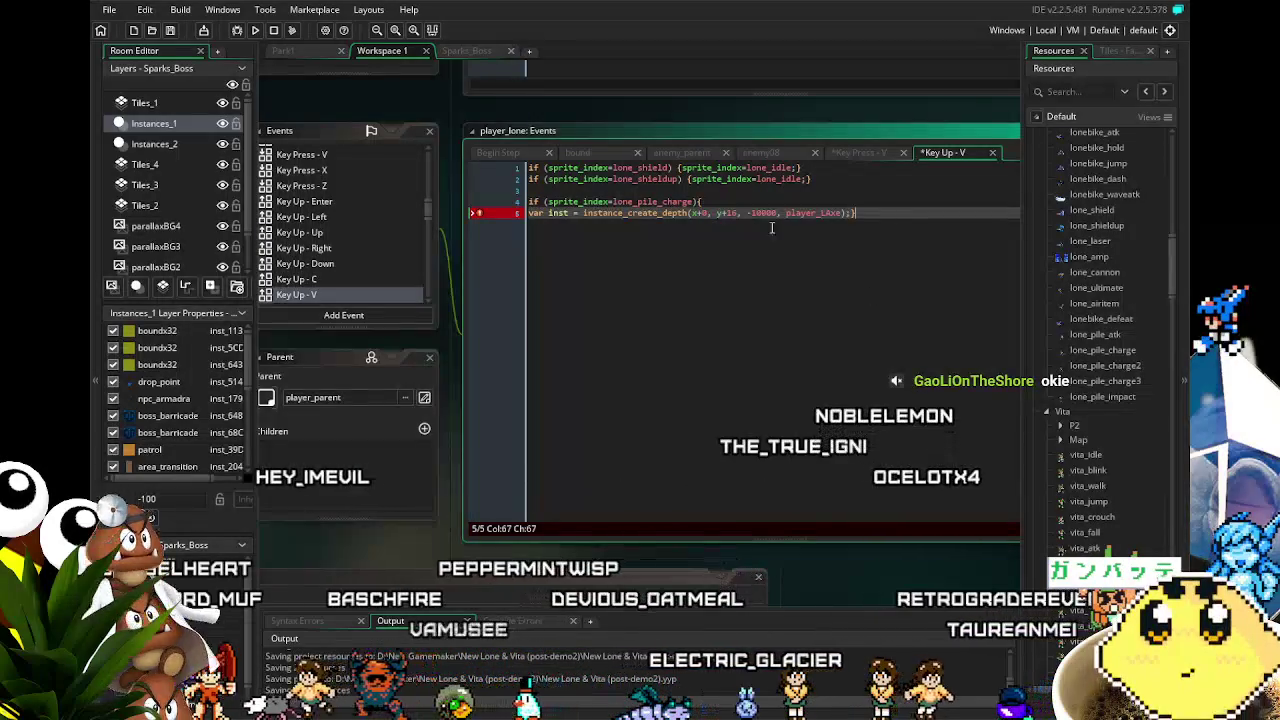
{"action": "left_click", "coordinate": [729, 200]}
{"action": "key", "text": "Return"}
{"action": "type", "text": "rite_index="}
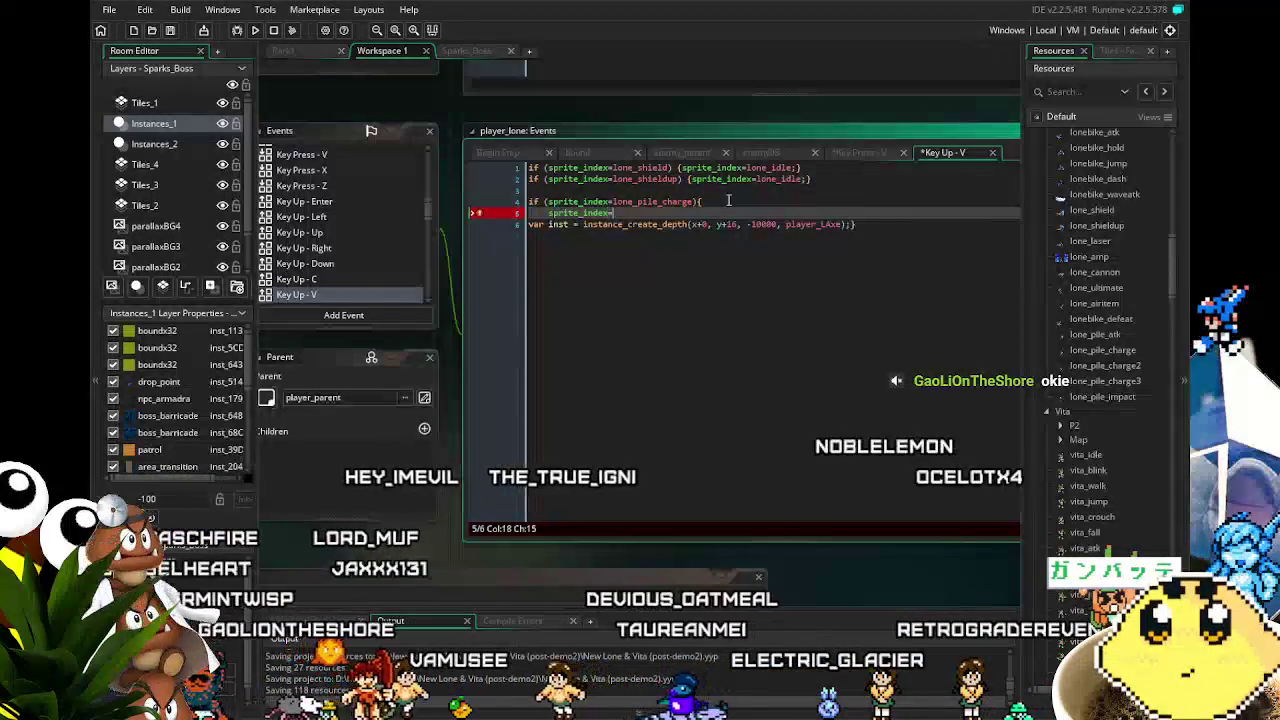
{"action": "type", "text": "lone_"}
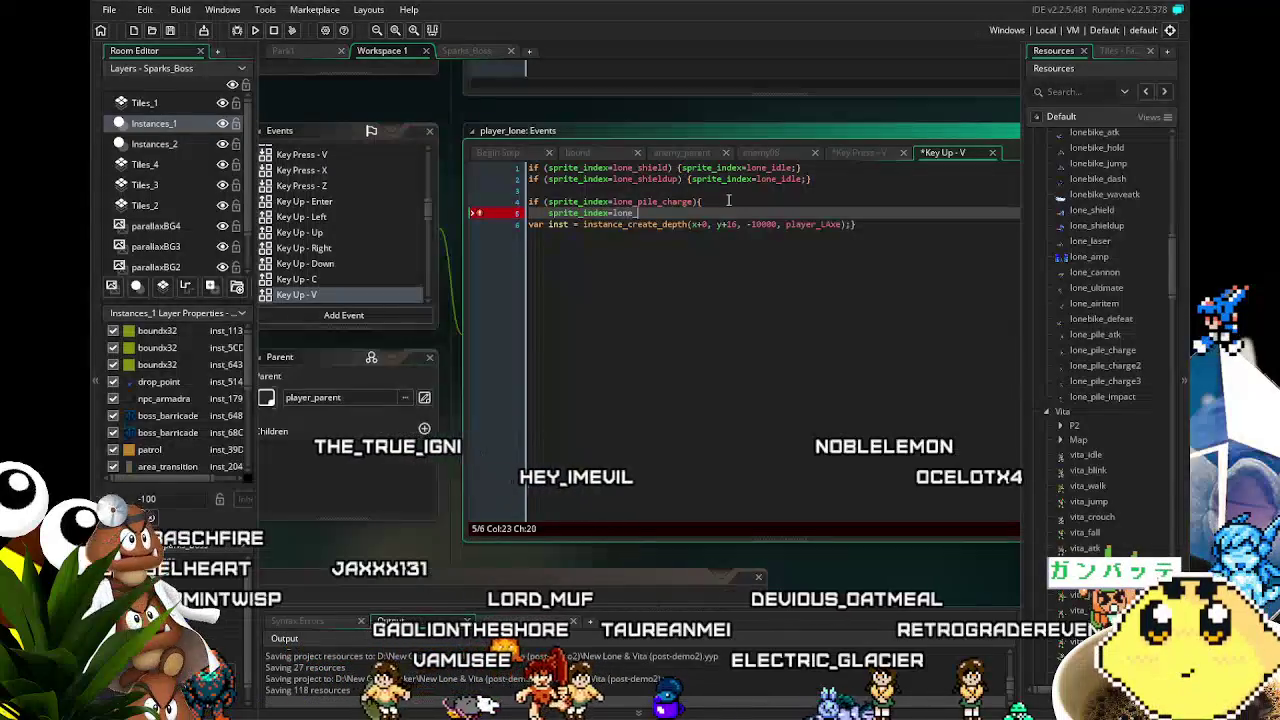
{"action": "type", "text": "pile"}
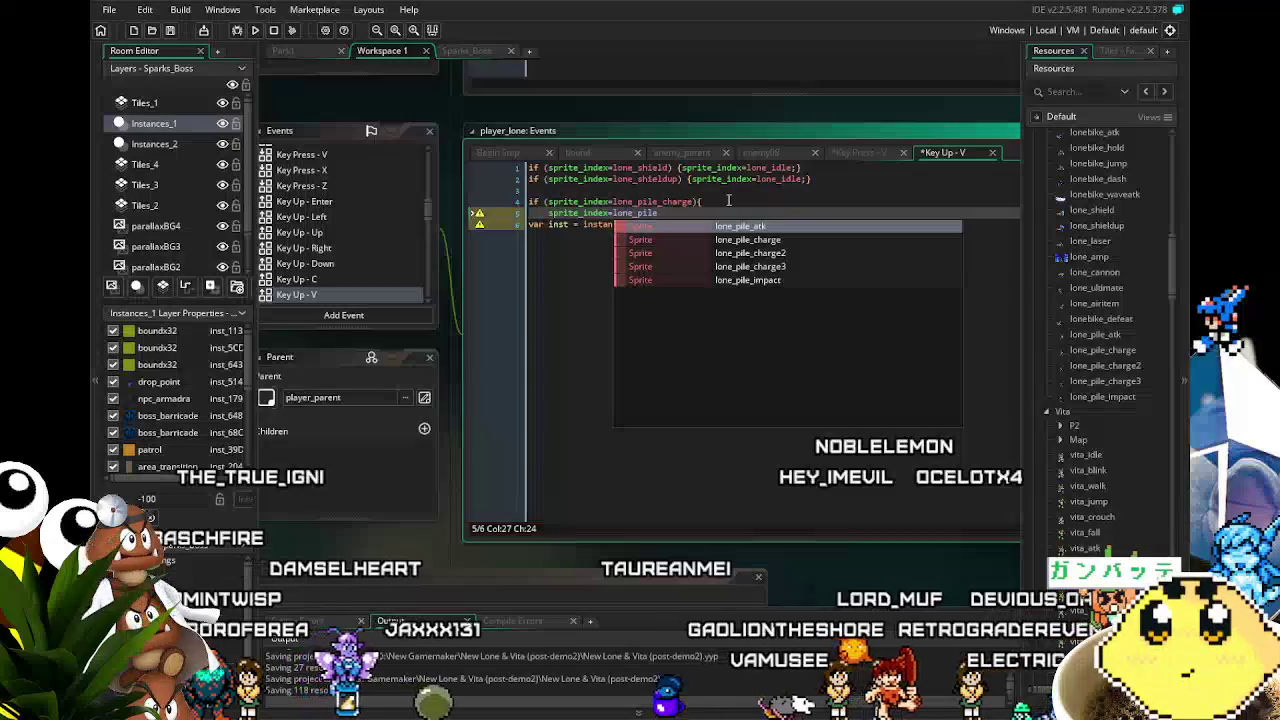
{"action": "key", "text": "Return"}
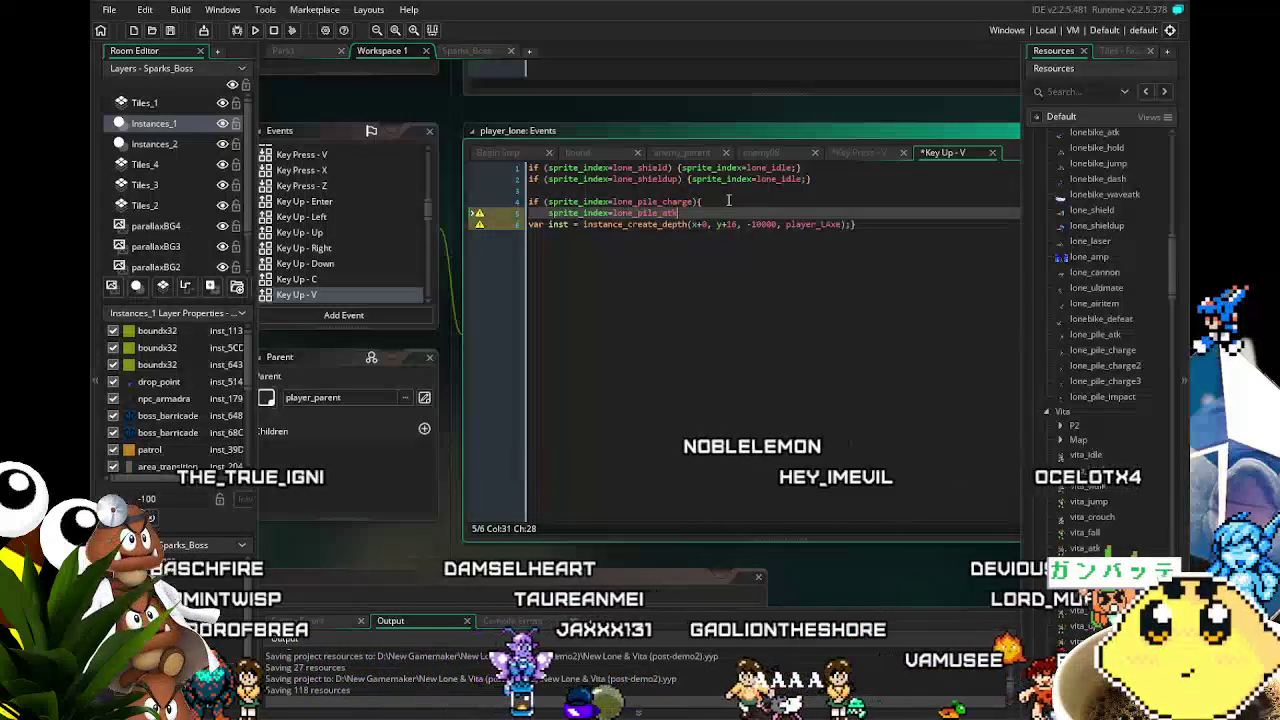
{"action": "type", "text": ";"}
{"action": "key", "text": "ctrl+s"}
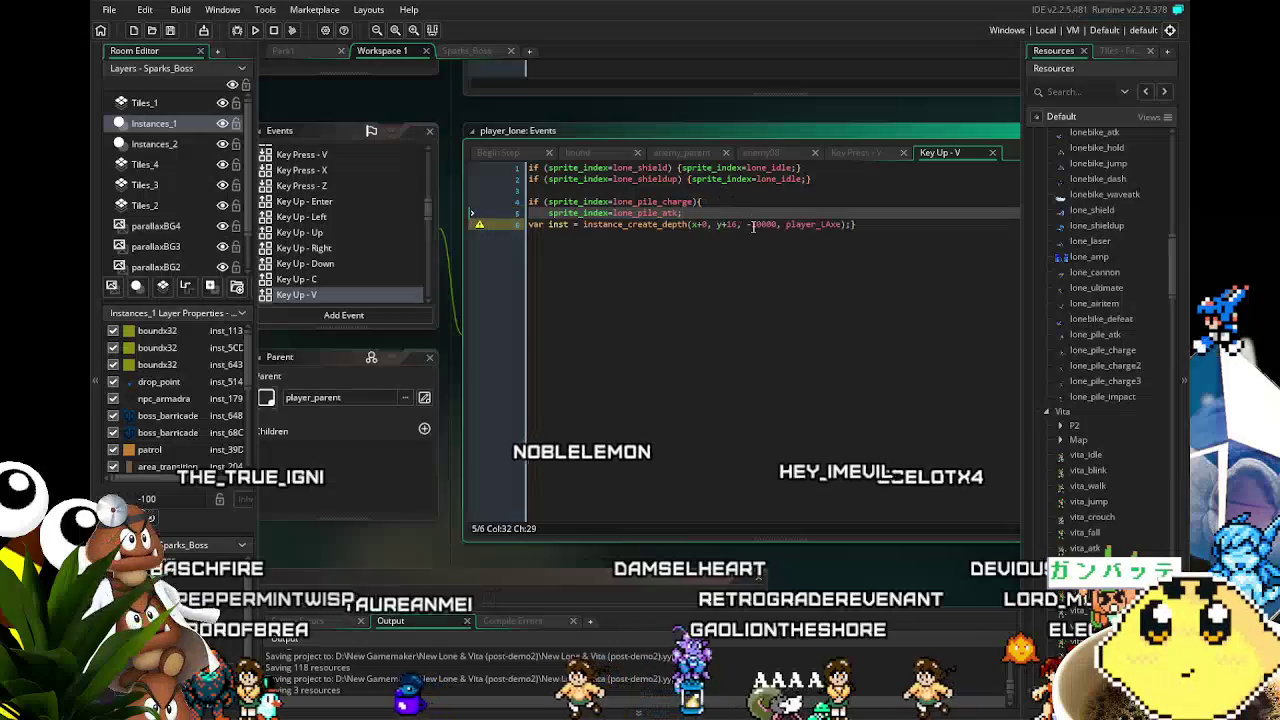
{"action": "left_click", "coordinate": [800, 224]}
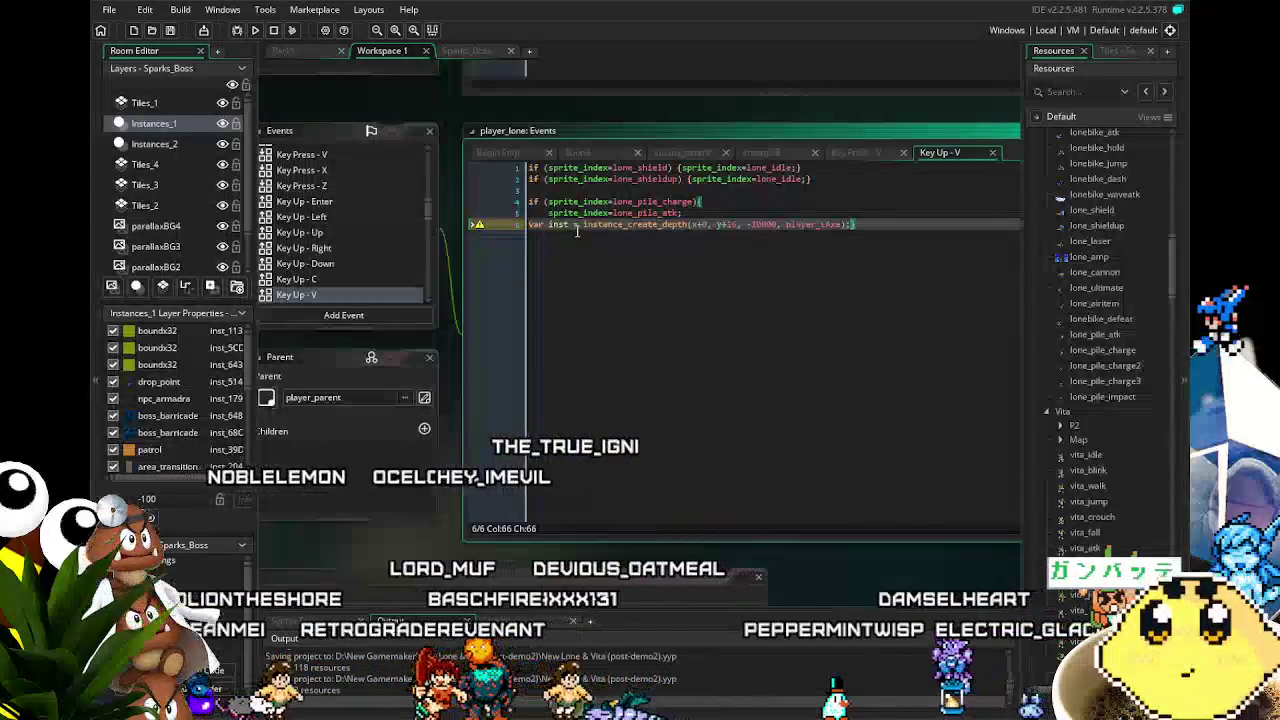
{"action": "left_click", "coordinate": [624, 224]}
Copy the pile-charge if block and paste two copies below it.
{"action": "mouse_move", "coordinate": [623, 357]}
{"action": "left_mouse_down"}
{"action": "mouse_move", "coordinate": [683, 308]}
{"action": "mouse_move", "coordinate": [610, 360]}
{"action": "mouse_move", "coordinate": [628, 345]}
{"action": "mouse_move", "coordinate": [590, 313]}
{"action": "left_mouse_up"}
{"action": "left_click_drag", "start_coordinate": [841, 184], "coordinate": [462, 159]}
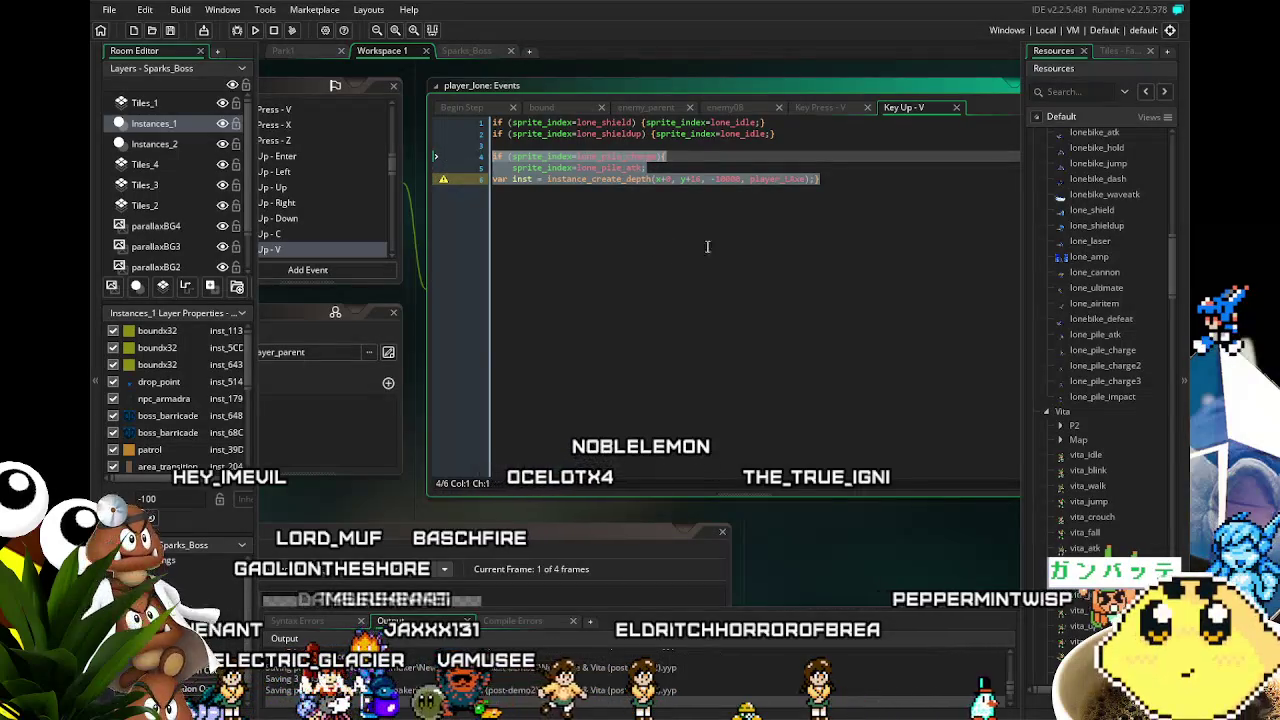
{"action": "left_click", "coordinate": [882, 234]}
{"action": "key", "text": "Return"}
{"action": "key", "text": "Return"}
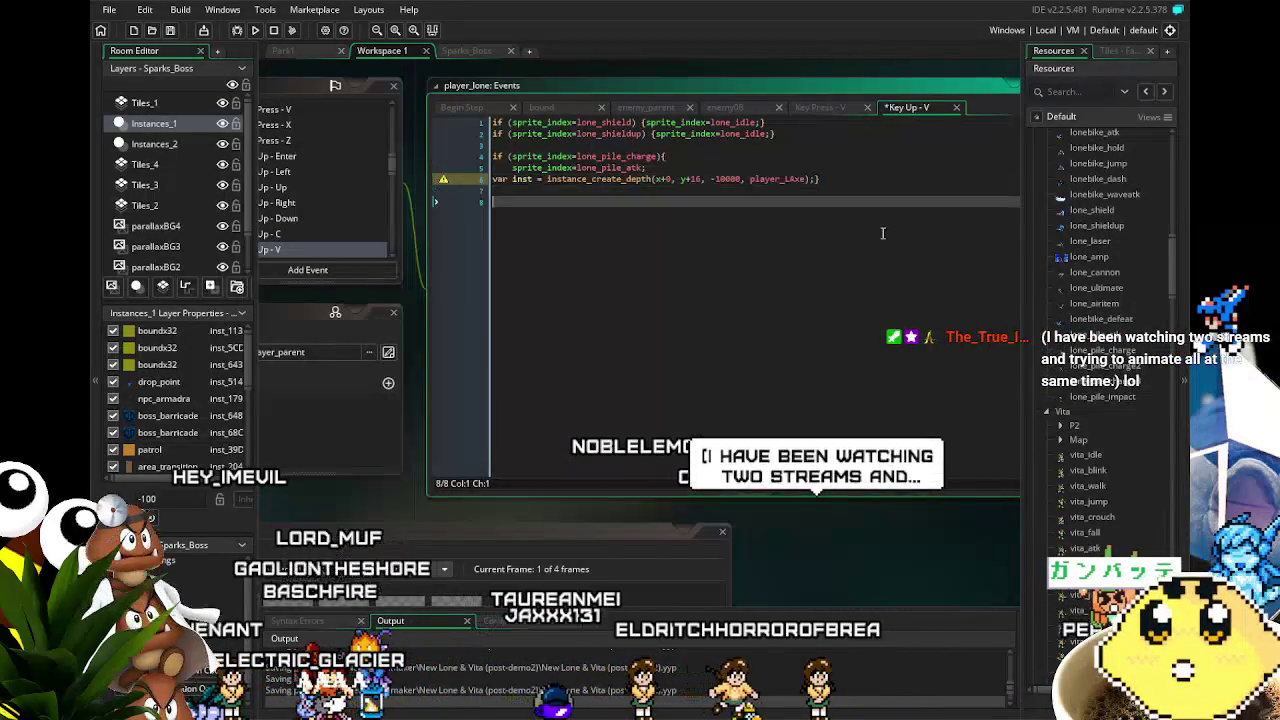
{"action": "type", "text": "if (sprite_index=lone_pile_charge){     sprite_index=lone_pile_atk; var inst = instance_create_depth(x+0, y+16, -10000, player_LAxe);}"}
{"action": "key", "text": "Return"}
{"action": "key", "text": "Return"}
{"action": "type", "text": "if (sprite_index=lone_pile_charge){     sprite_index=lone_pile_atk; var inst = instance_create_depth(x+0, y+16, -10000, player_LAxe);}"}
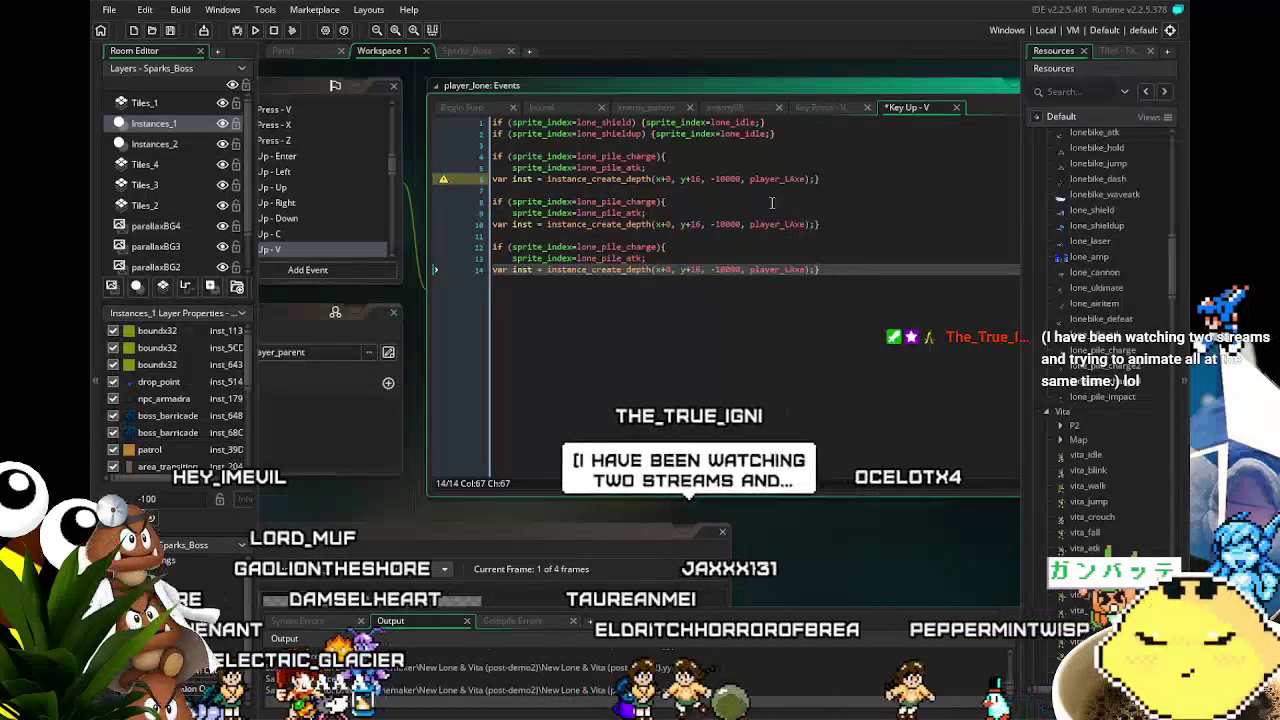
Change the copies' conditions to lone_pile_charge2 and lone_pile_charge3.
{"action": "left_click", "coordinate": [657, 202]}
{"action": "type", "text": "2"}
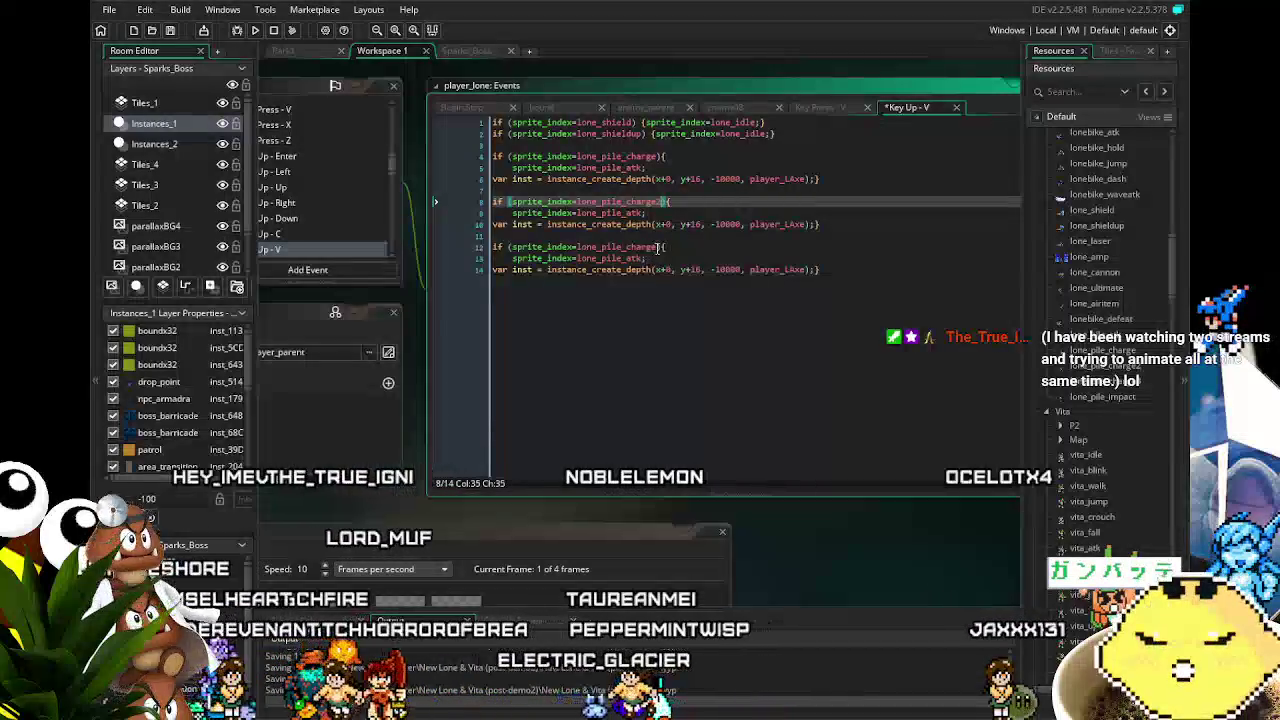
{"action": "left_click", "coordinate": [657, 247]}
{"action": "type", "text": "3"}
{"action": "left_click", "coordinate": [670, 327]}
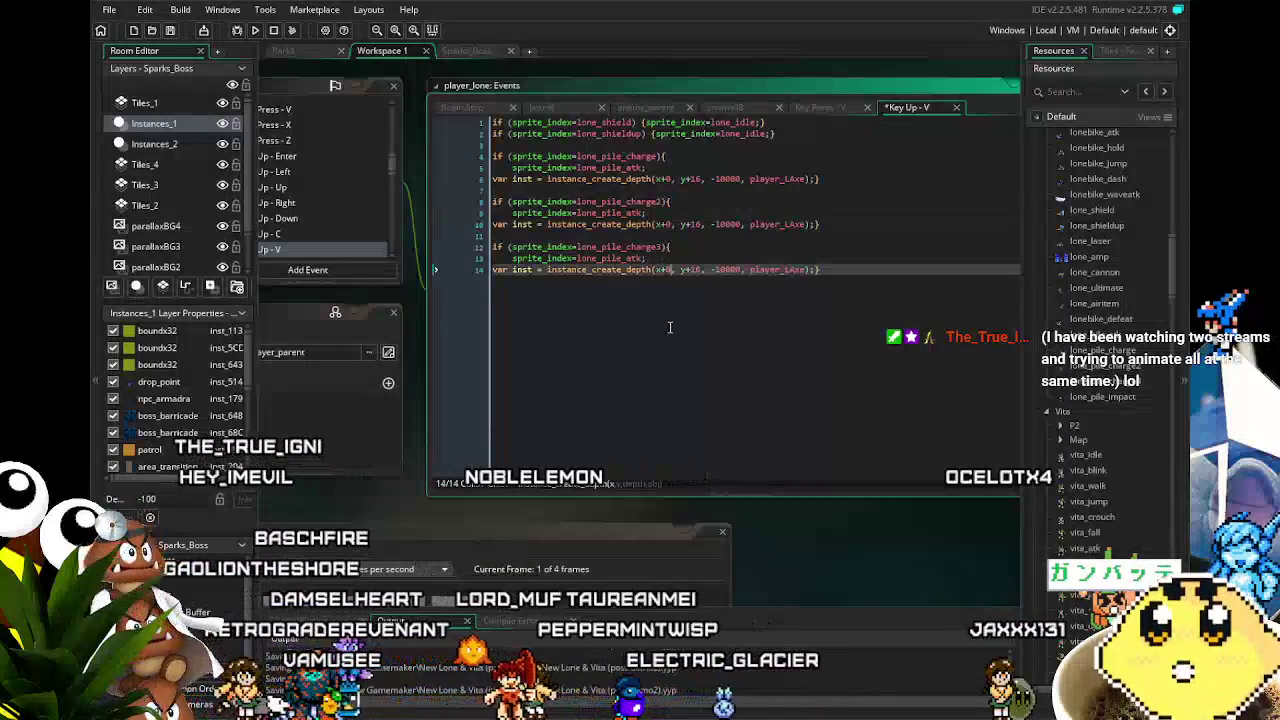
Save the Key Up - V code containing the three pile-charge blocks.
{"action": "left_click", "coordinate": [854, 257]}
{"action": "key", "text": "ctrl+s"}
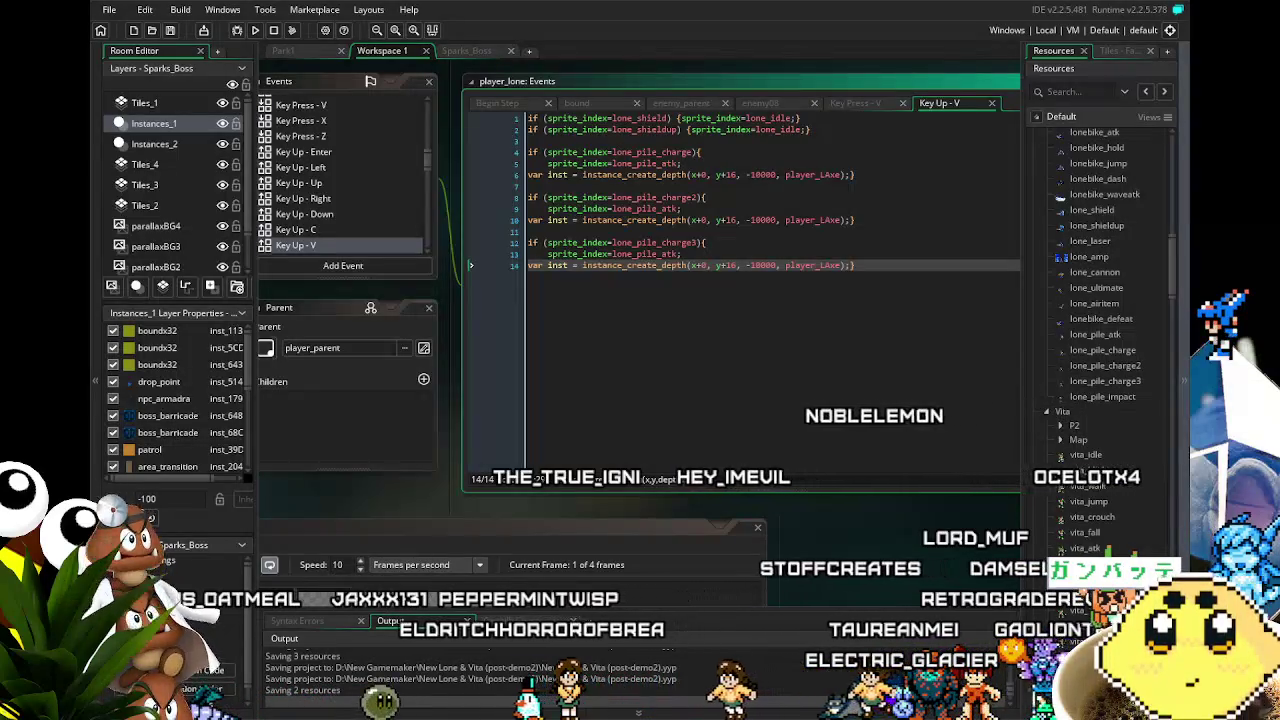
{"action": "left_click_drag", "start_coordinate": [684, 294], "coordinate": [719, 281]}
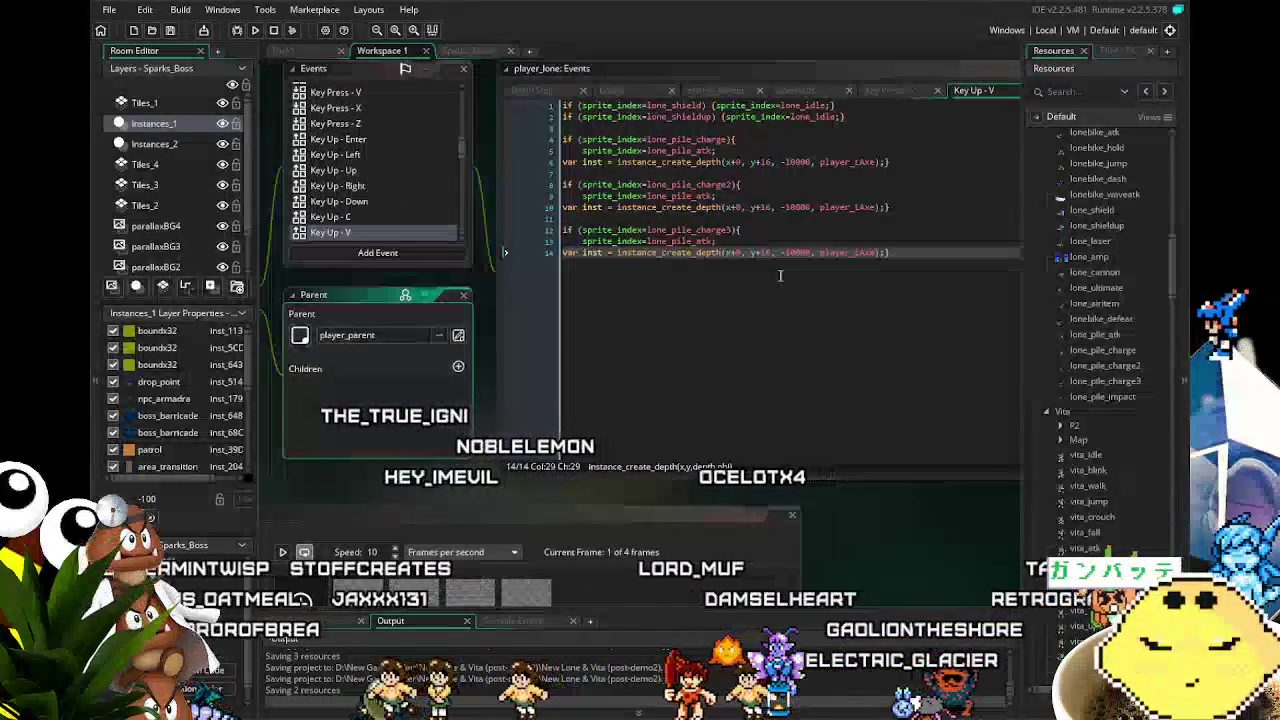
{"action": "scroll", "coordinate": [887, 545], "scroll_direction": "up", "scroll_amount": 1}
{"action": "scroll", "coordinate": [866, 537], "scroll_direction": "right", "scroll_amount": 1}
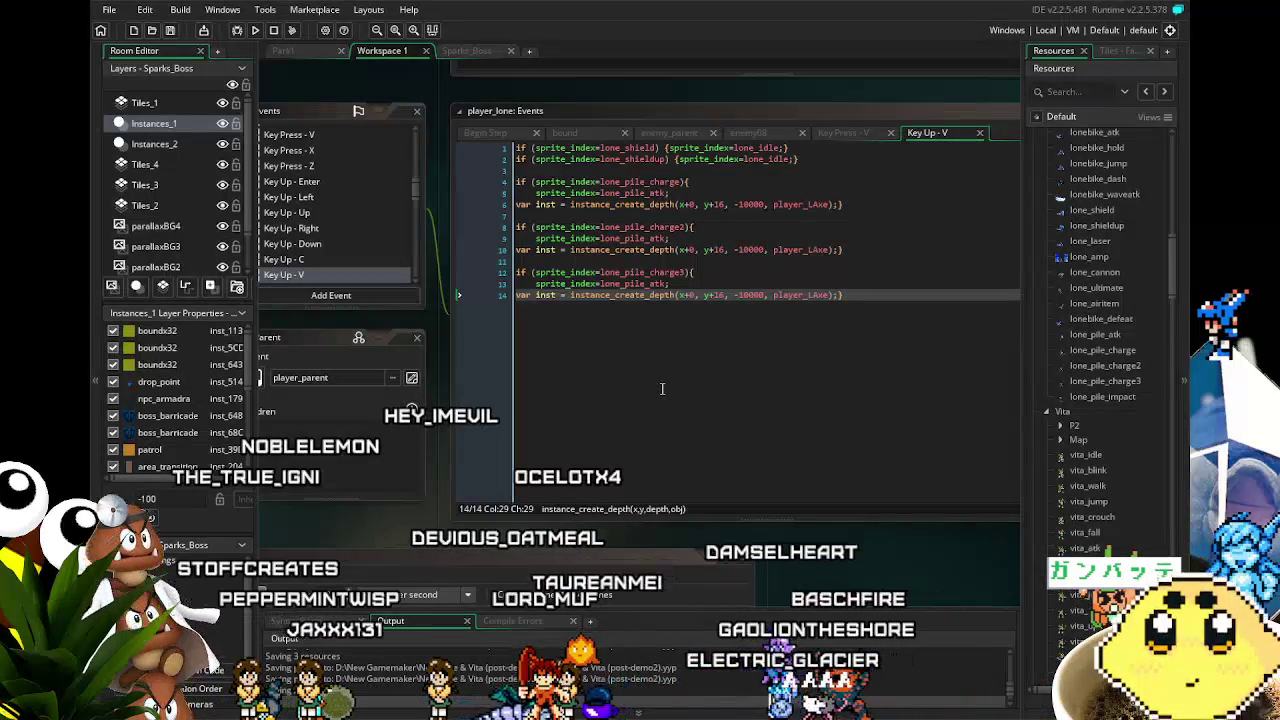
{"action": "key", "text": "Right"}
{"action": "key", "text": "Right"}
{"action": "key", "text": "Right"}
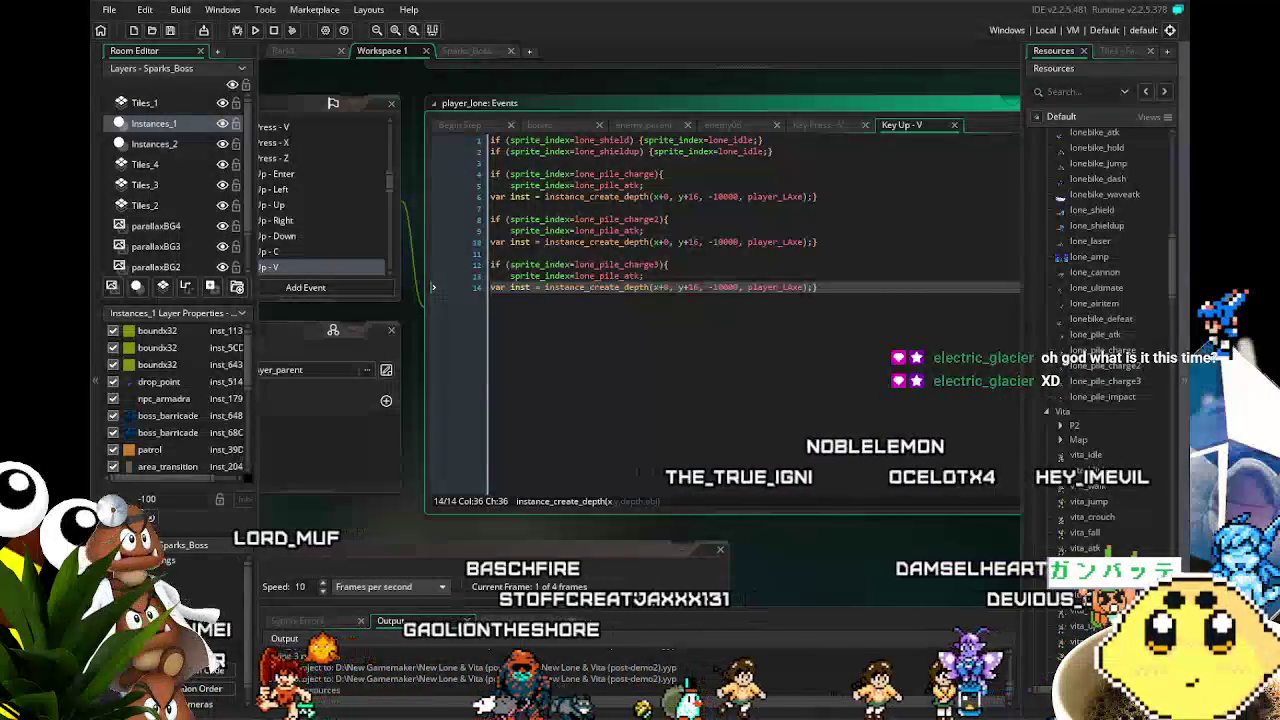
Save the whole project with the 14-line Key Up - V event code.
{"action": "left_click", "coordinate": [411, 509]}
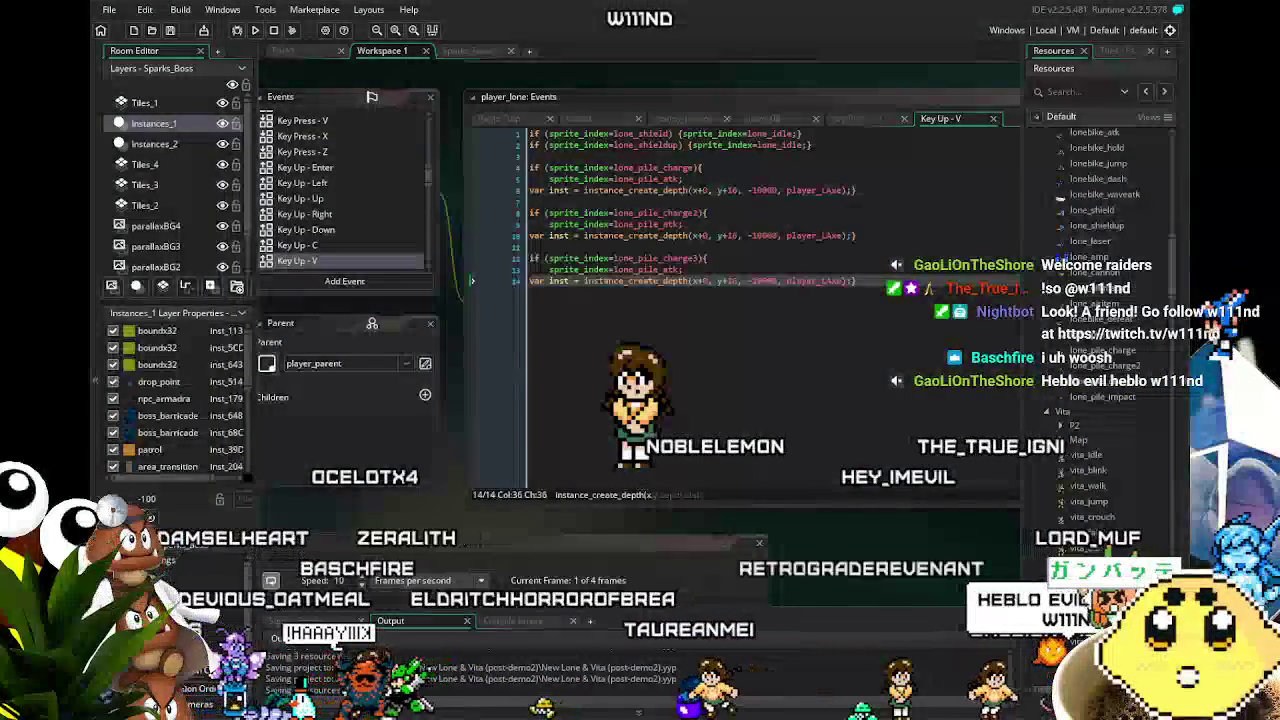
{"action": "key", "text": "ctrl+s"}
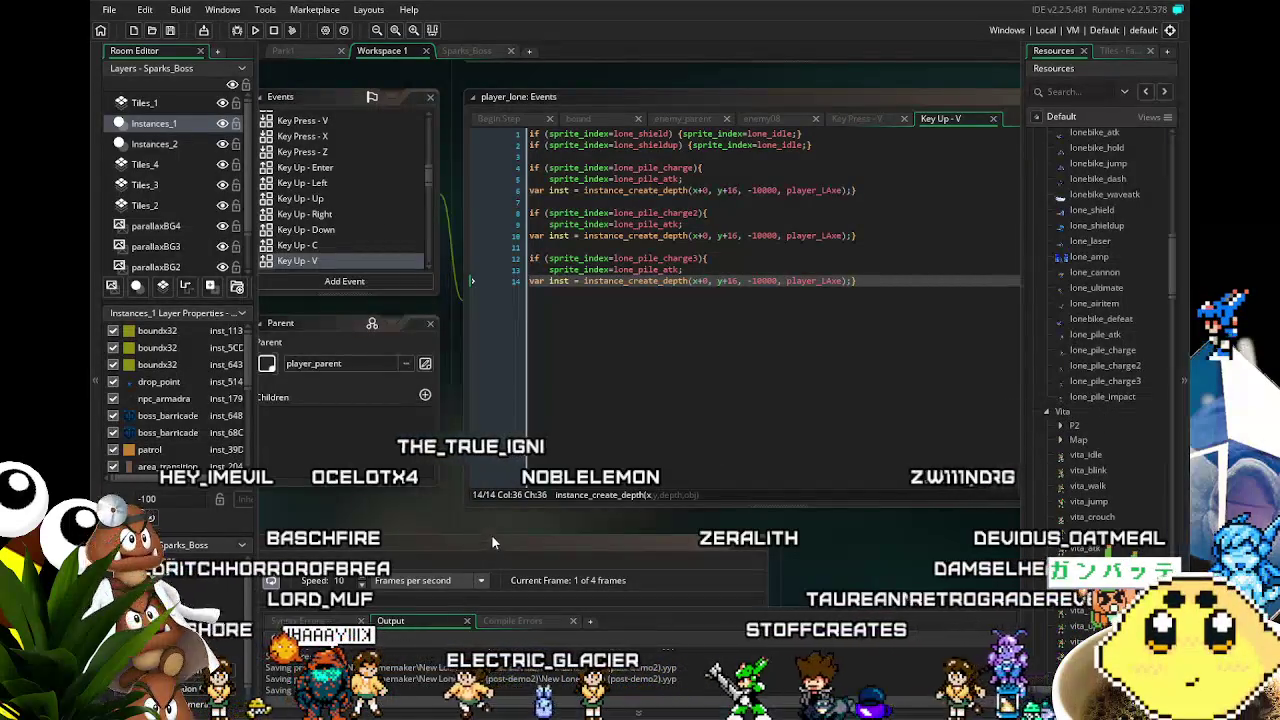
{"action": "left_click_drag", "start_coordinate": [688, 318], "coordinate": [713, 320]}
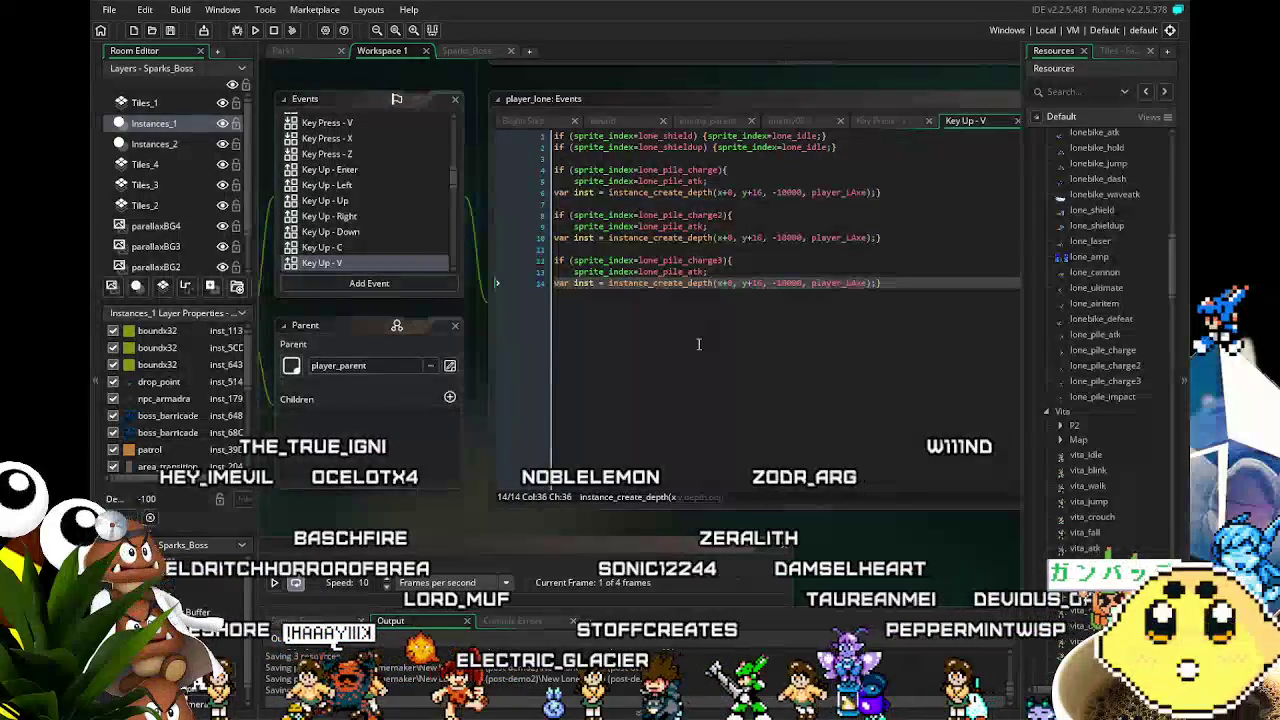
{"action": "left_click_drag", "start_coordinate": [626, 220], "coordinate": [660, 220]}
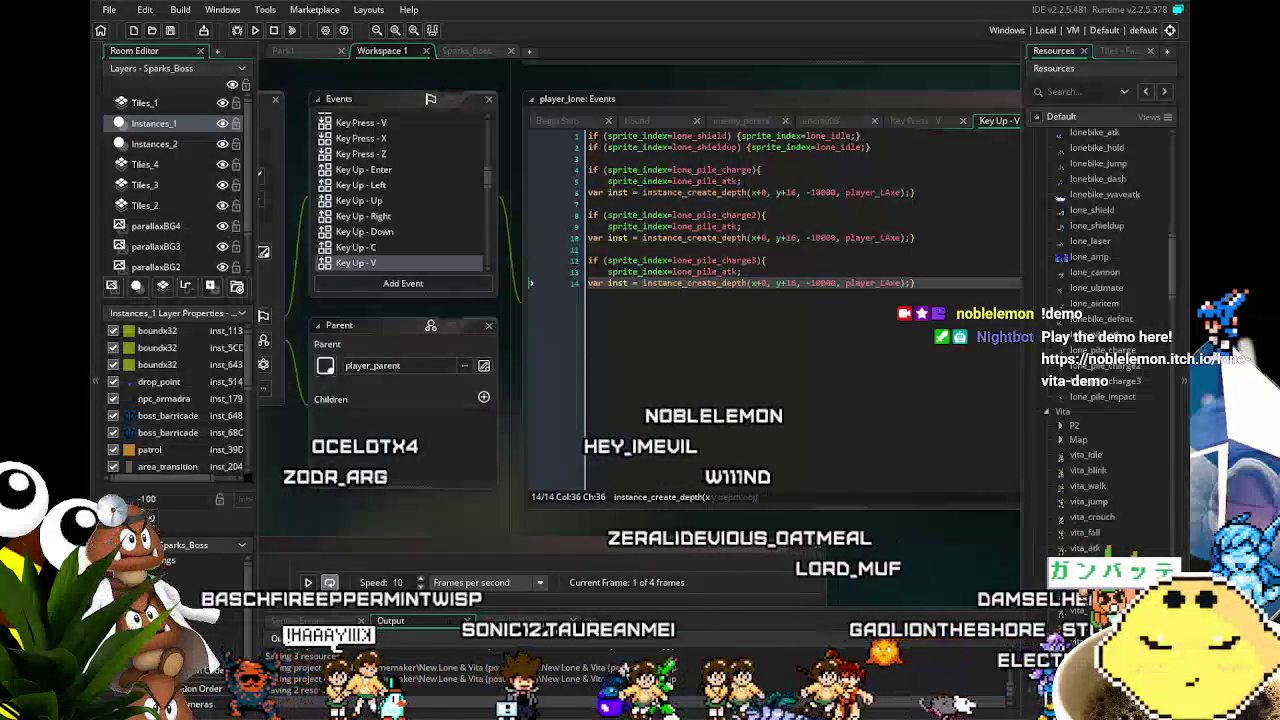
{"action": "left_click_drag", "start_coordinate": [444, 522], "coordinate": [535, 511]}
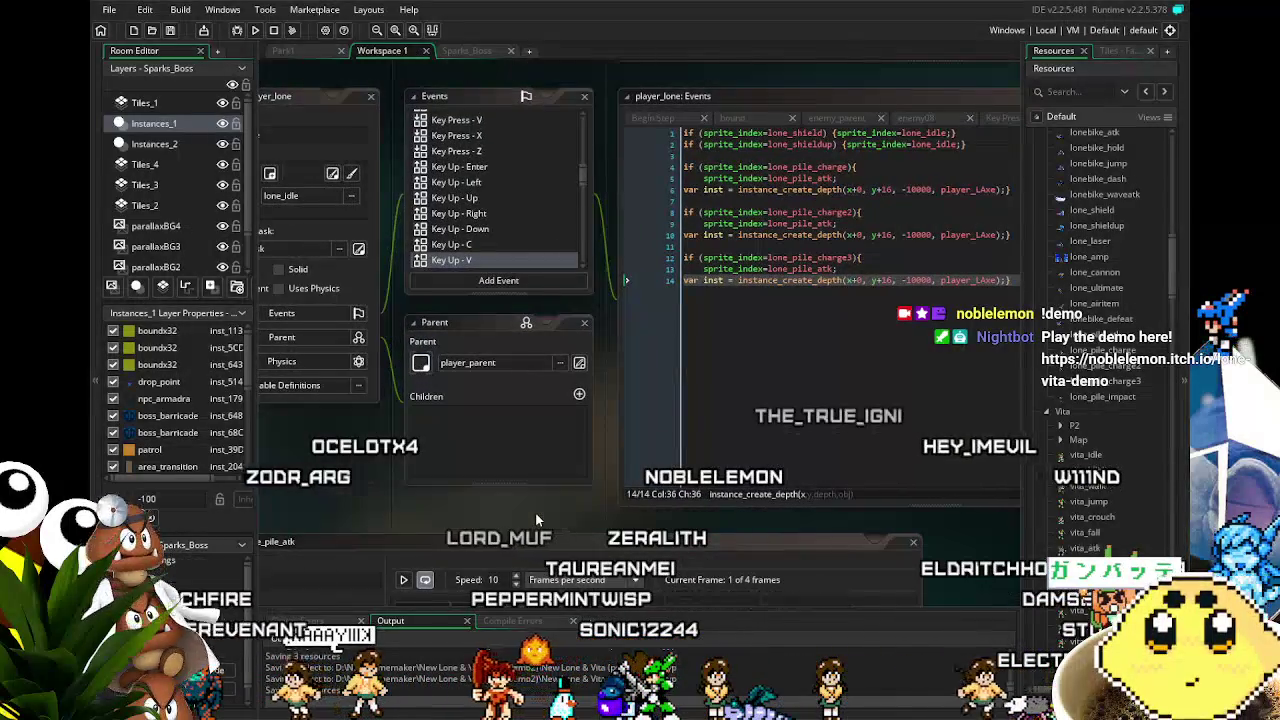
Save the project again and bring the player_lone object editor into view.
{"action": "left_click_drag", "start_coordinate": [483, 513], "coordinate": [446, 513]}
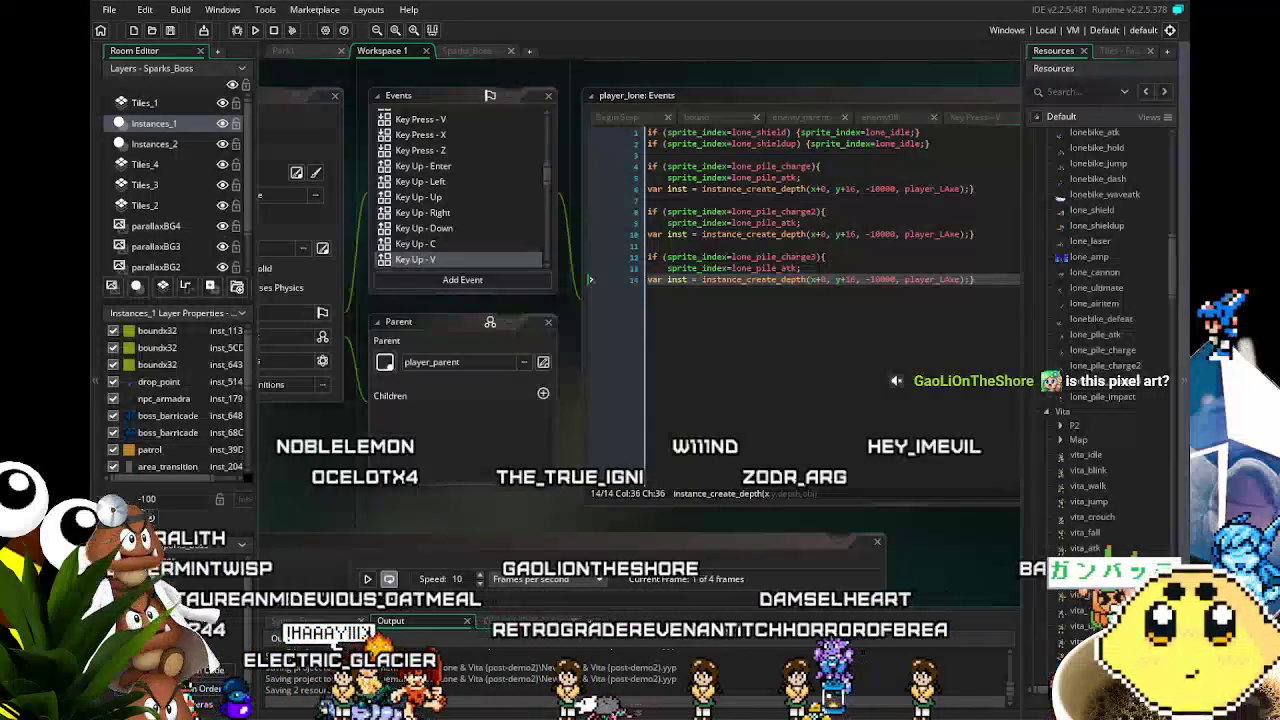
{"action": "key", "text": "ctrl+s"}
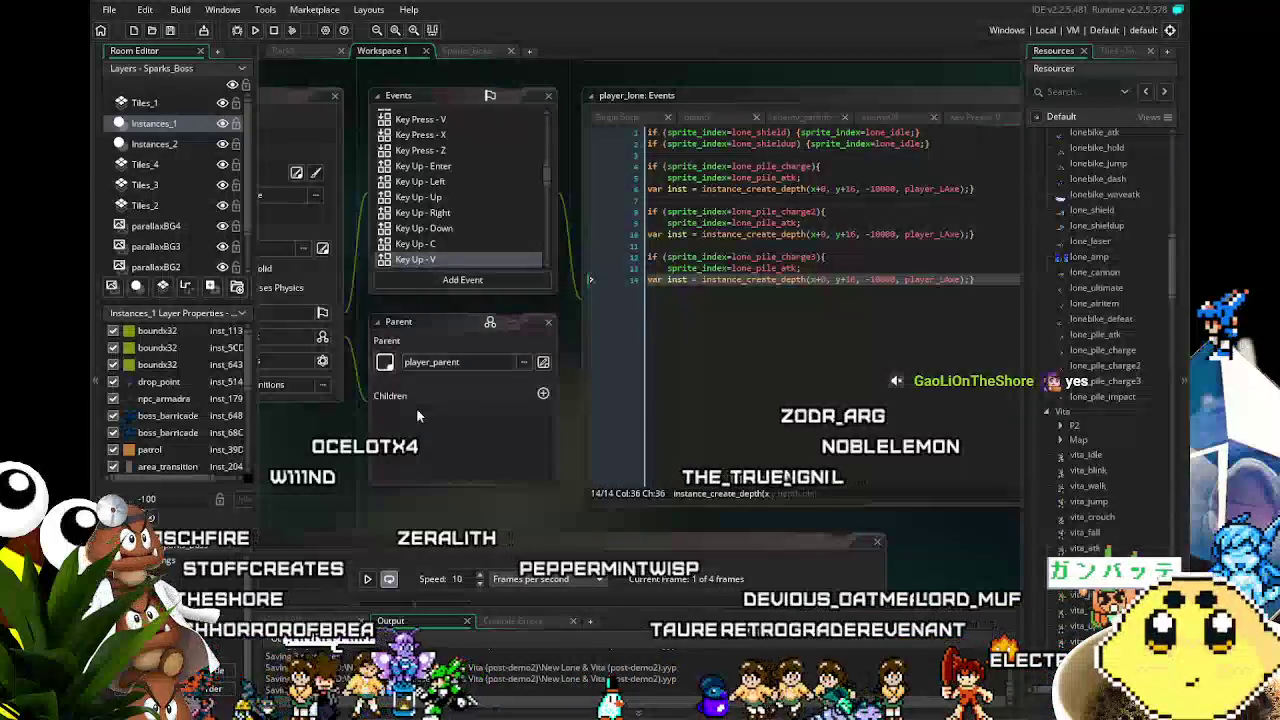
{"action": "left_click_drag", "start_coordinate": [405, 455], "coordinate": [520, 446]}
{"action": "scroll", "coordinate": [585, 236], "scroll_direction": "up", "scroll_amount": 15}
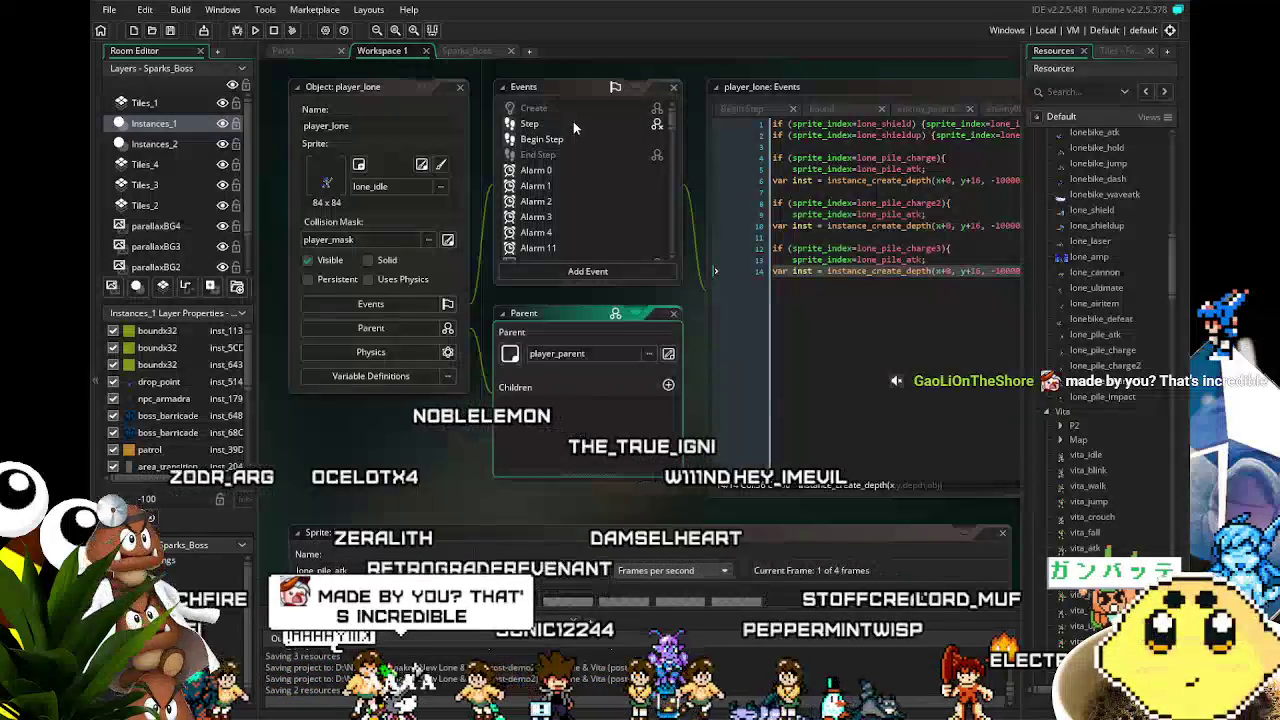
{"action": "left_click_drag", "start_coordinate": [635, 434], "coordinate": [341, 476]}
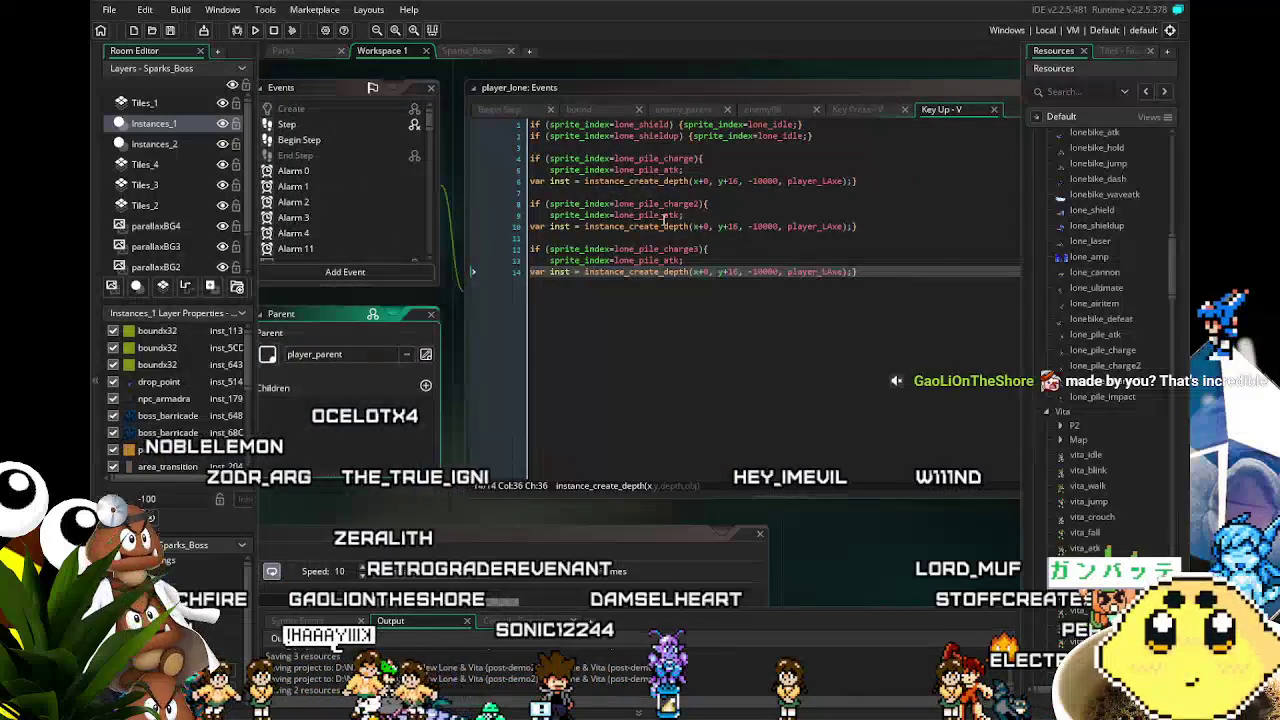